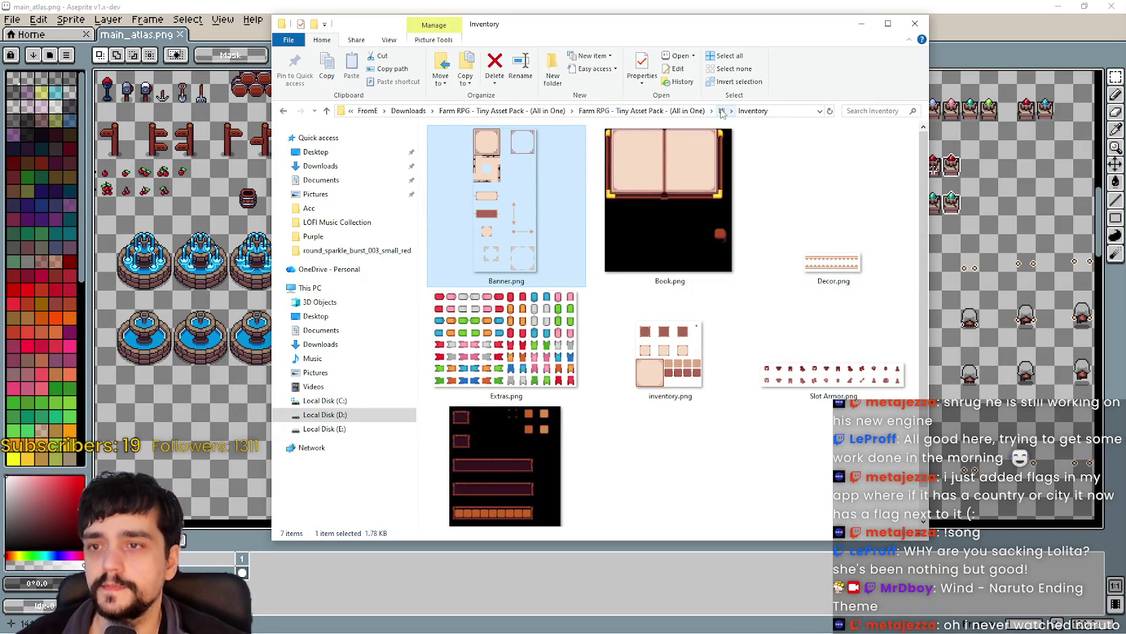
Open Bars.png from the asset pack's UI folder in Aseprite, then bring Godot forward.
left_click(721, 111)
scroll(723, 406, "down", 5)
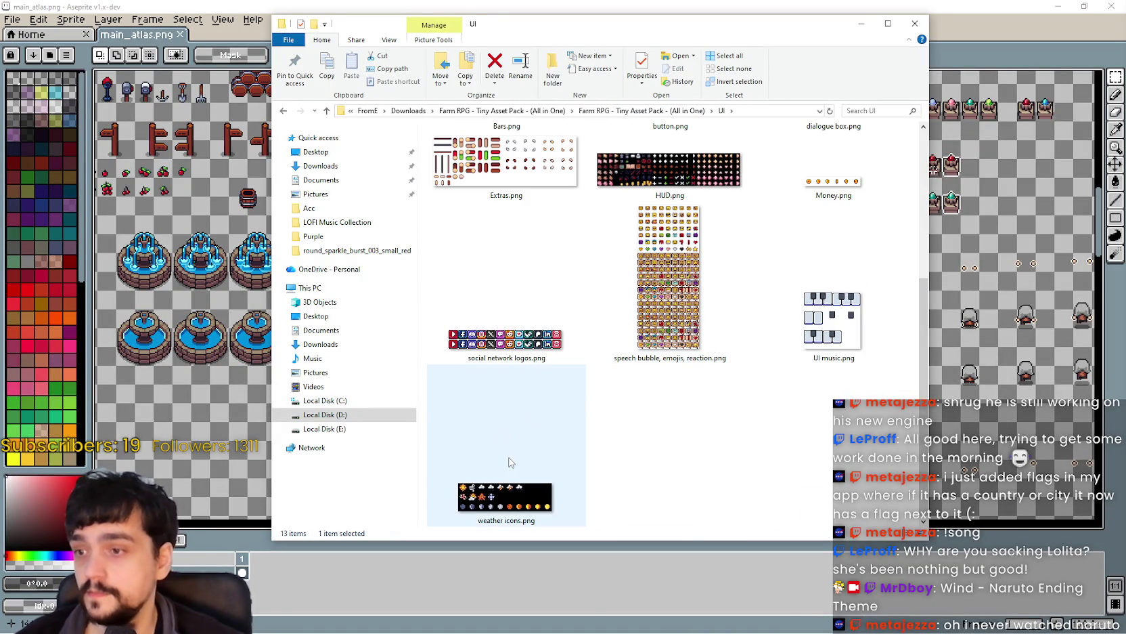
scroll(648, 458, "up", 4)
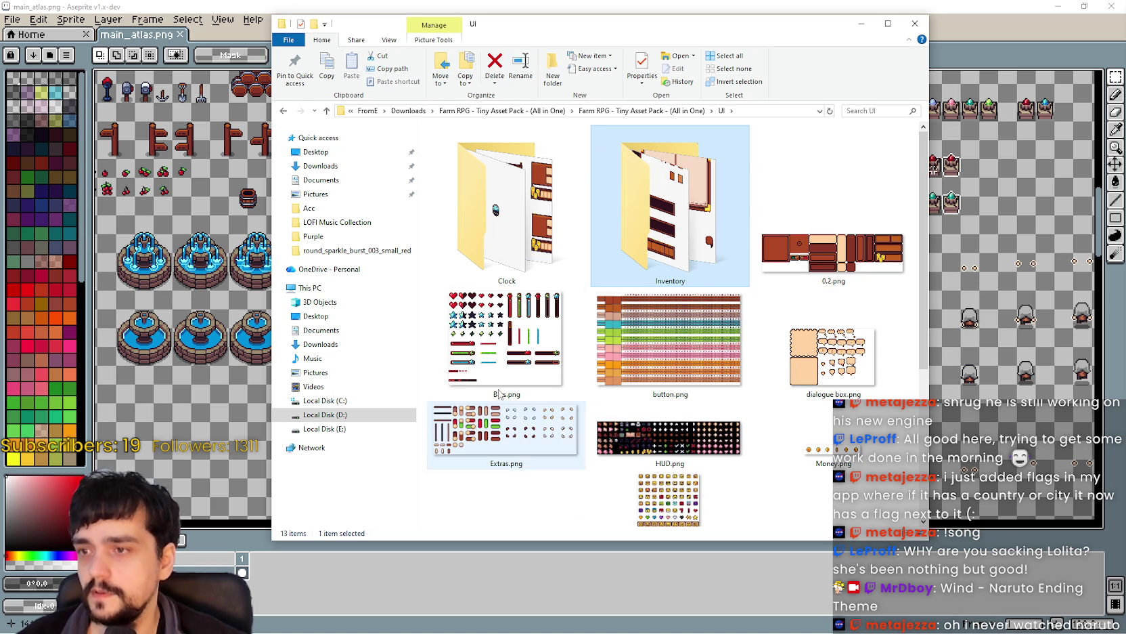
left_click(535, 295)
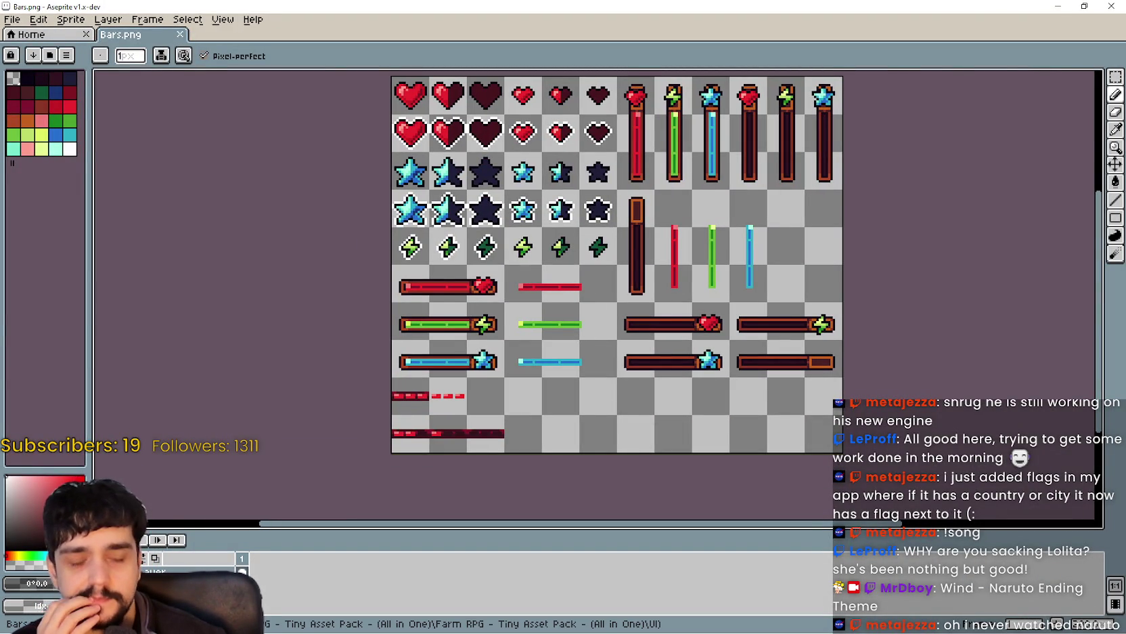
key("alt+Tab")
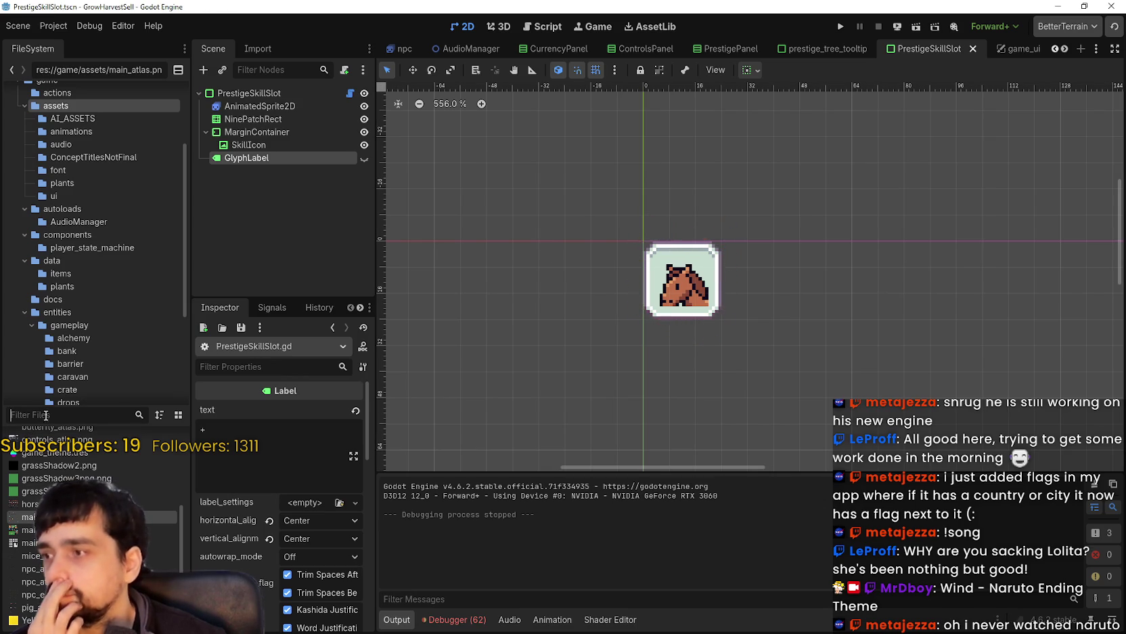
Filter the FileSystem dock for 'fo' and open the GameUI scene.
left_click(48, 414)
type("forest")
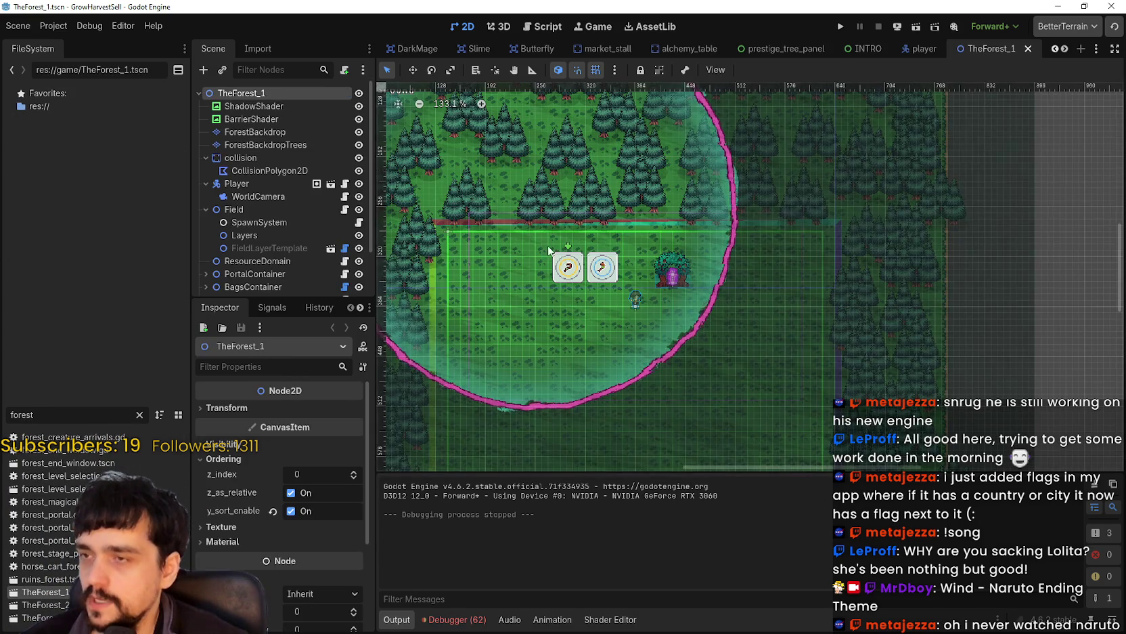
scroll(257, 233, "up", 1)
scroll(296, 280, "down", 2)
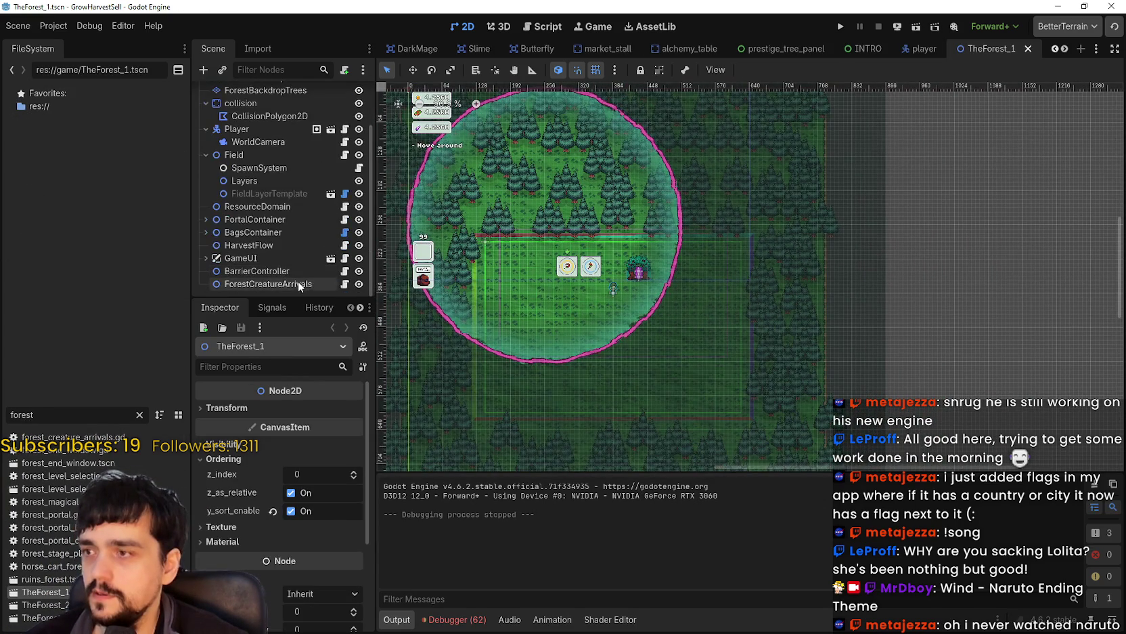
scroll(268, 235, "up", 2)
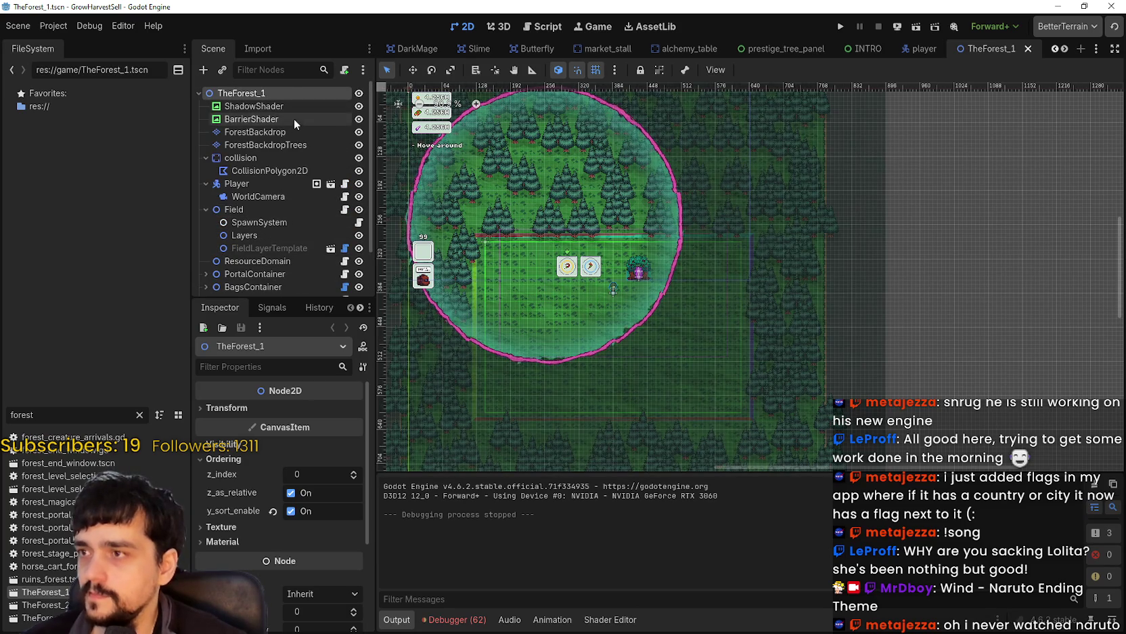
scroll(300, 285, "down", 2)
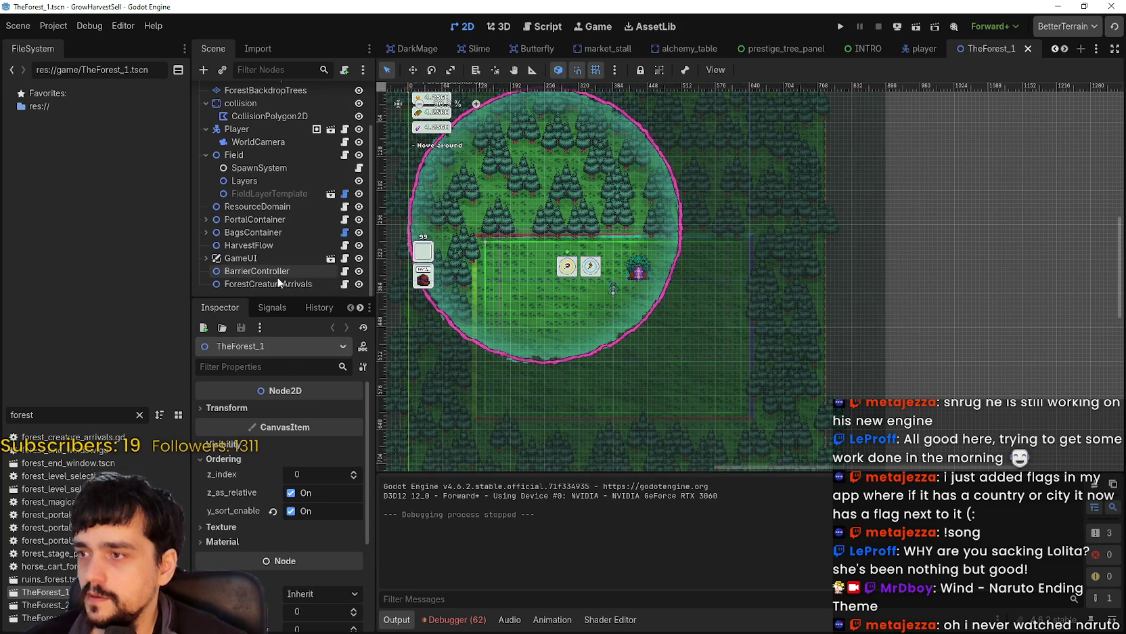
left_click(331, 259)
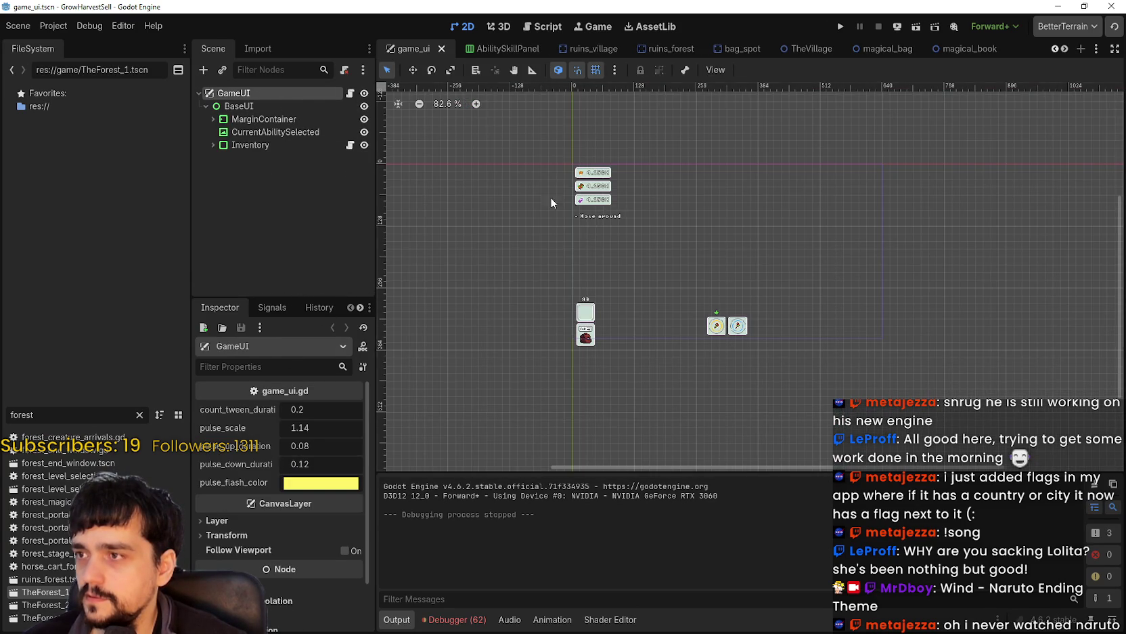
scroll(467, 180, "down", 1)
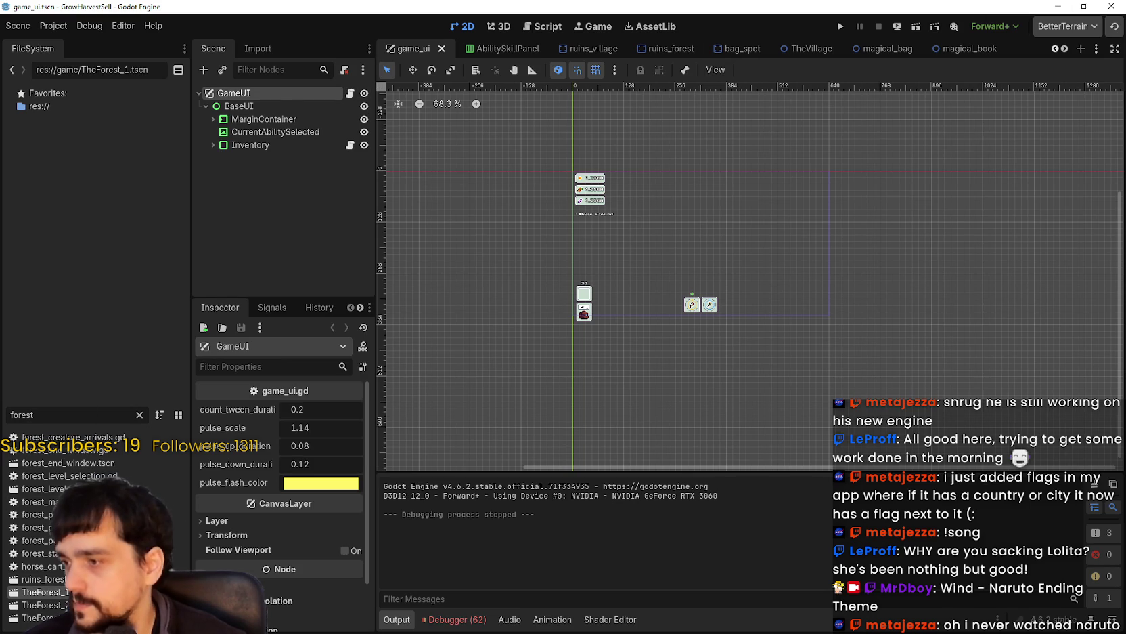
Back in TheForest_1, open the BarrierController node's barrier_controller.gd script.
key("ctrl+shift+Tab")
scroll(326, 267, "down", 2)
left_click(328, 271)
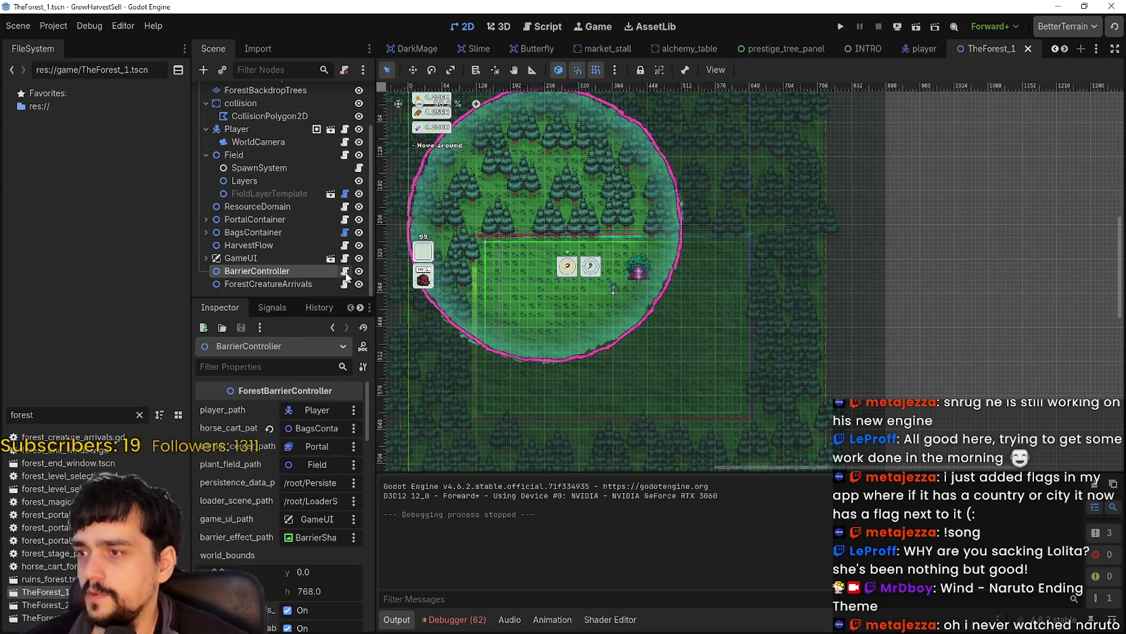
left_click(345, 272)
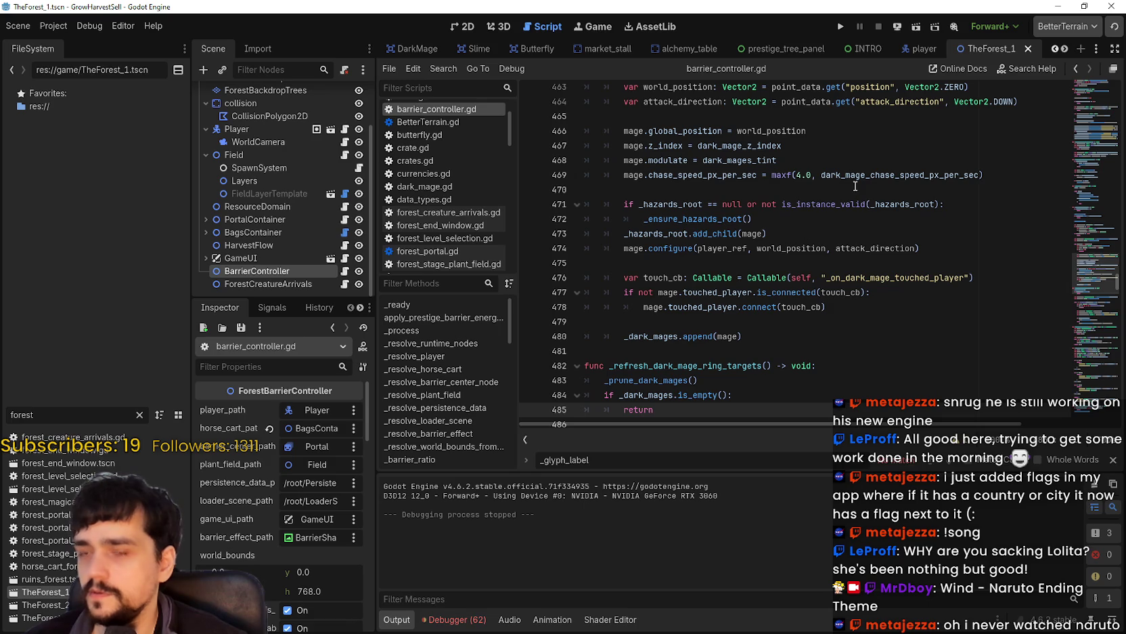
Scroll through barrier_controller.gd, placing the caret on line 465.
scroll(857, 201, "up", 3)
left_click(894, 249)
scroll(895, 248, "up", 2)
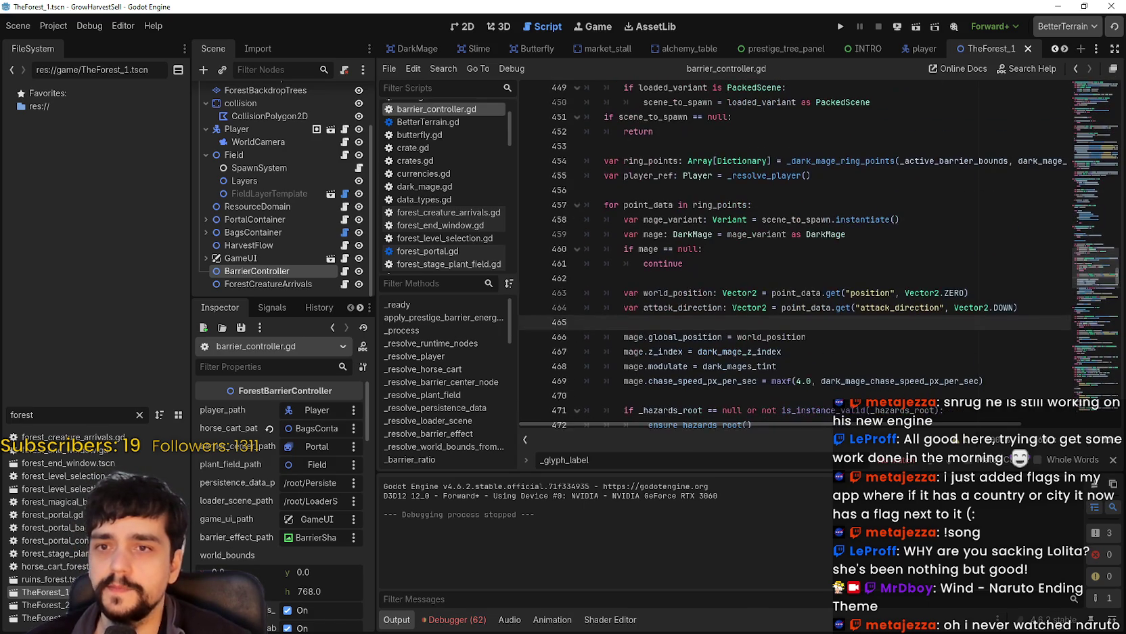
mouse_move(1091, 289)
left_mouse_down()
mouse_move(1102, 94)
mouse_move(1102, 109)
left_mouse_up()
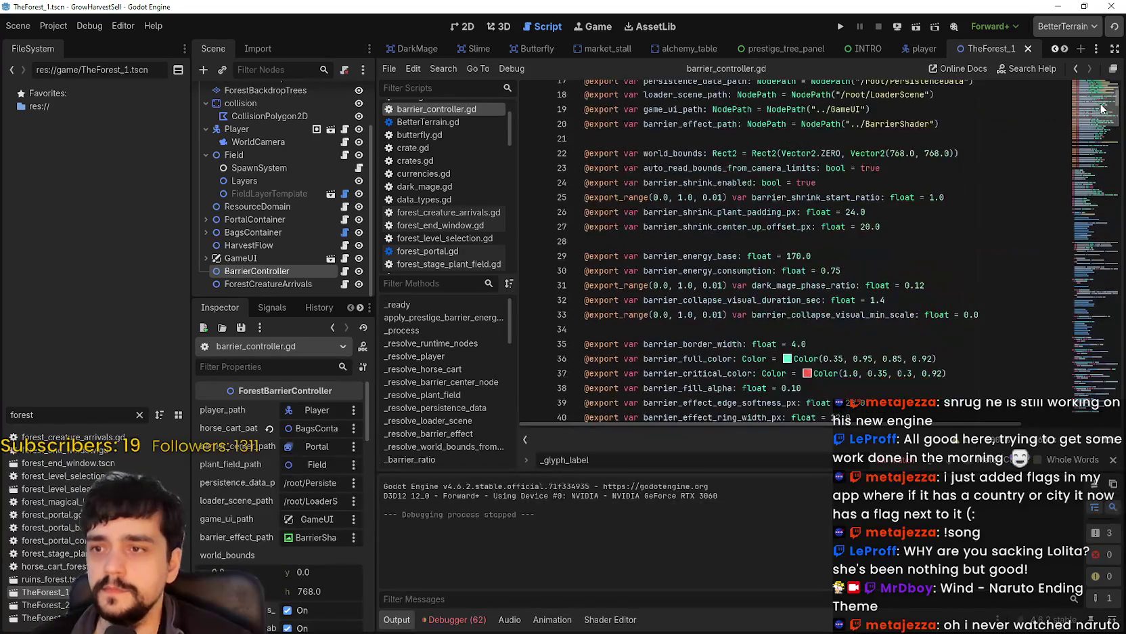
scroll(1102, 108, "up", 3)
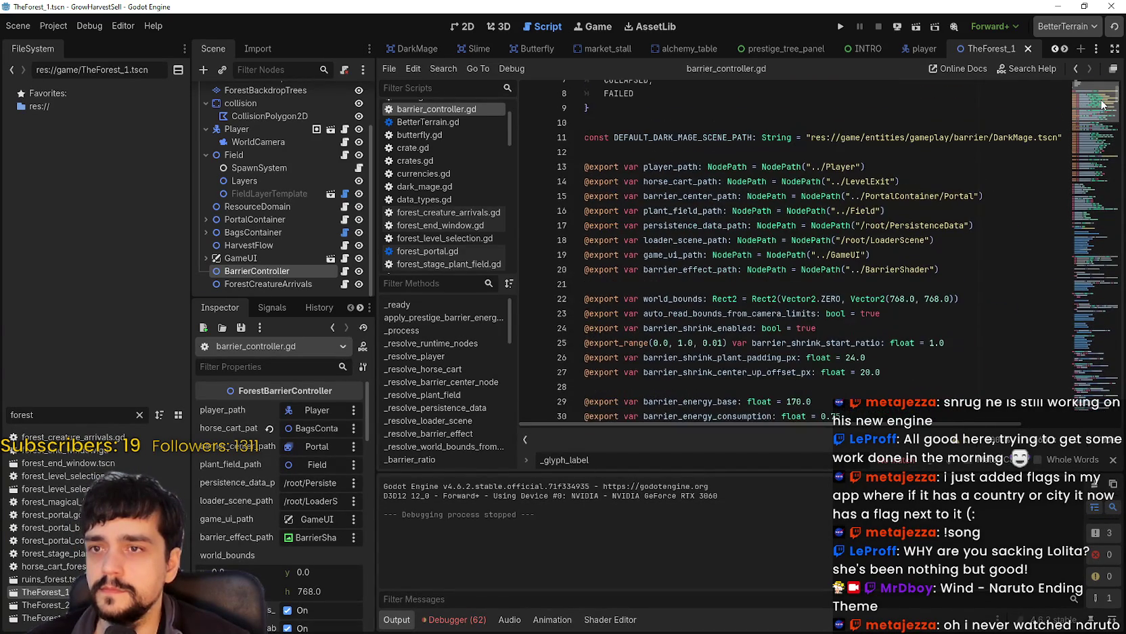
scroll(1102, 105, "down", 12)
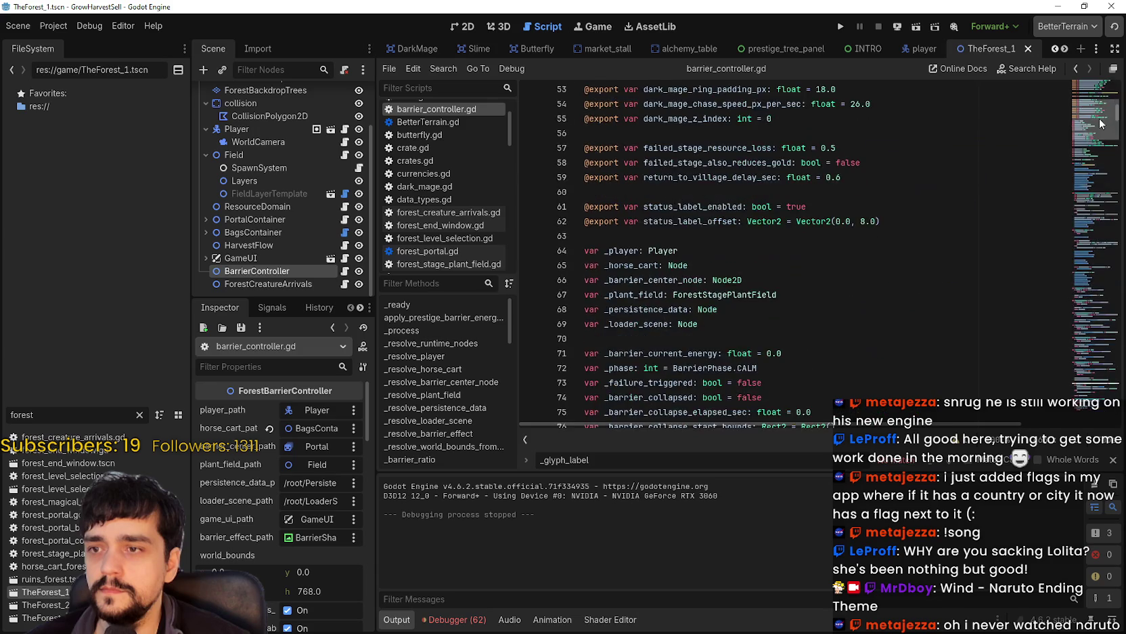
scroll(1099, 114, "up", 6)
scroll(1102, 114, "down", 15)
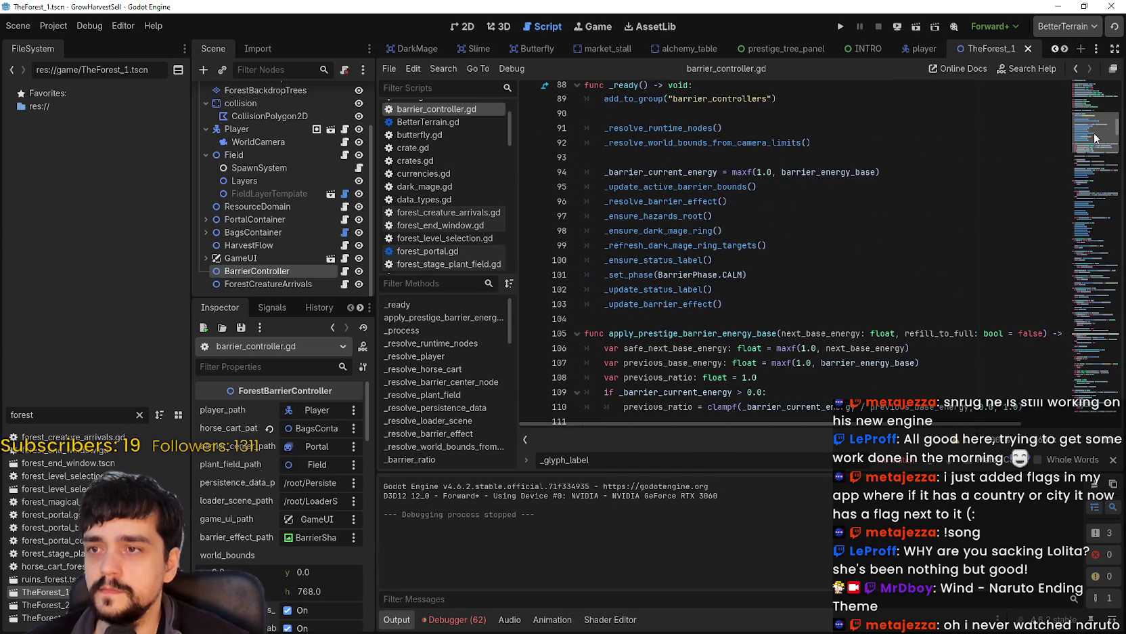
scroll(275, 553, "down", 5)
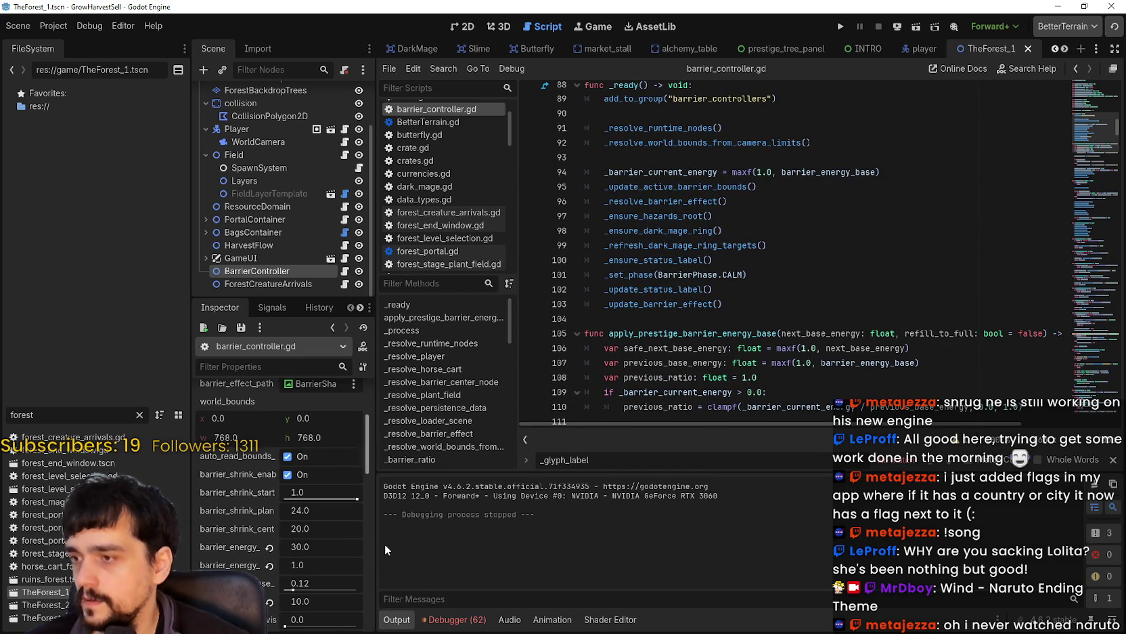
Widen the Inspector, uncheck status_label_enabled on BarrierController, and save TheForest_1.
left_click_drag(378, 543, 511, 544)
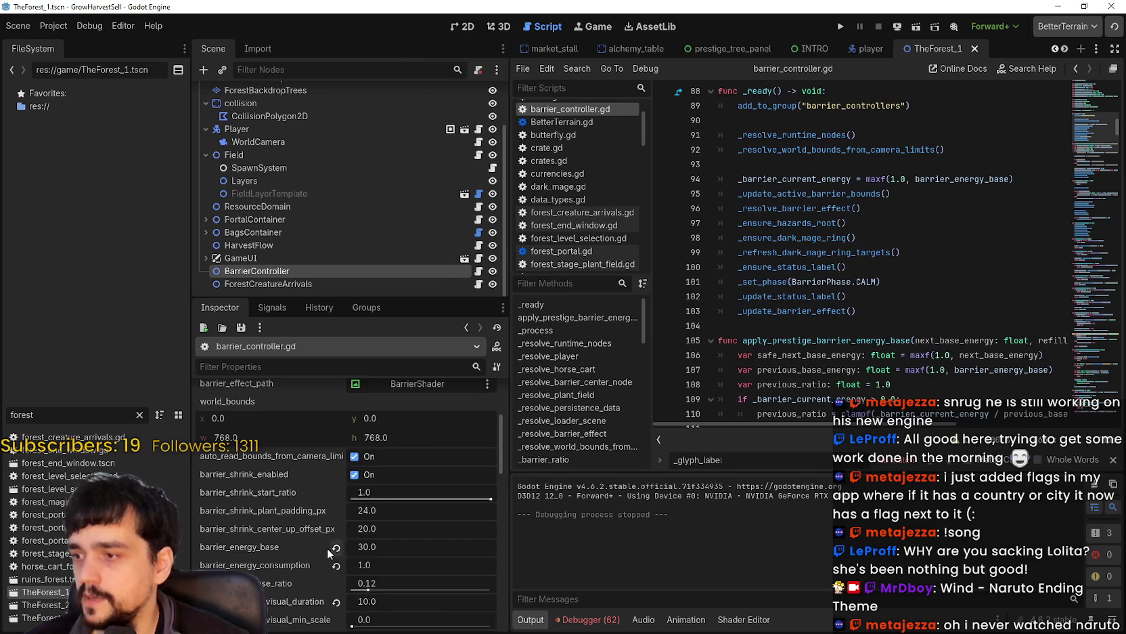
scroll(325, 548, "down", 4)
scroll(325, 545, "down", 7)
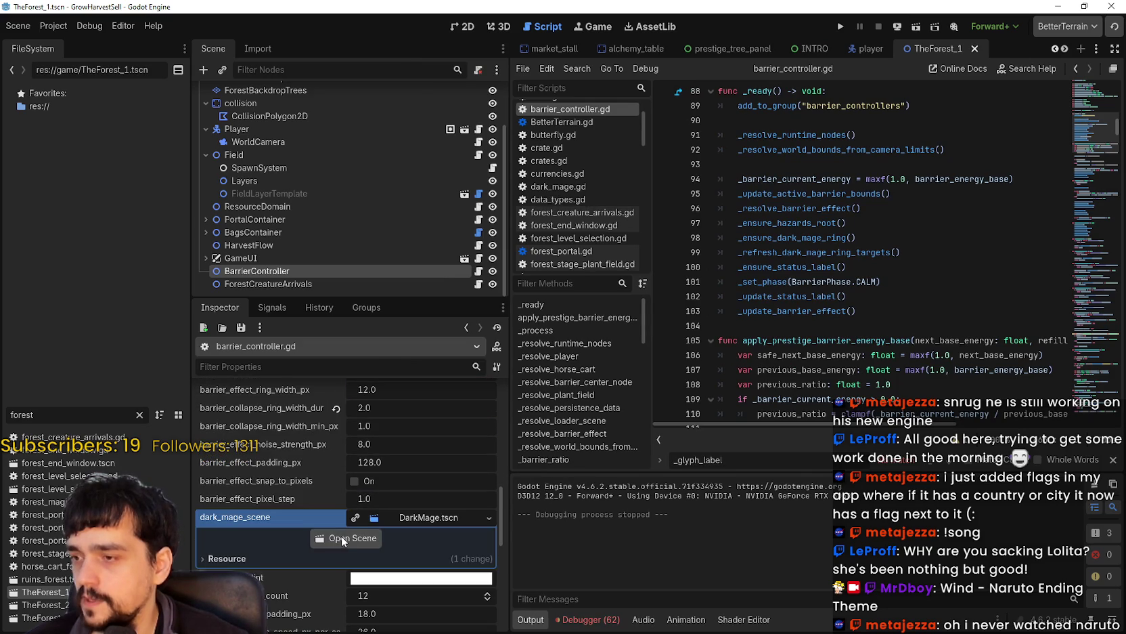
left_click(451, 516)
scroll(426, 501, "down", 5)
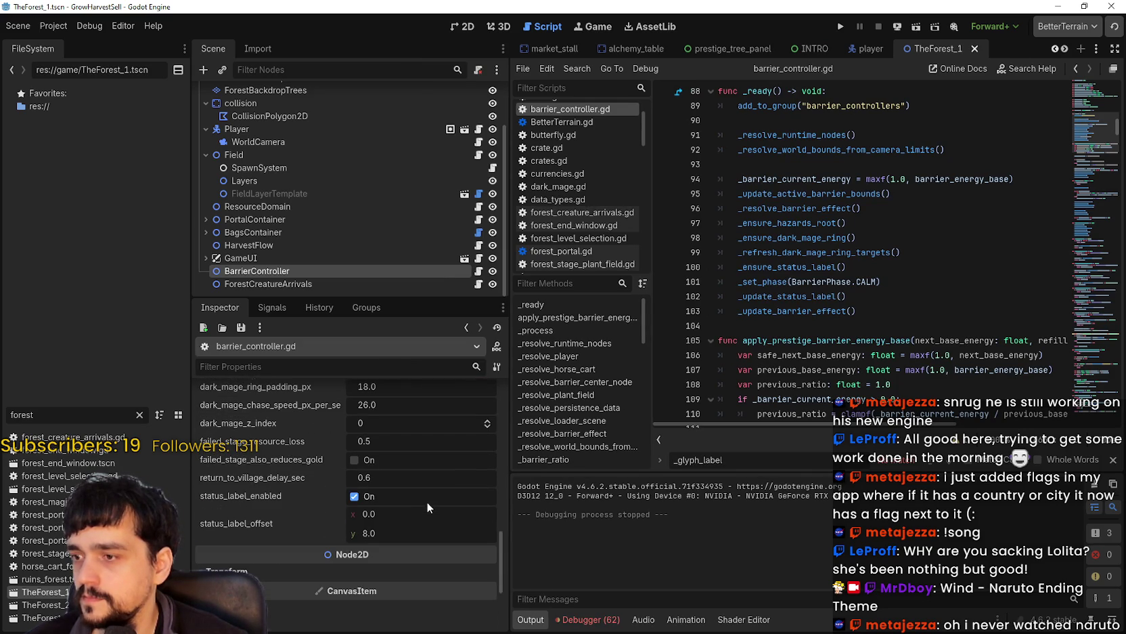
left_click(377, 495)
key("ctrl+s")
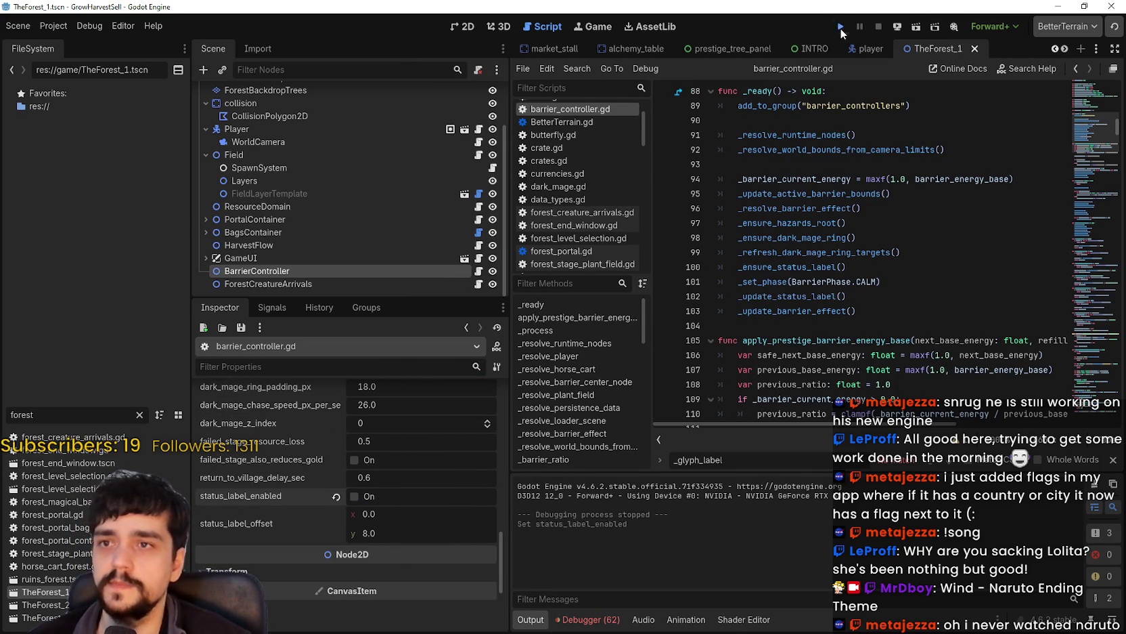
Run the game, unlock the portal at the Mage Tower, and enter forest Stage 1.
left_click(841, 28)
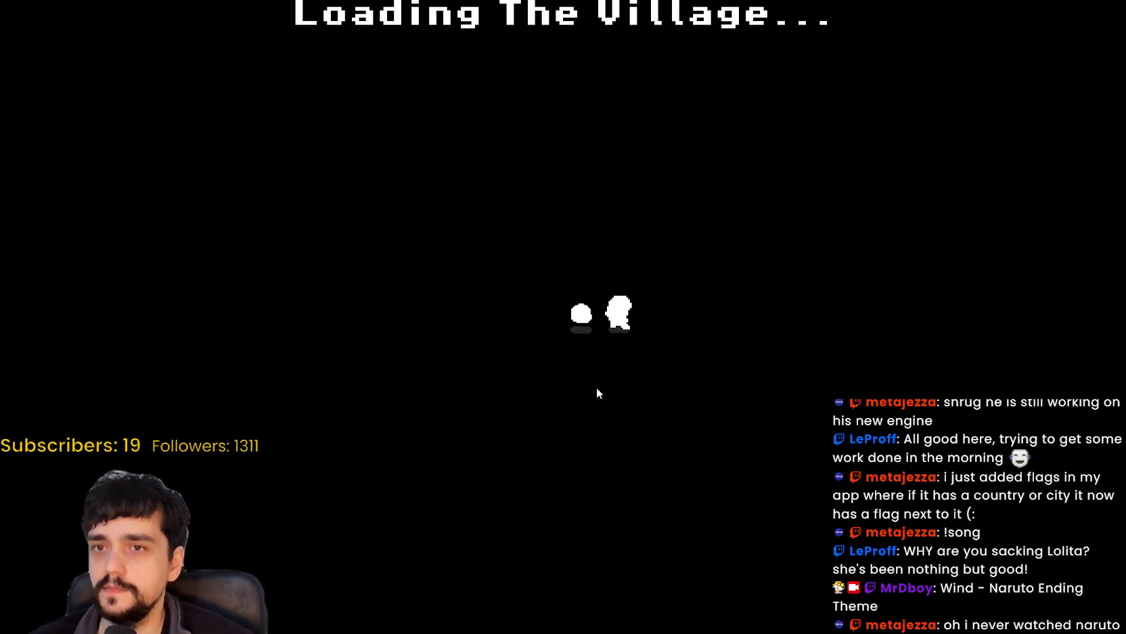
key("w")
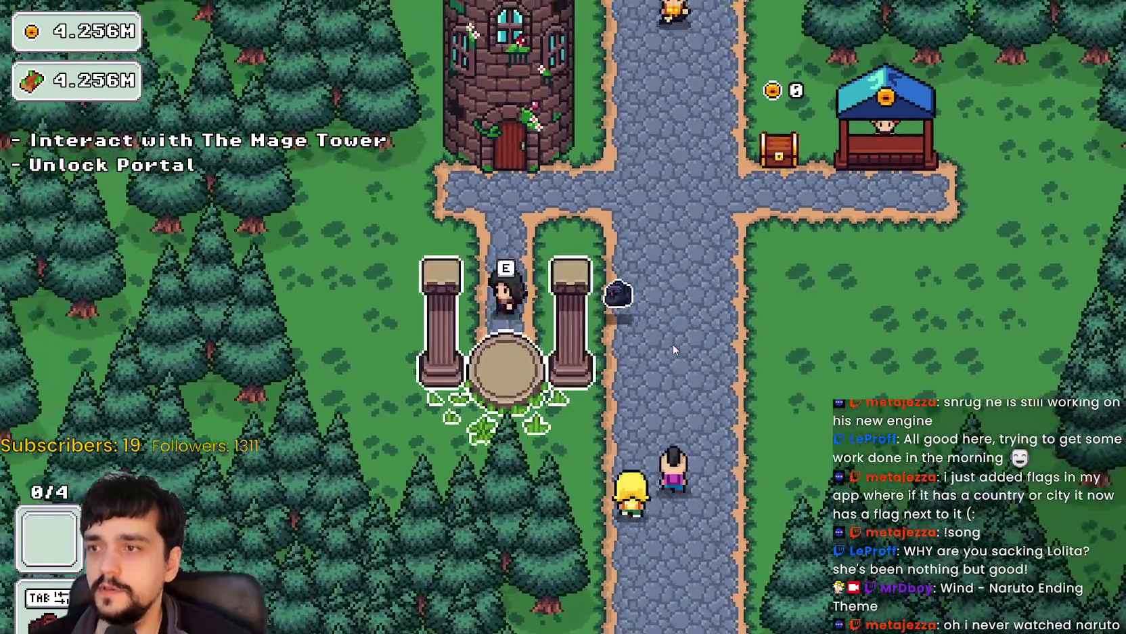
key("w")
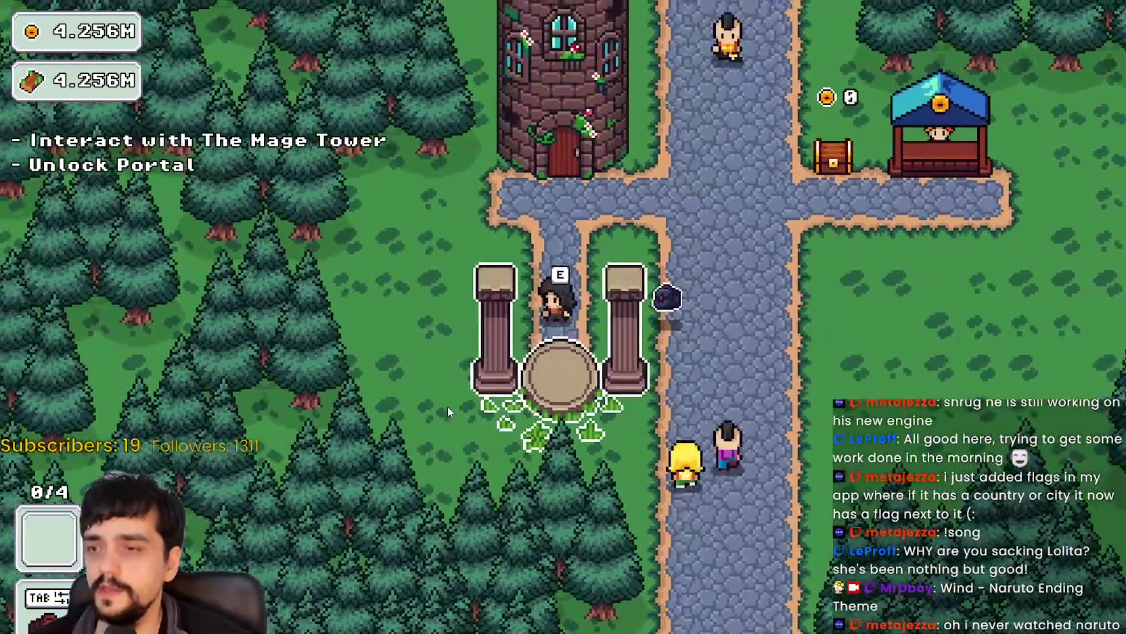
key("e")
key("e")
key("Escape")
key("s")
key("e")
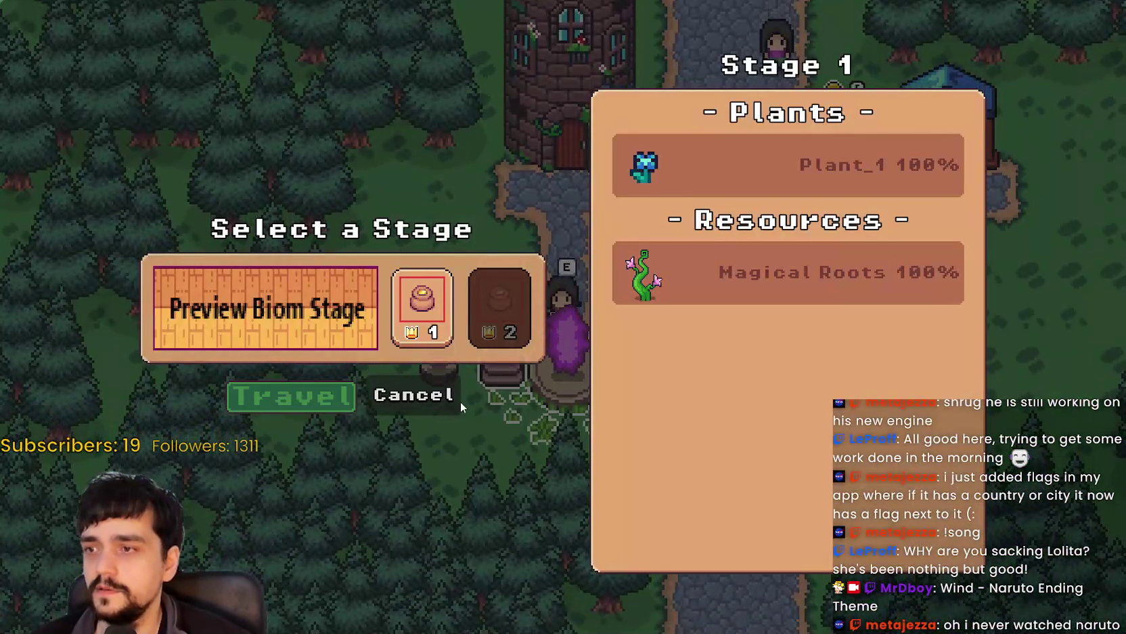
key("e")
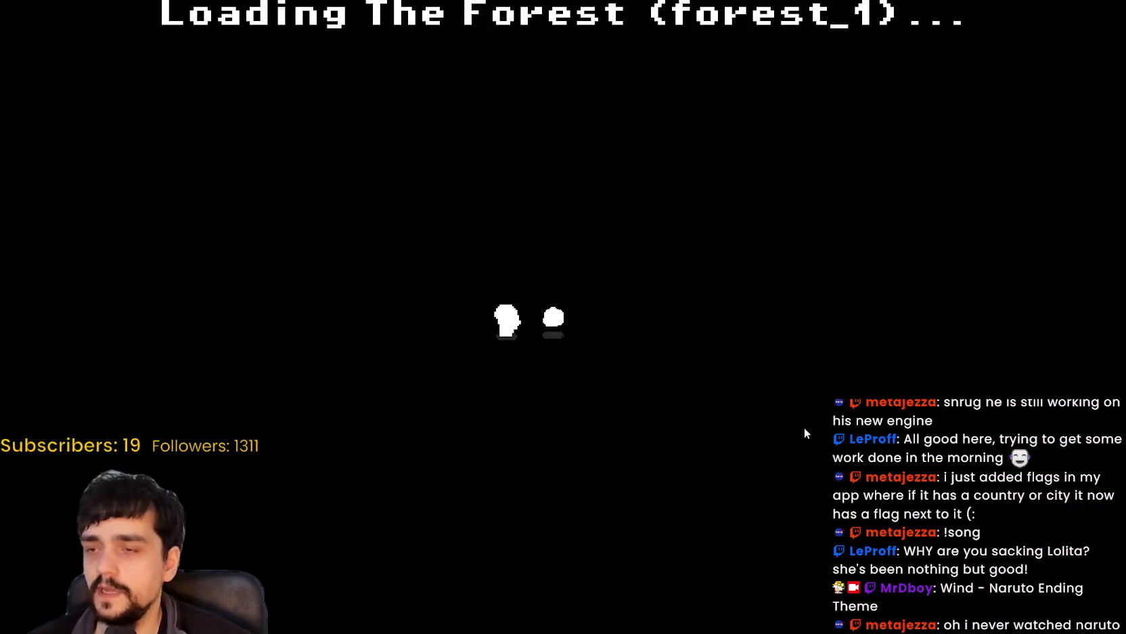
Harvest plants and blue flowers in the forest, chopping vines and fighting skeletons.
key("d")
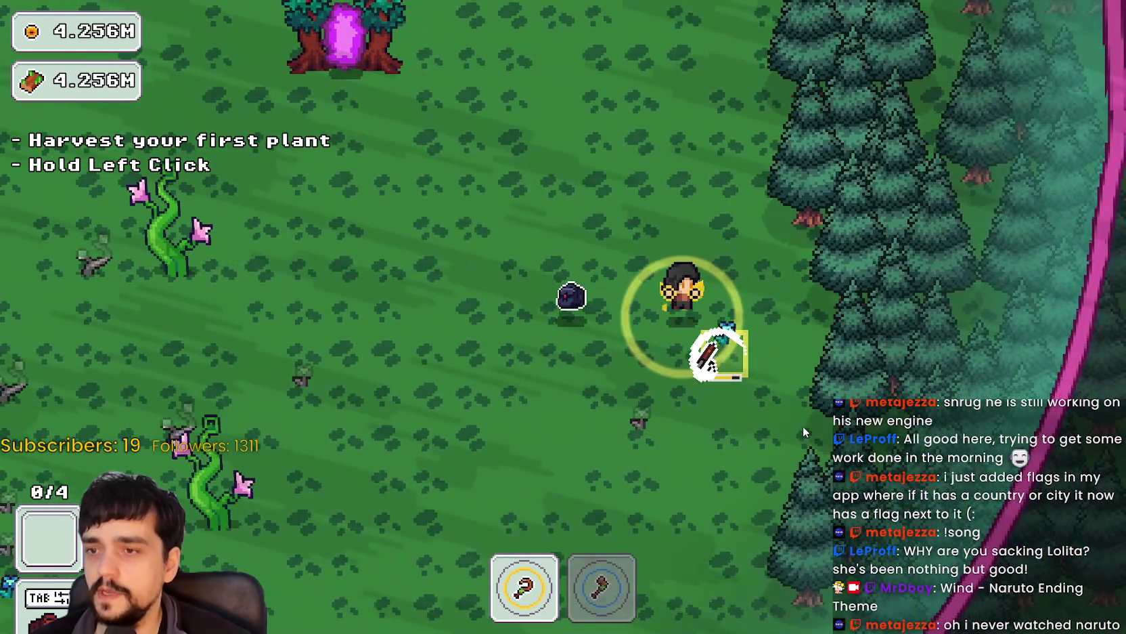
left_click_drag(803, 426, 805, 408)
key("s")
key("a")
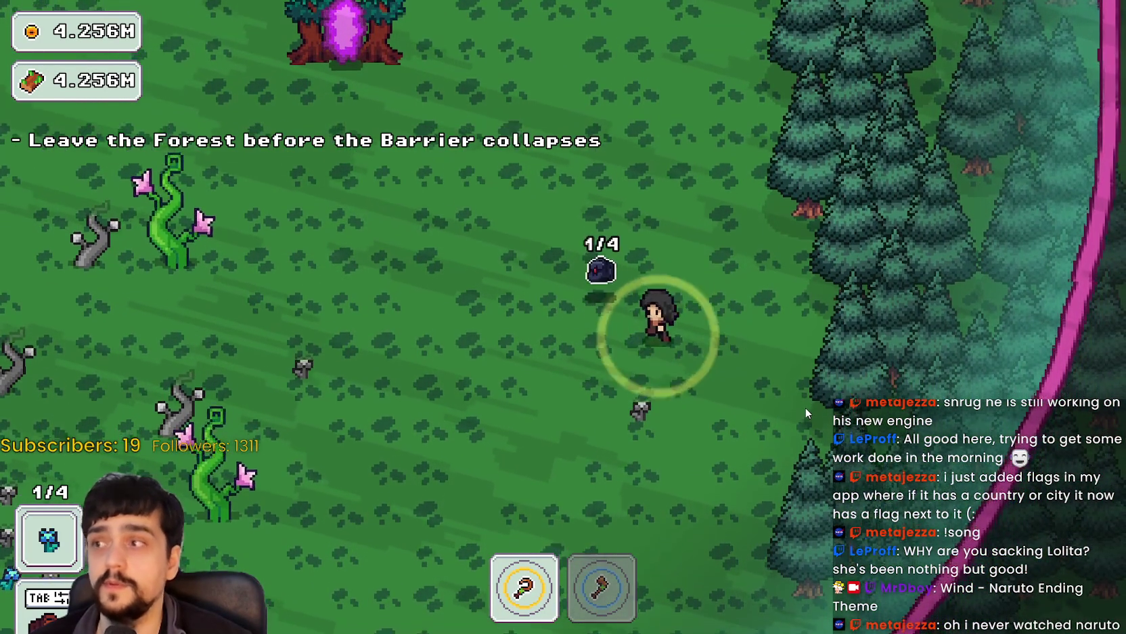
key("a")
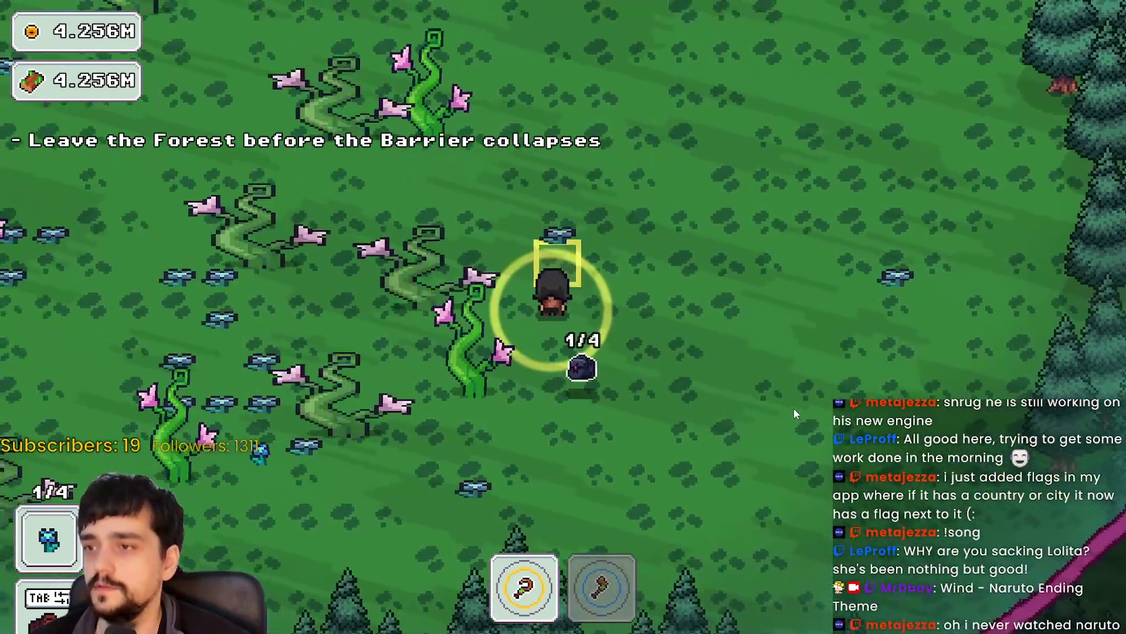
key("s")
key("s")
key("a")
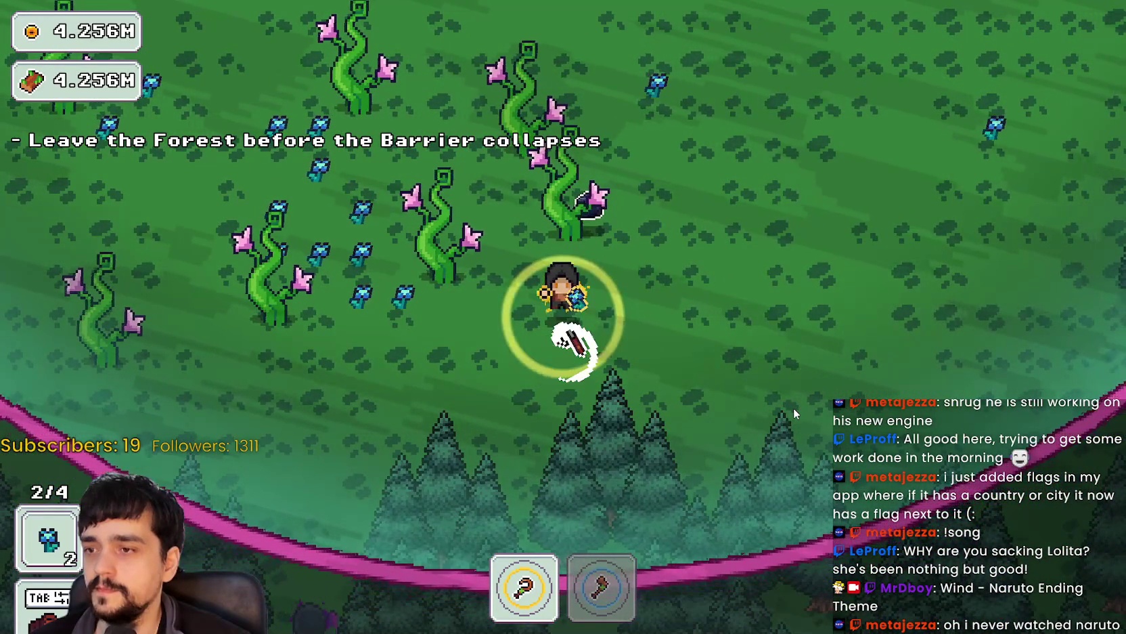
key("w")
key("w")
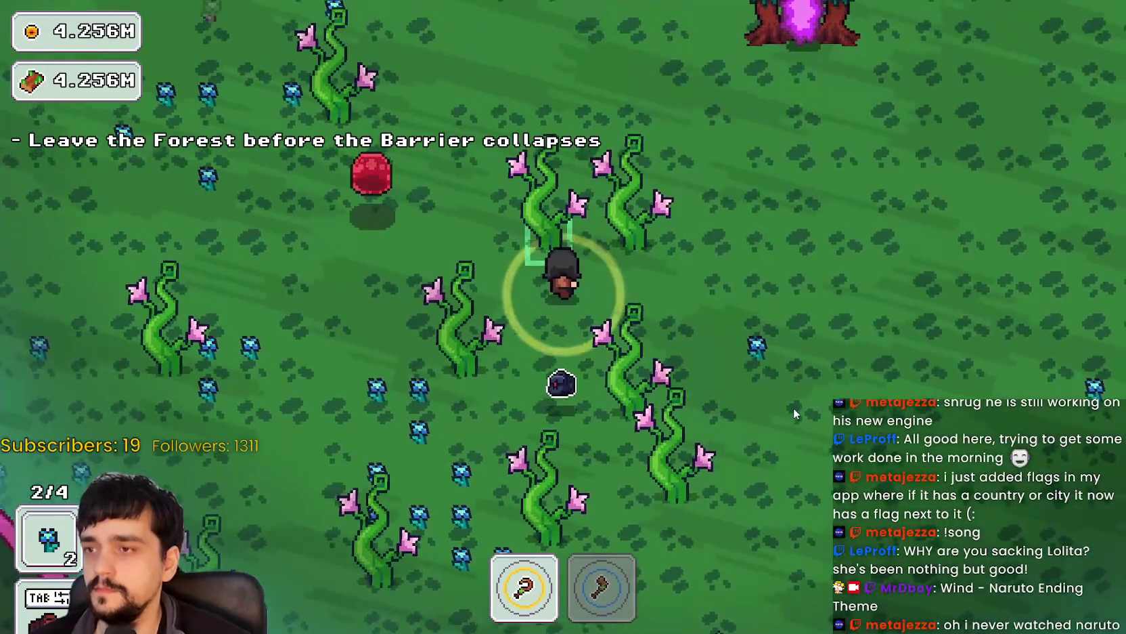
key("a")
key("s")
key("a")
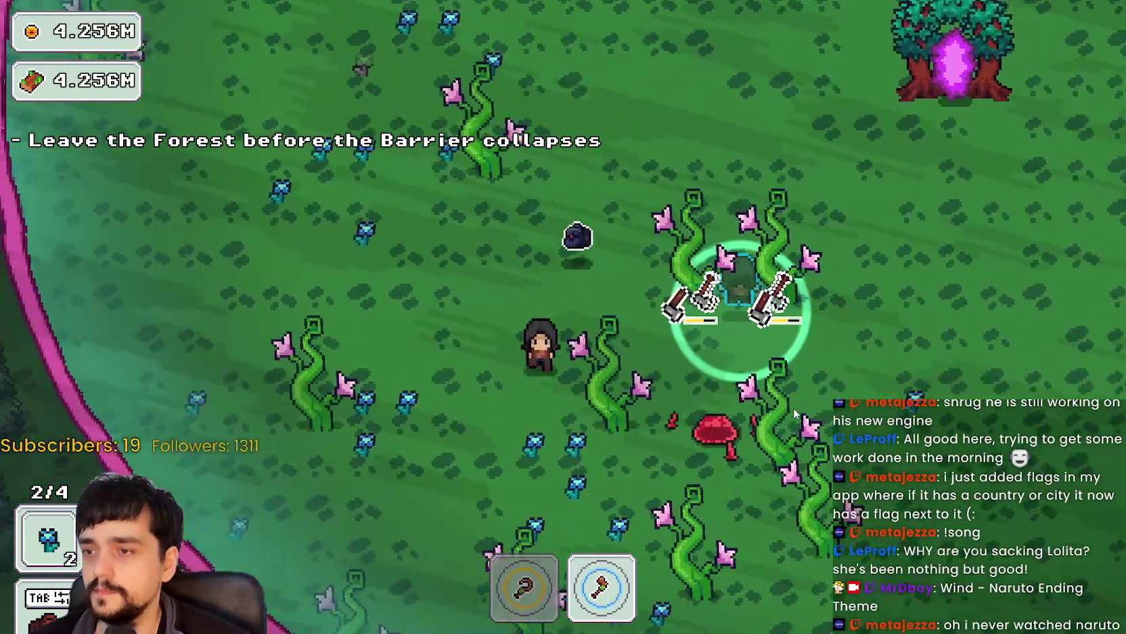
key("s")
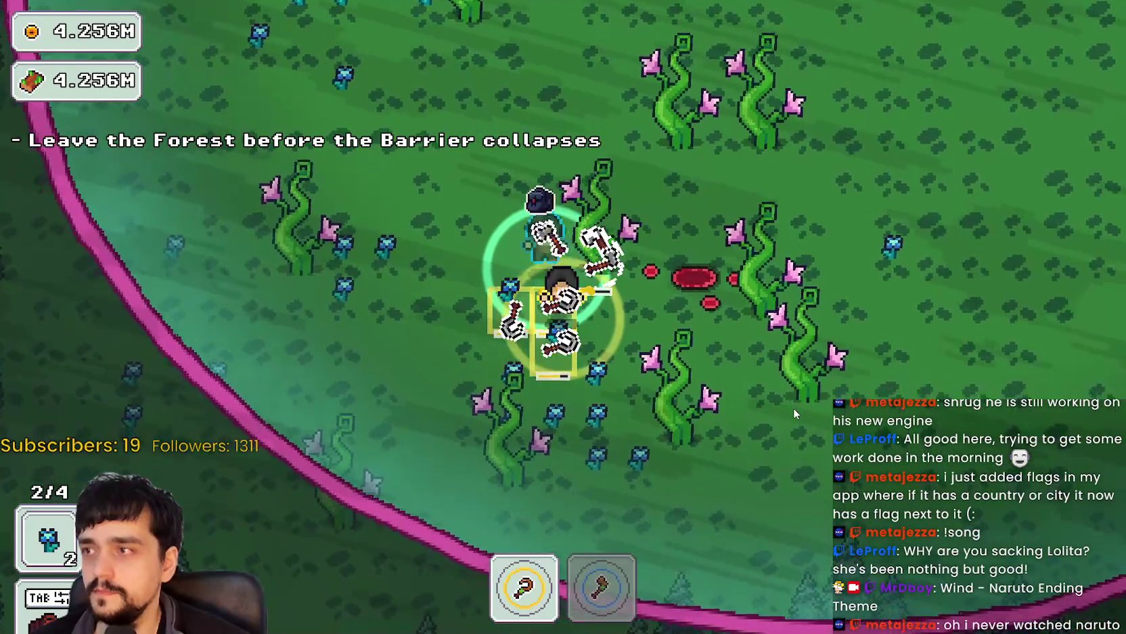
Reach the portal tree as the barrier shrinks, end the stage, and return home.
key("w")
key("d")
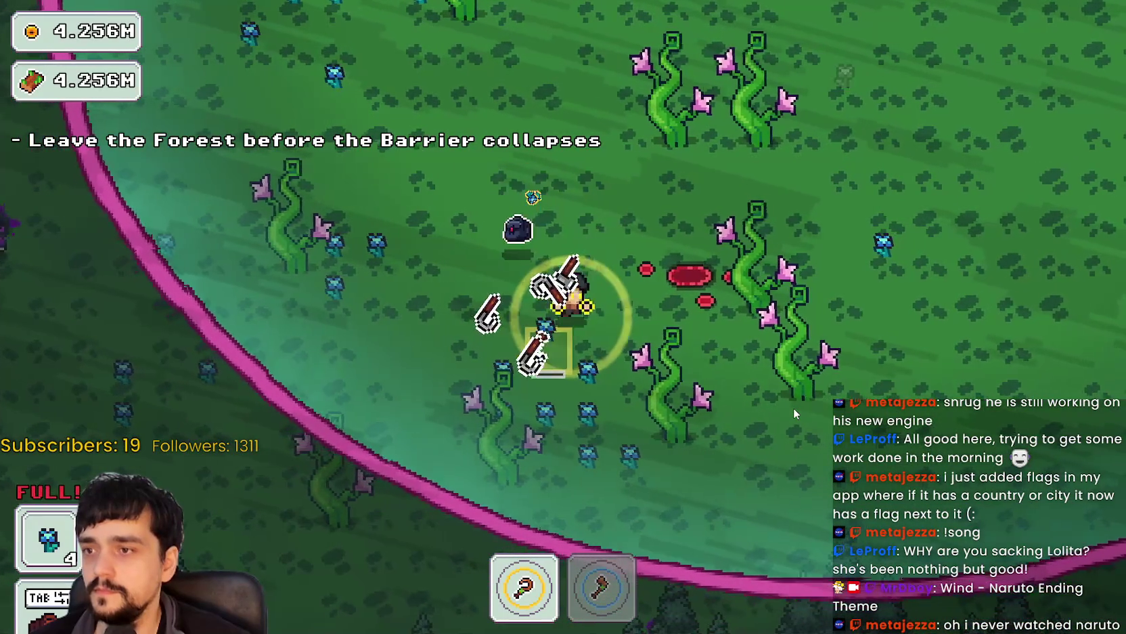
key("w")
key("d")
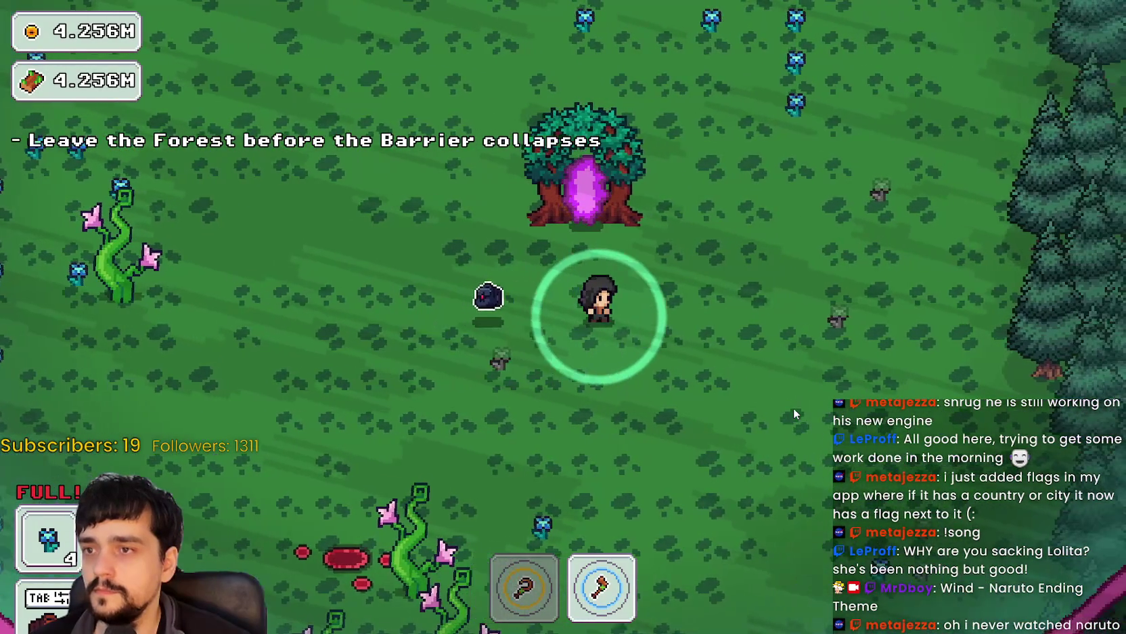
key("a")
key("a")
key("w")
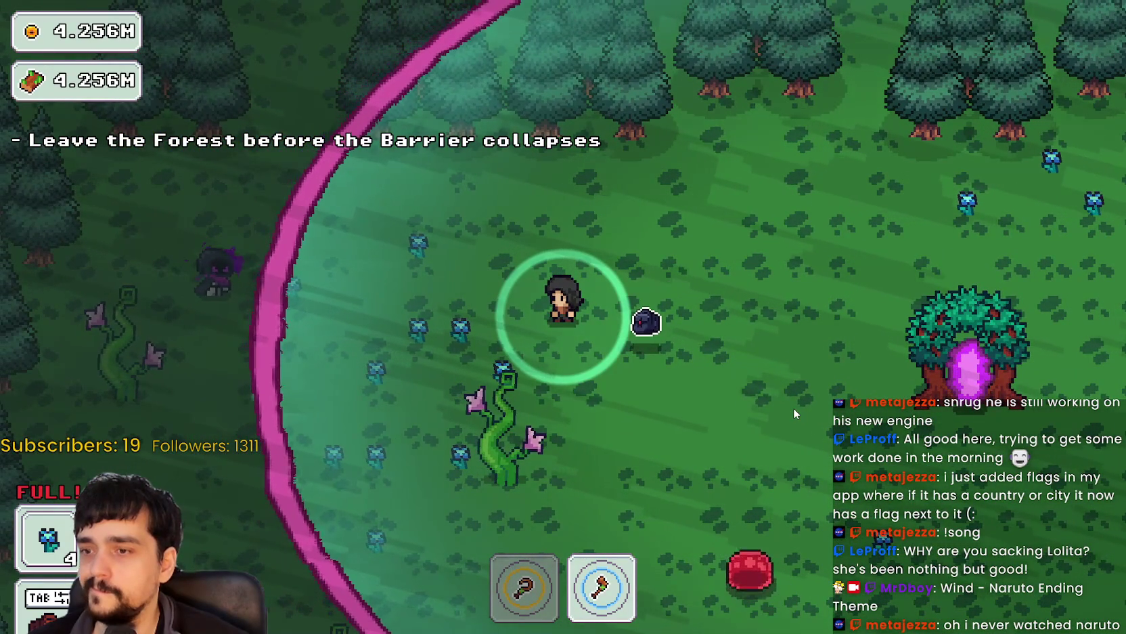
key("d")
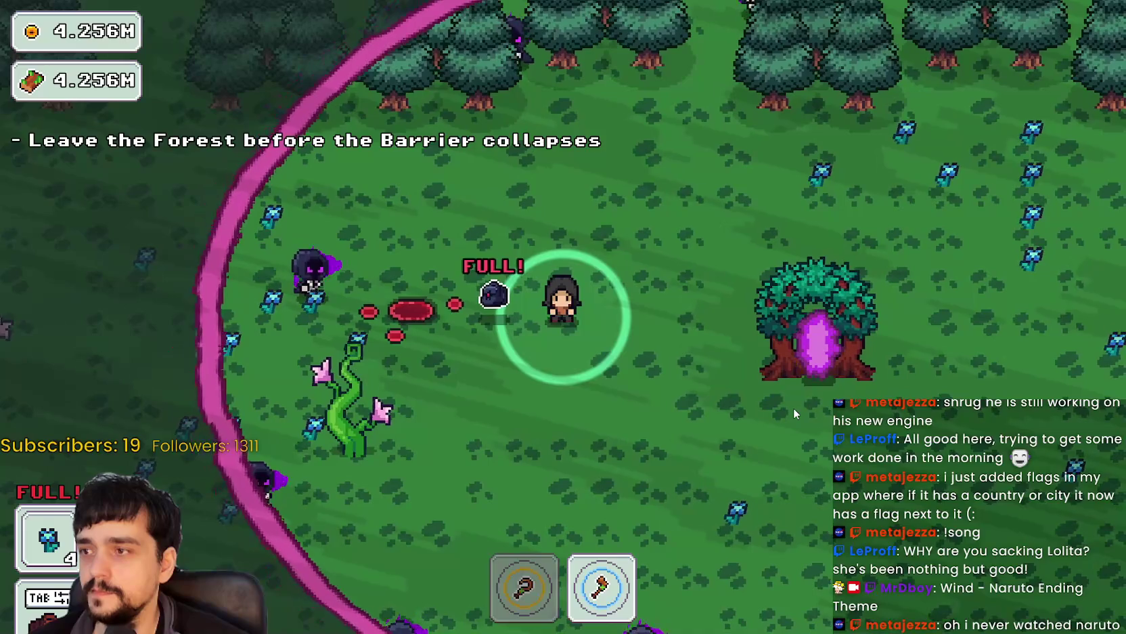
key("s")
key("d")
key("d")
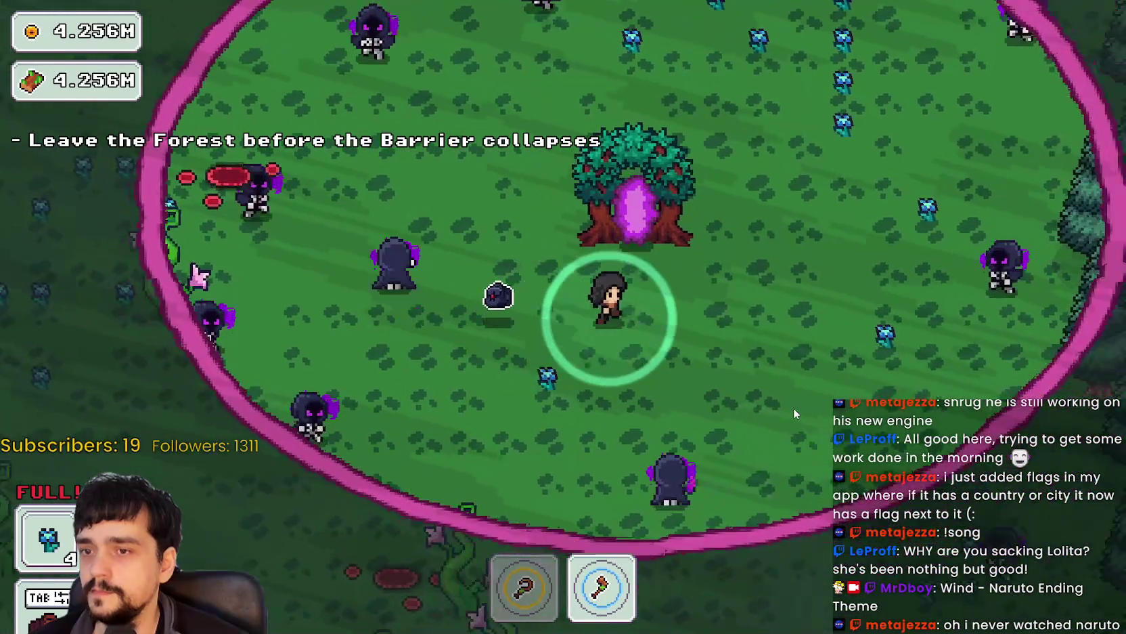
key("s")
key("s")
key("w")
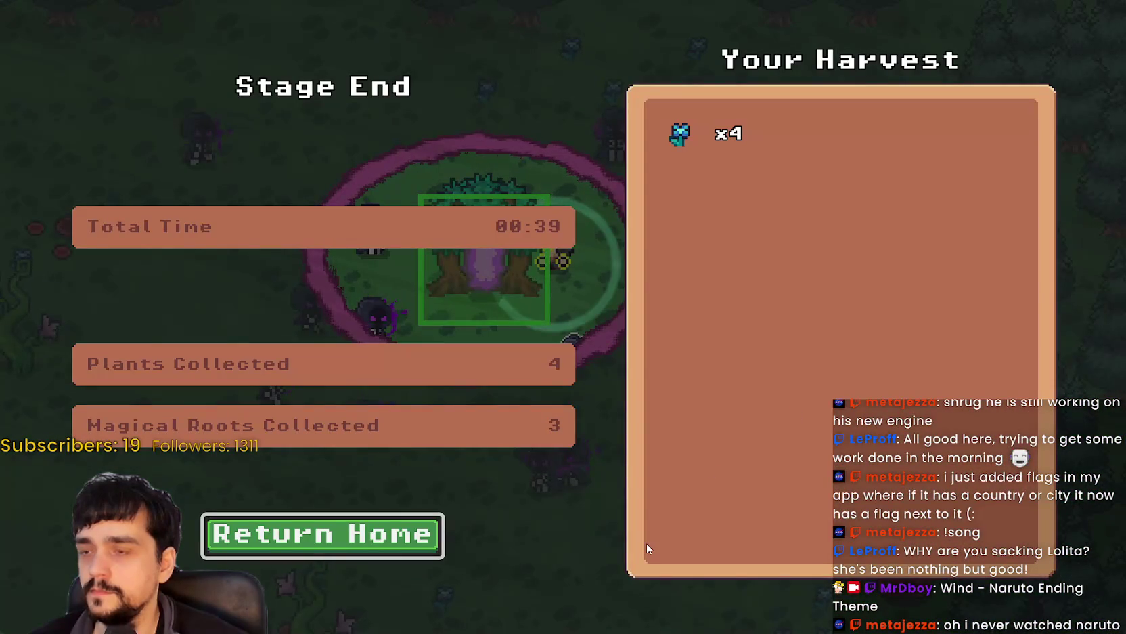
left_click(373, 559)
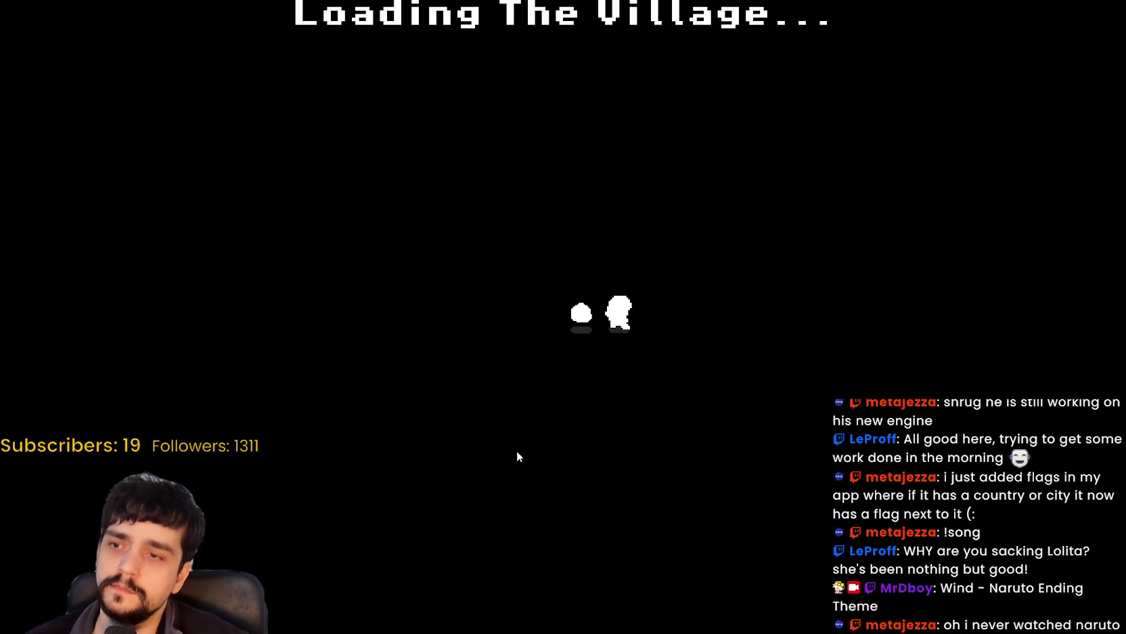
Sell the plants at the village market stall, then travel back to forest Stage 1.
key("a")
key("s")
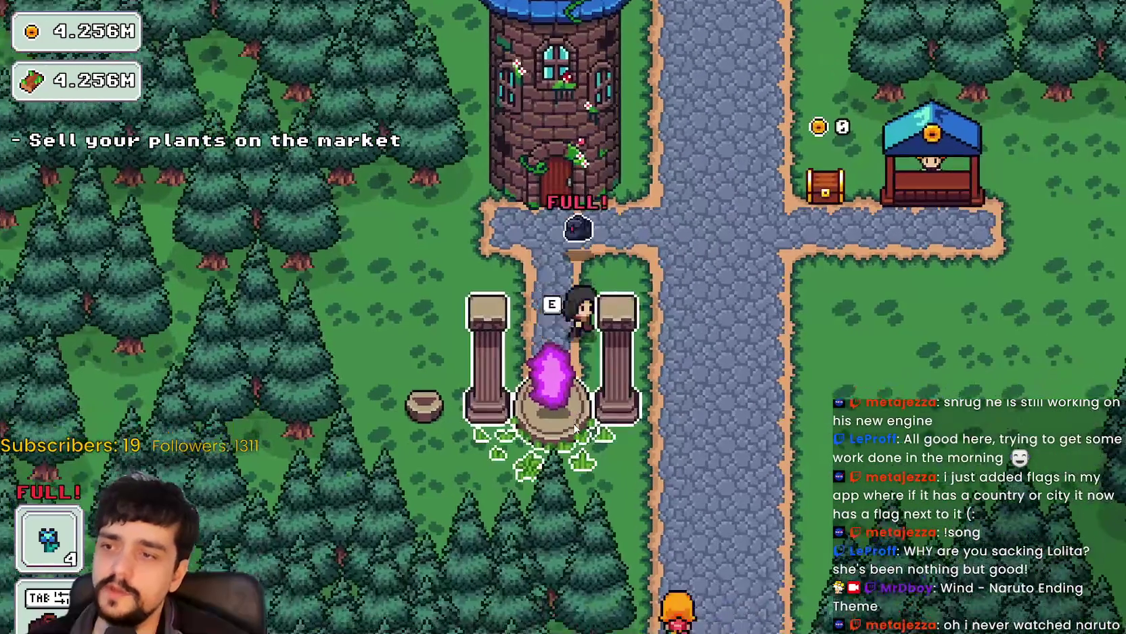
key("d")
key("w")
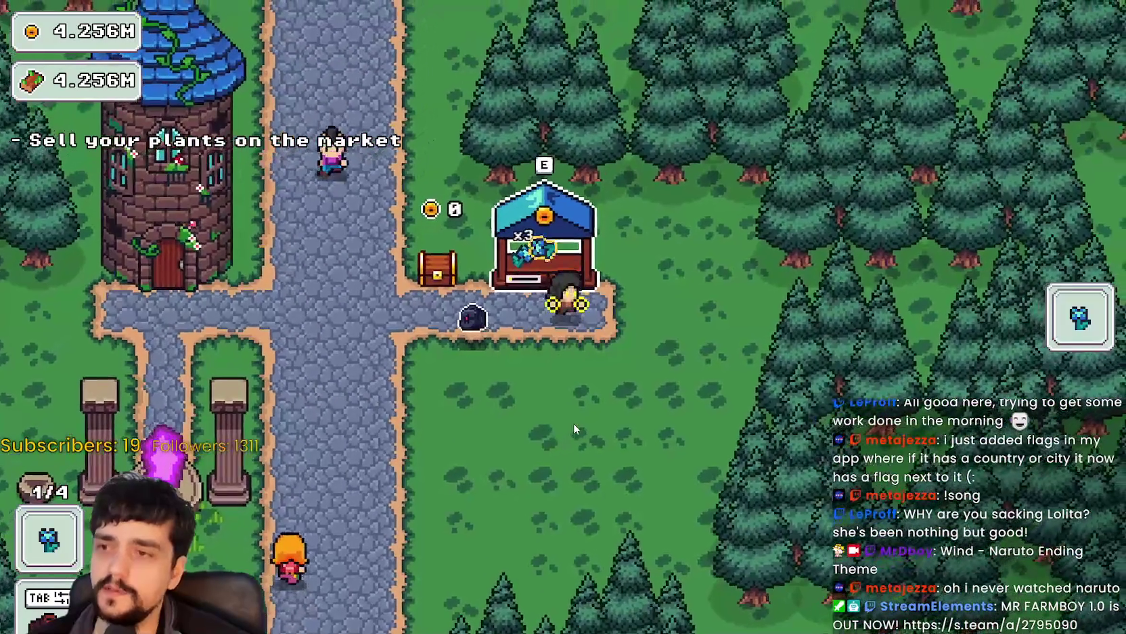
key("a")
key("s")
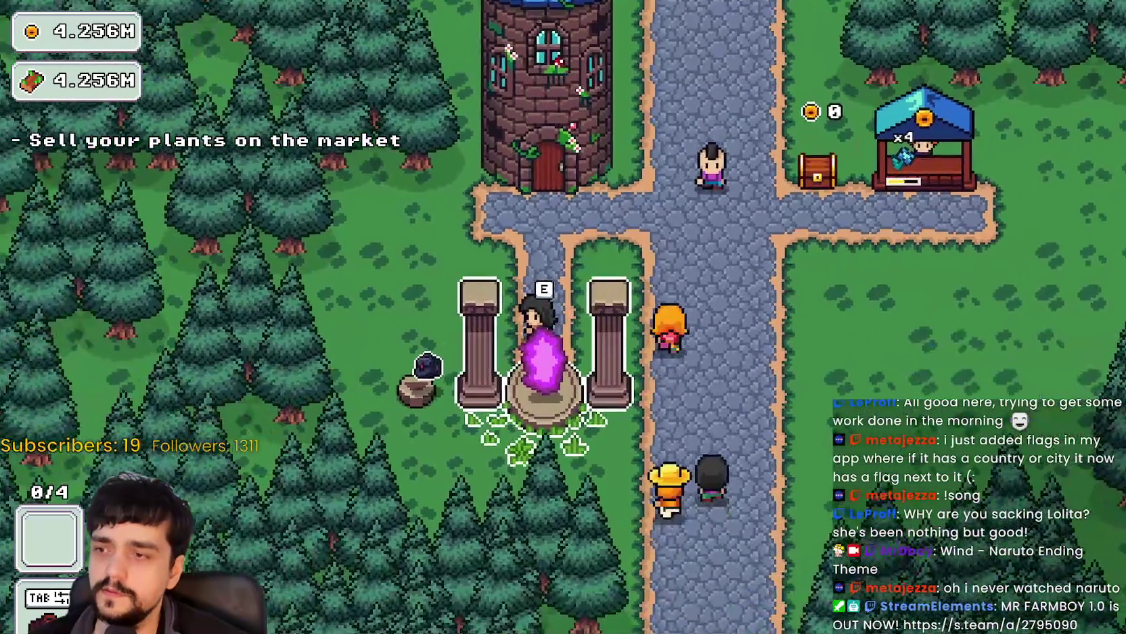
key("e")
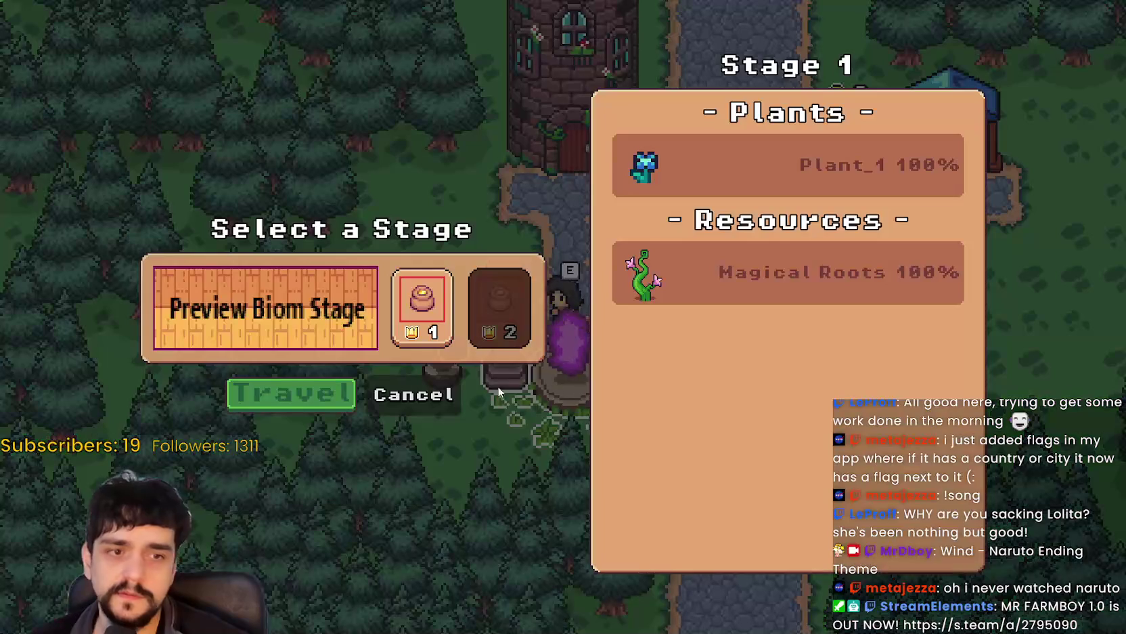
key("e")
Harvest nearby plants and explore the forest along the pink barrier boundary.
key("w")
key("d")
key("a")
key("a")
key("a")
key("w")
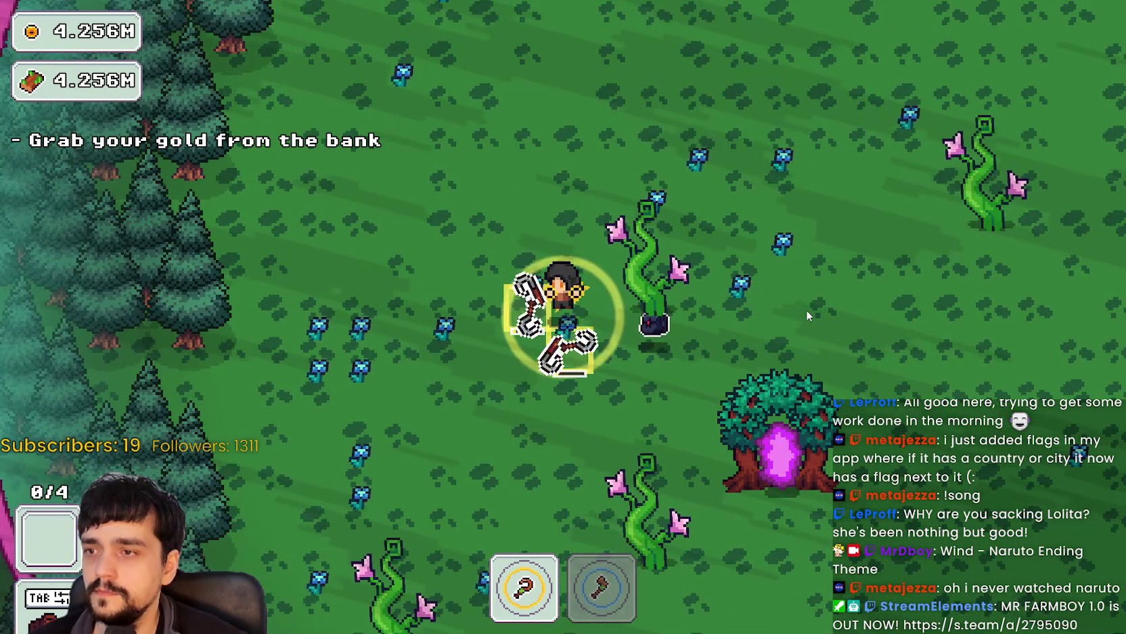
key("d")
key("w")
key("a")
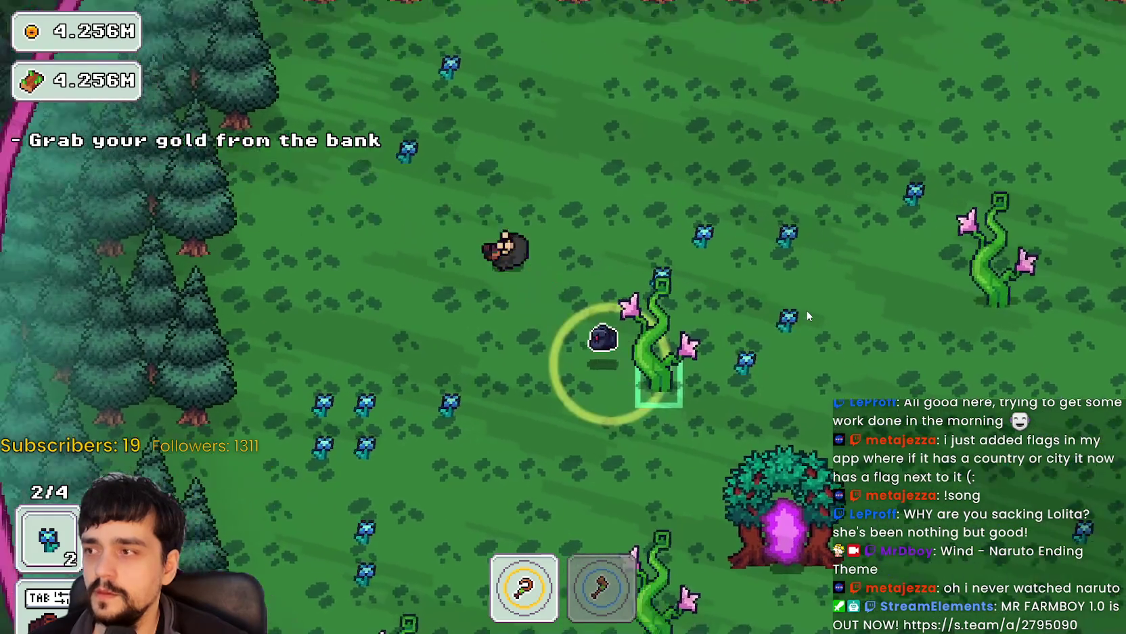
key("s")
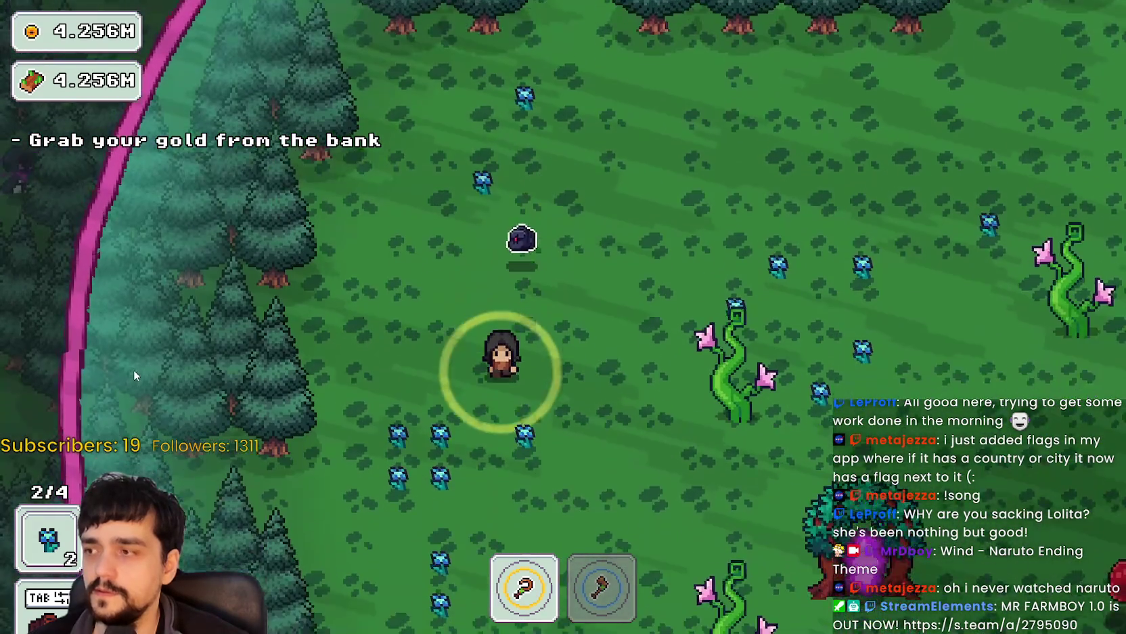
key("d")
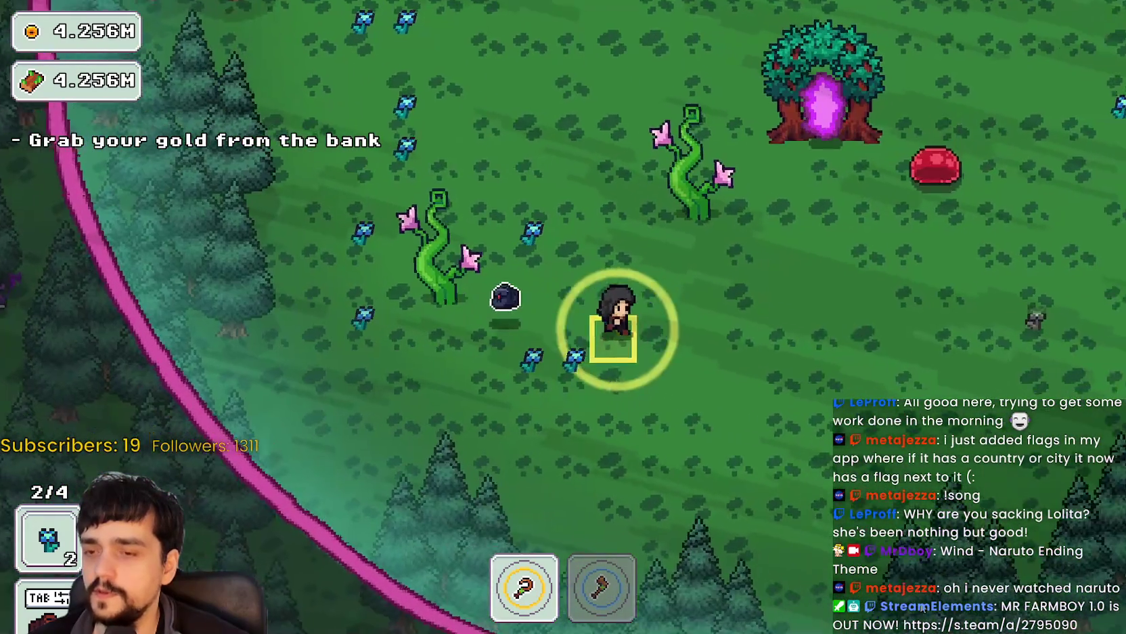
key("w")
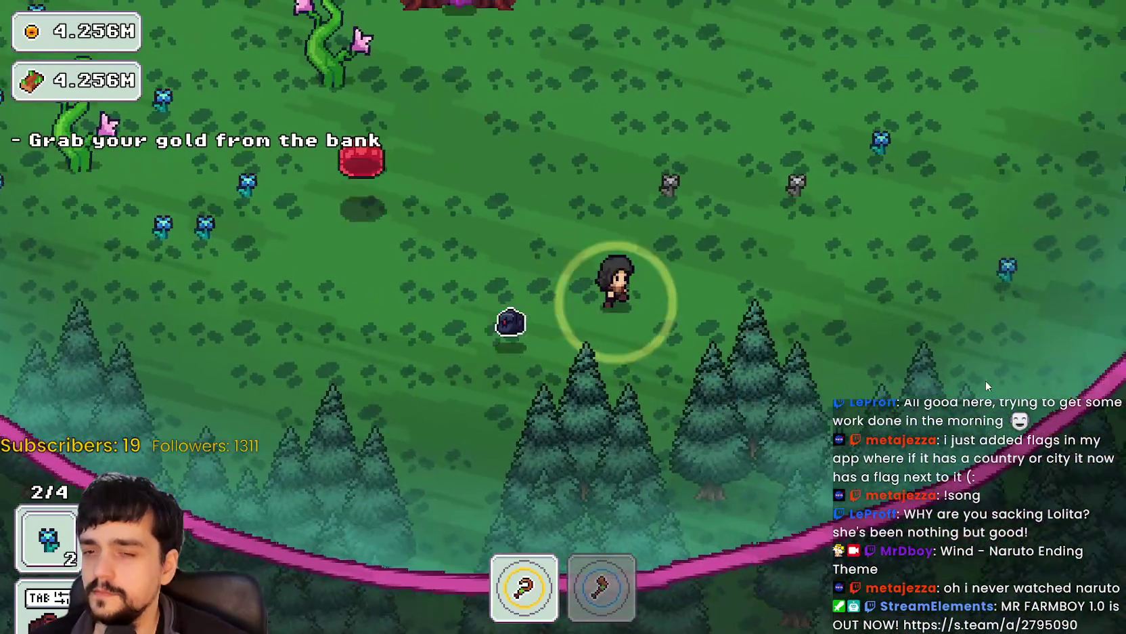
key("w")
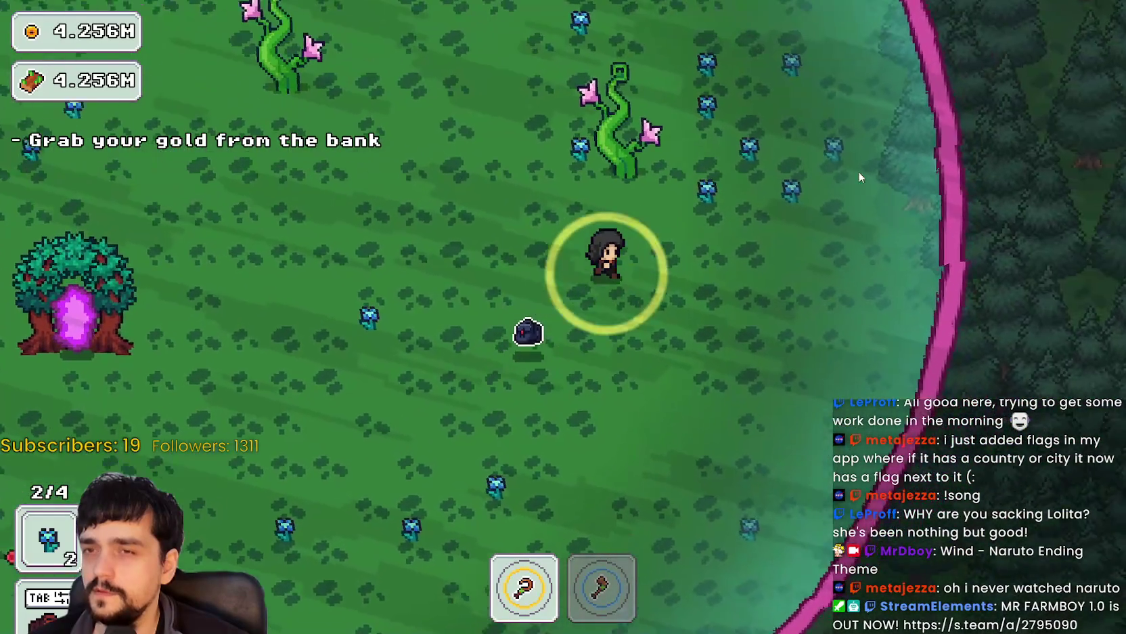
key("w")
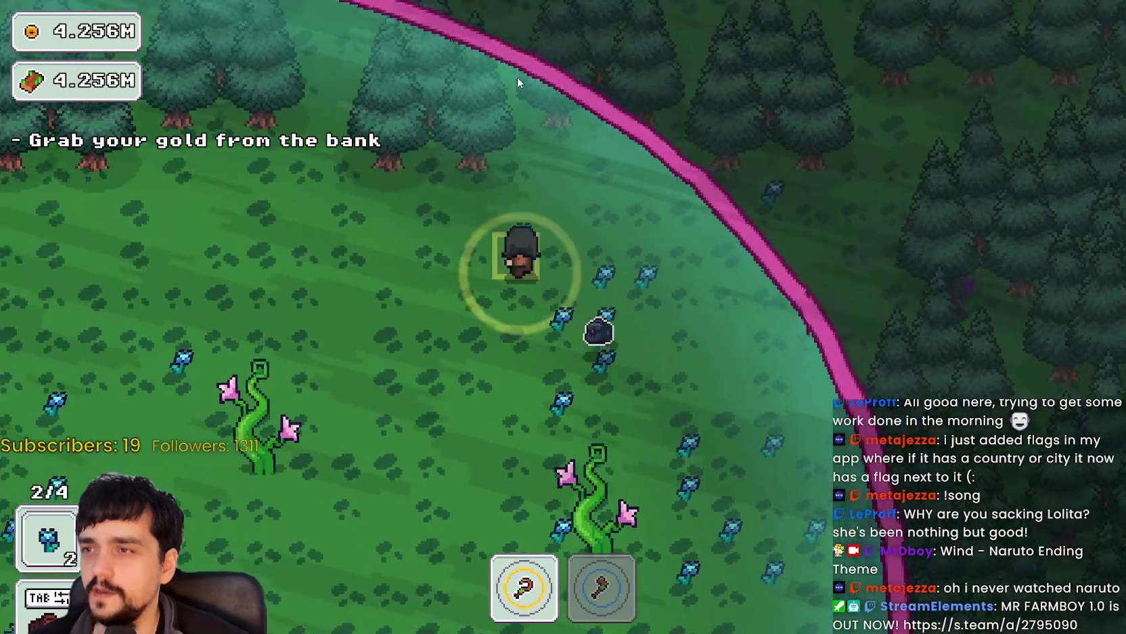
key("a")
key("s")
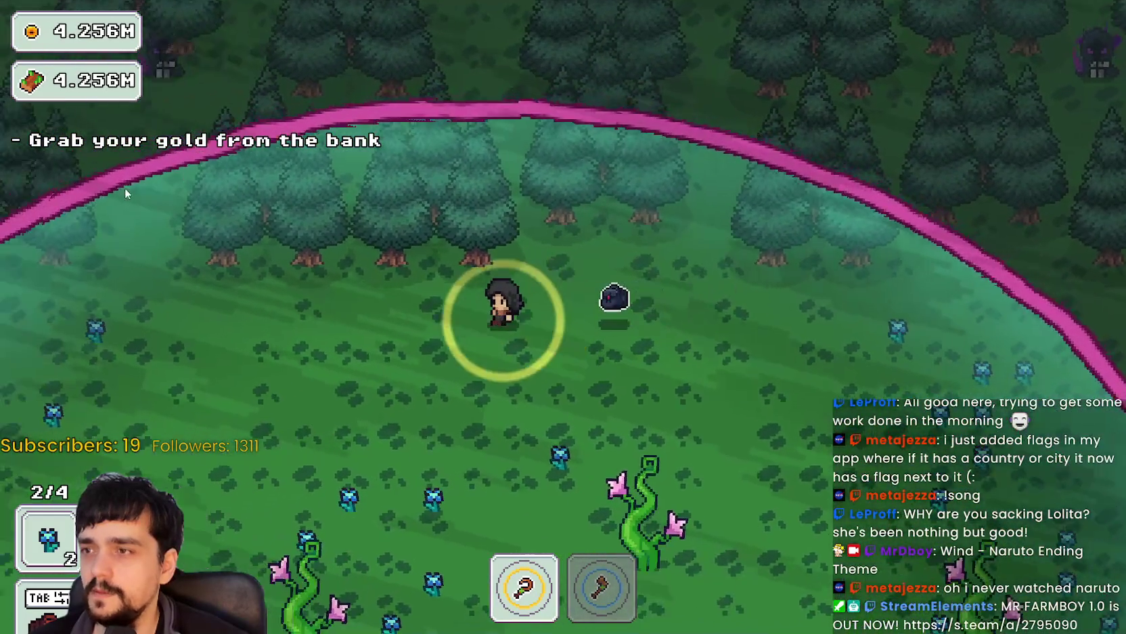
key("s")
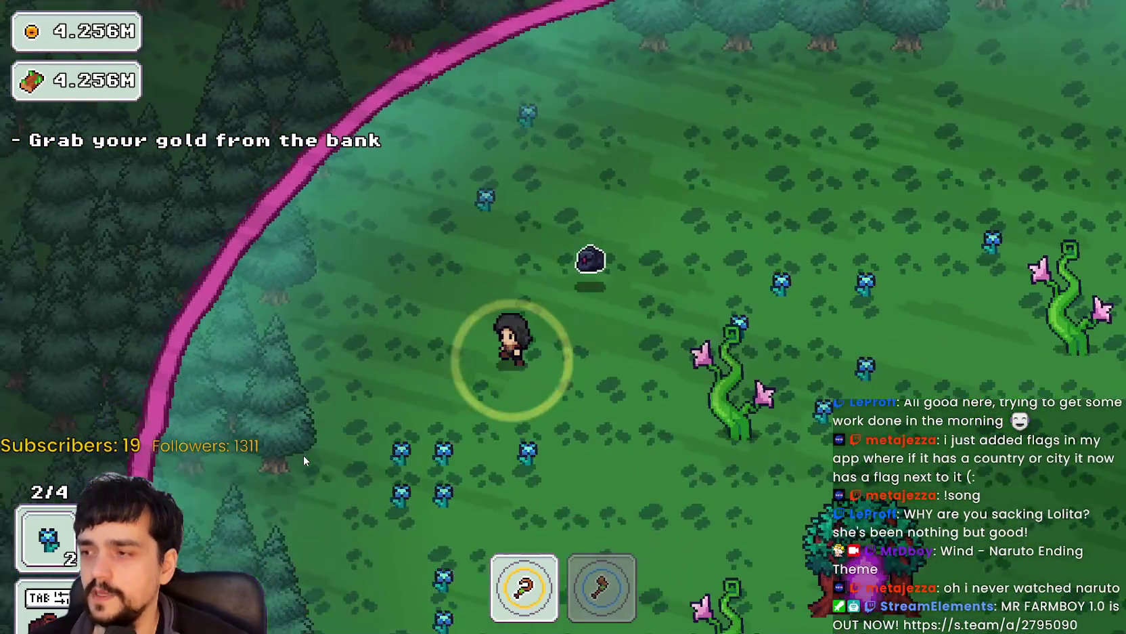
key("s")
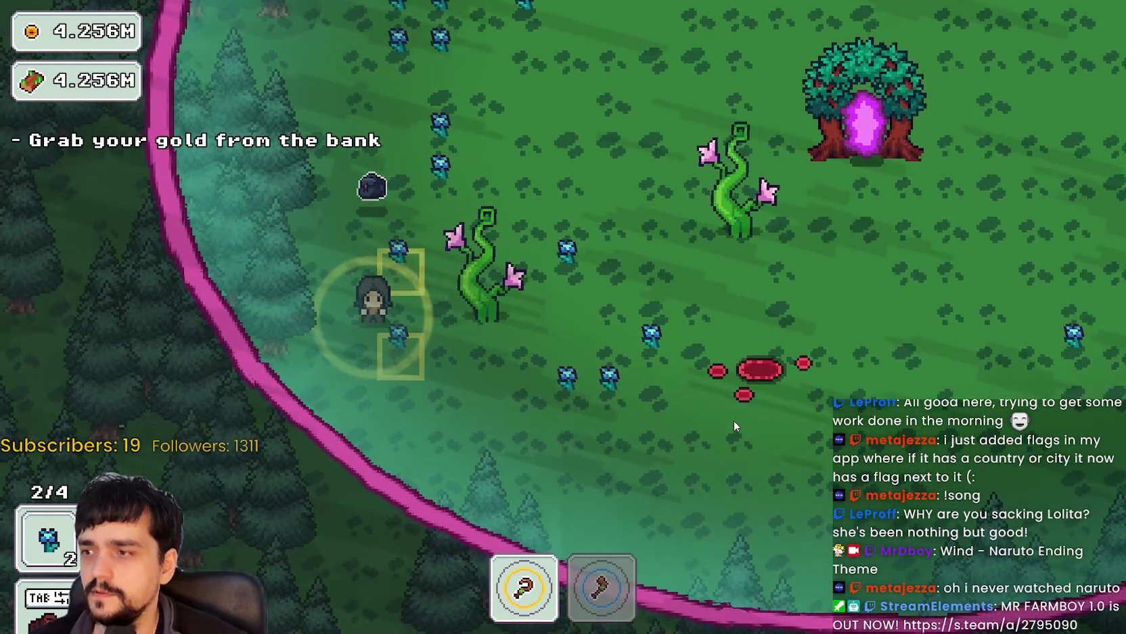
Make for the portal tree past the enemies, end the stage, and return home.
key("w")
key("d")
key("w")
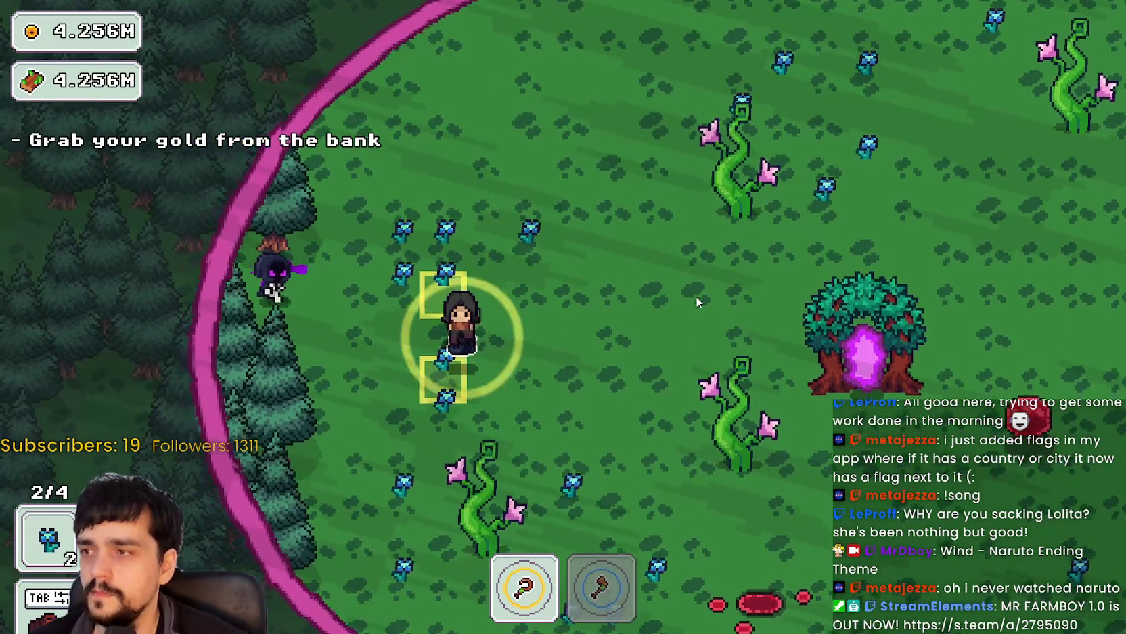
key("s")
key("d")
key("w")
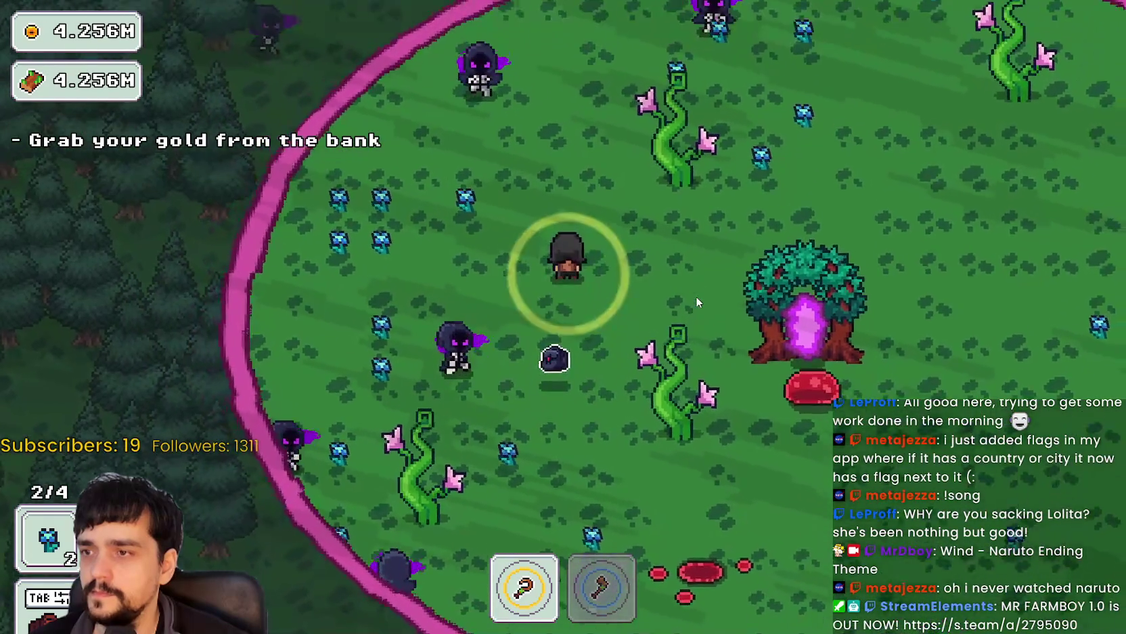
key("s")
key("d")
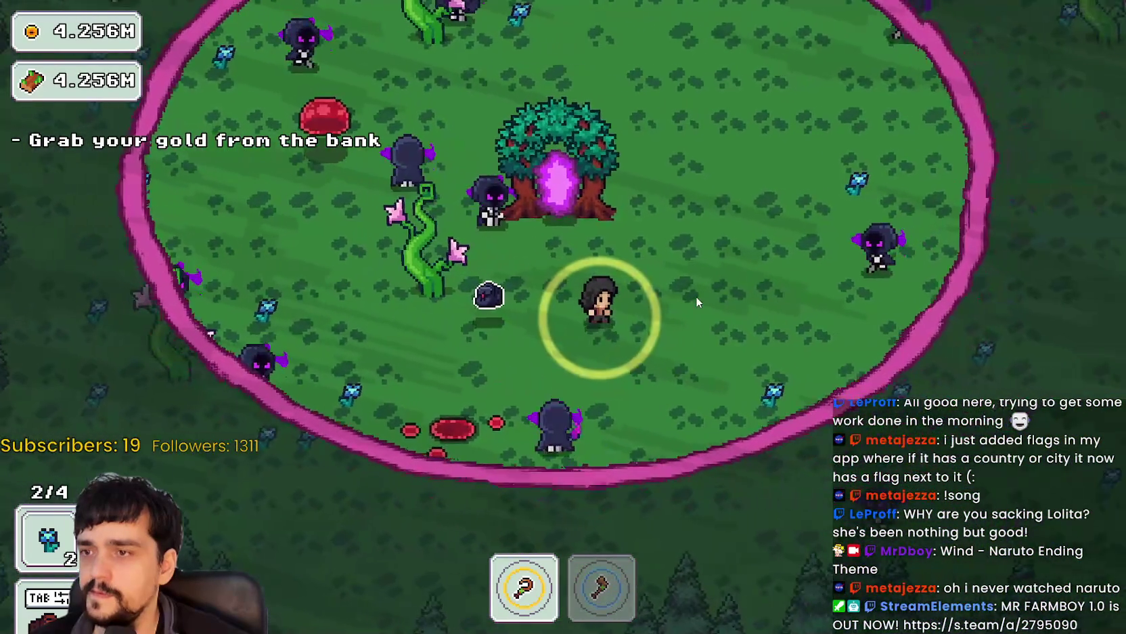
key("s")
key("w")
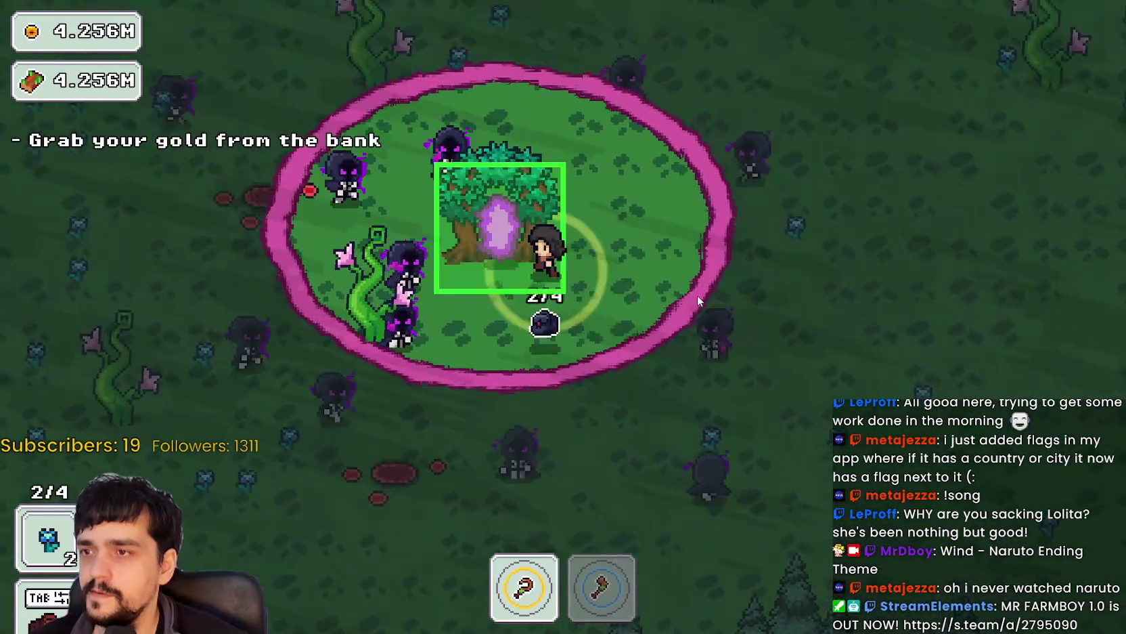
key("a")
left_click(318, 545)
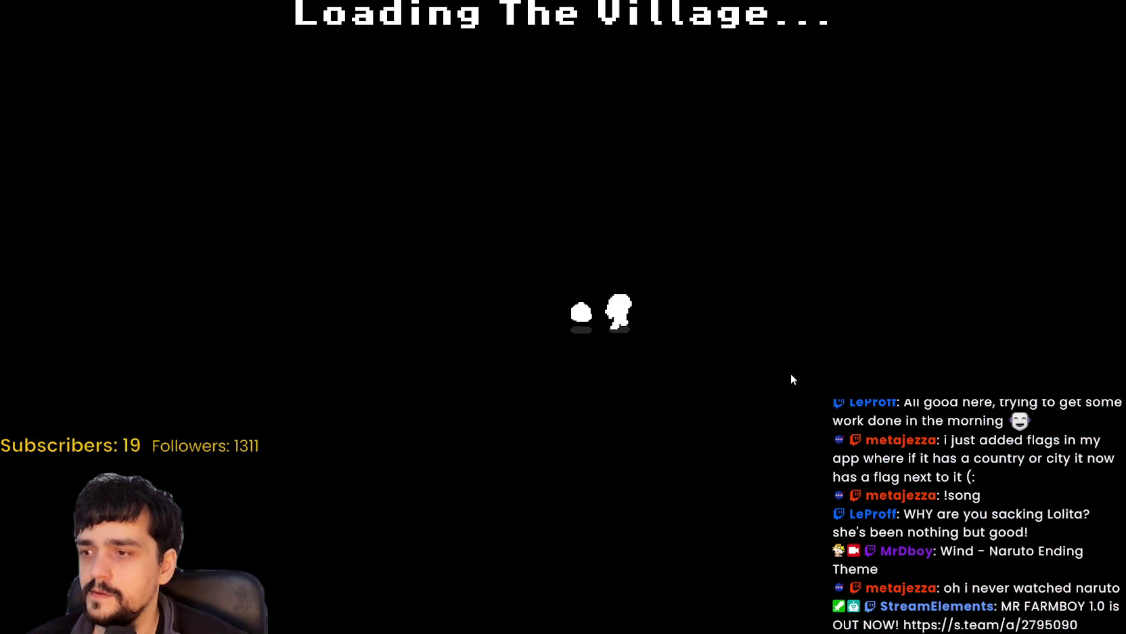
Walk the character to the bank and back, then stop the game with F8.
key("d")
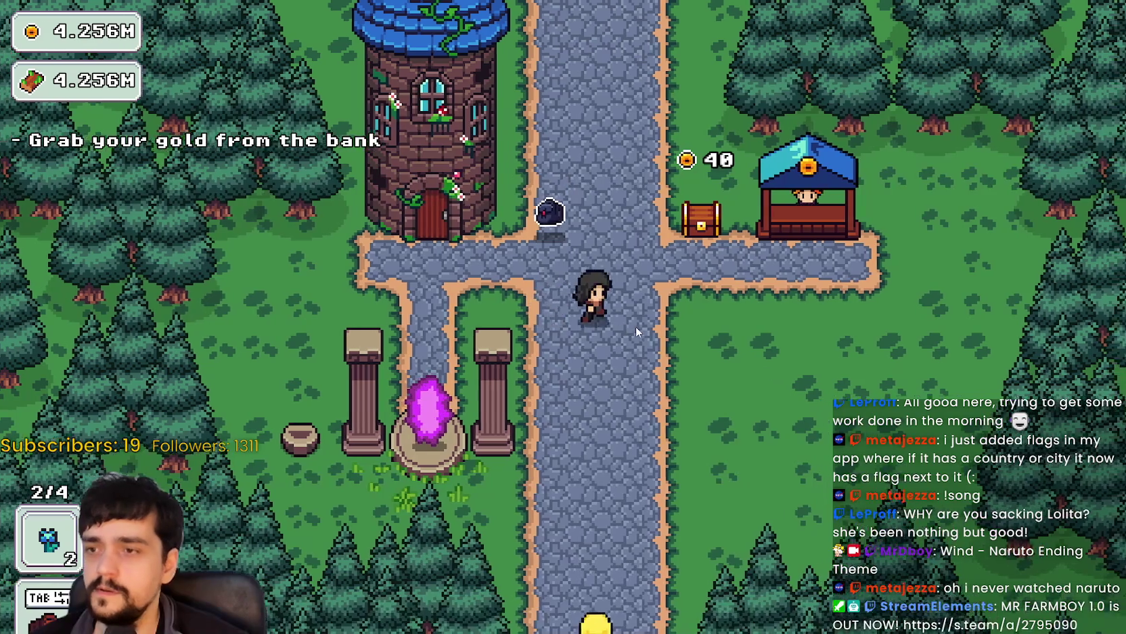
key("w")
key("s")
key("a")
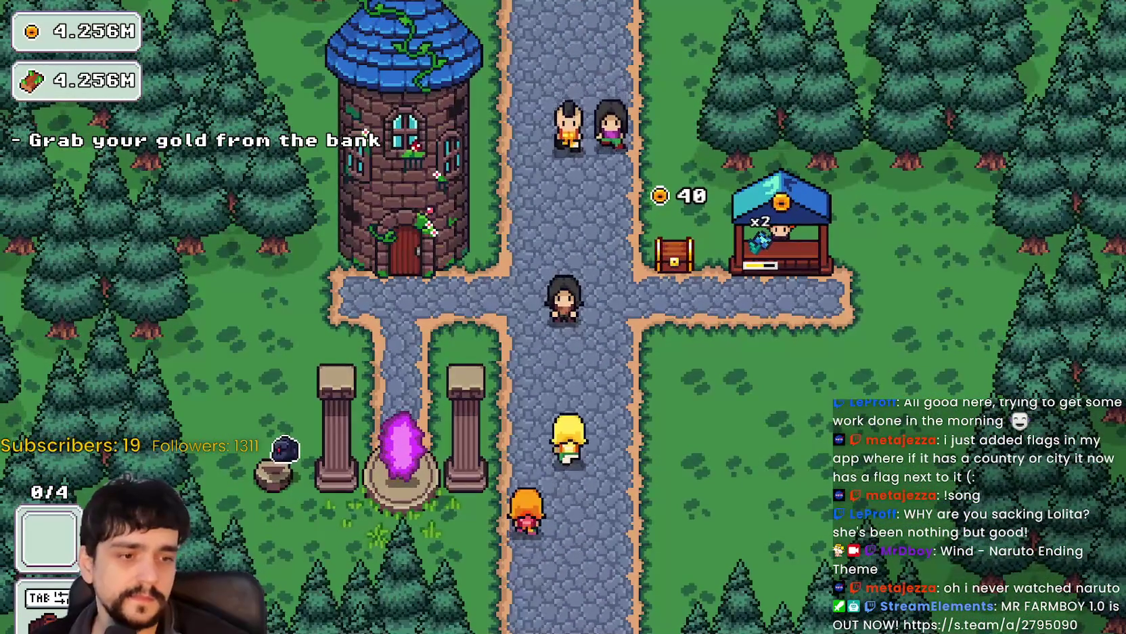
key("F8")
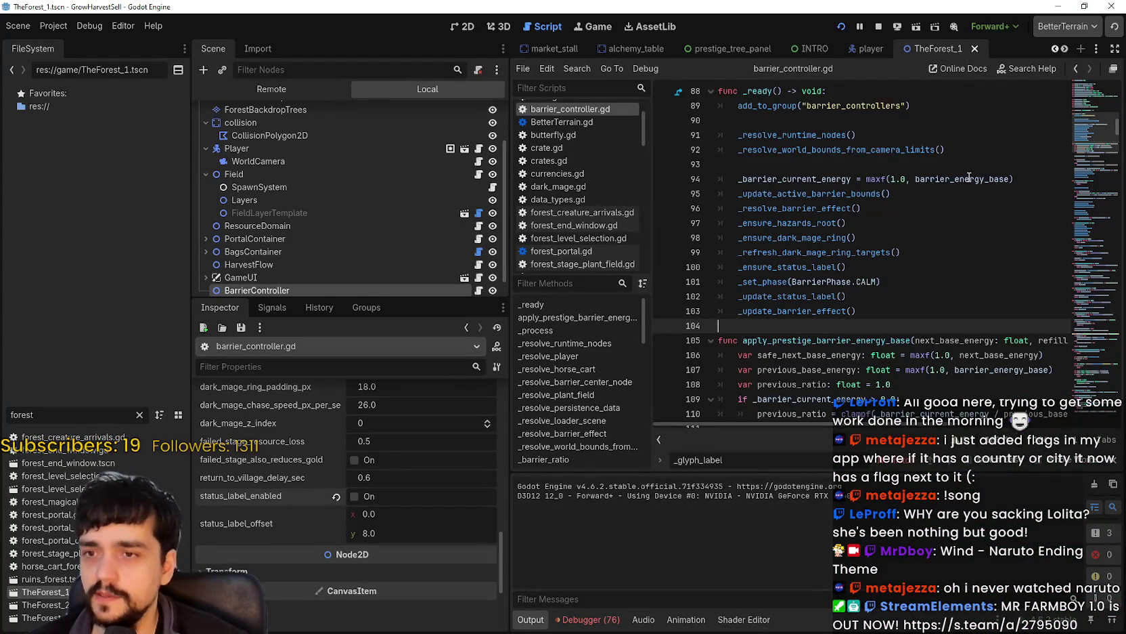
Open button.png in Aseprite, look over its button sheet, then enter the Clock folder.
key("alt+Tab")
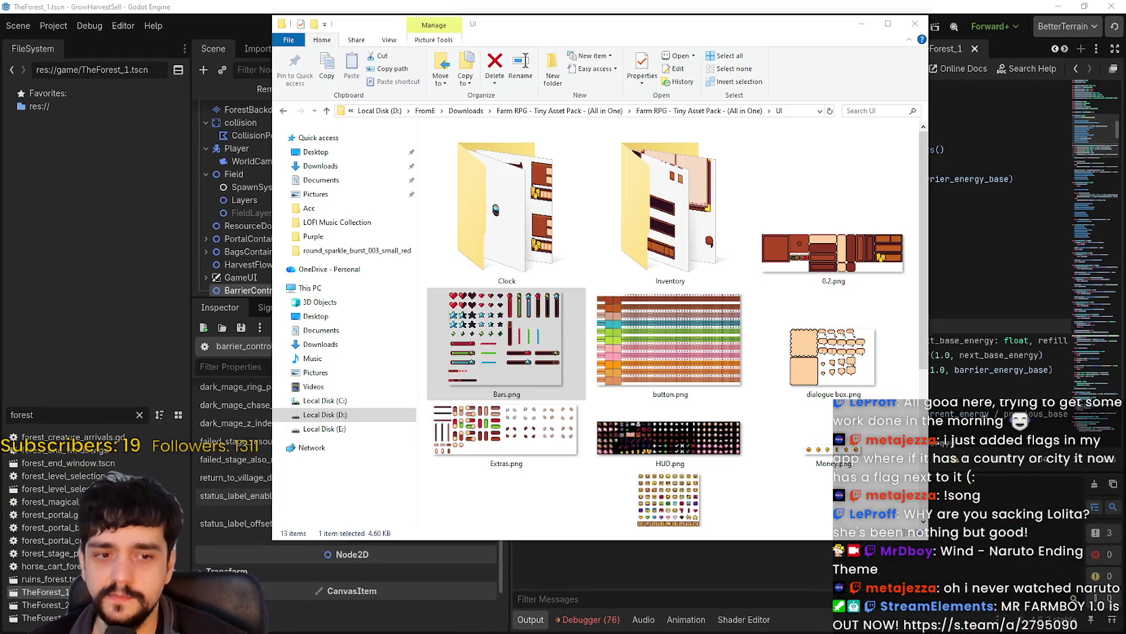
left_click(643, 330)
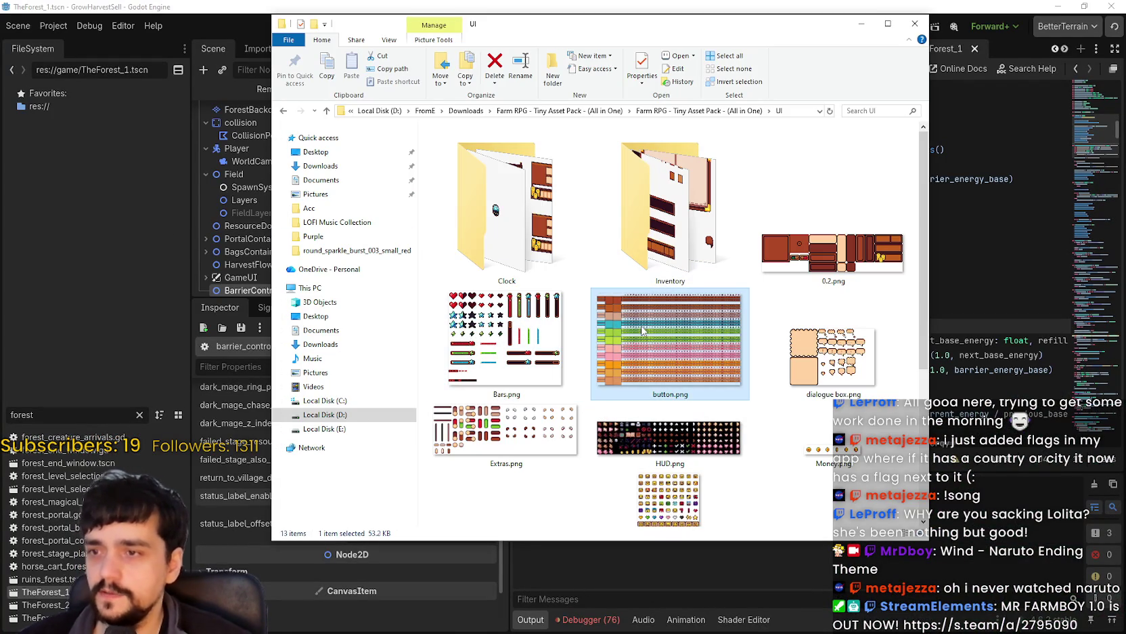
double_click(645, 329)
scroll(527, 393, "down", 5)
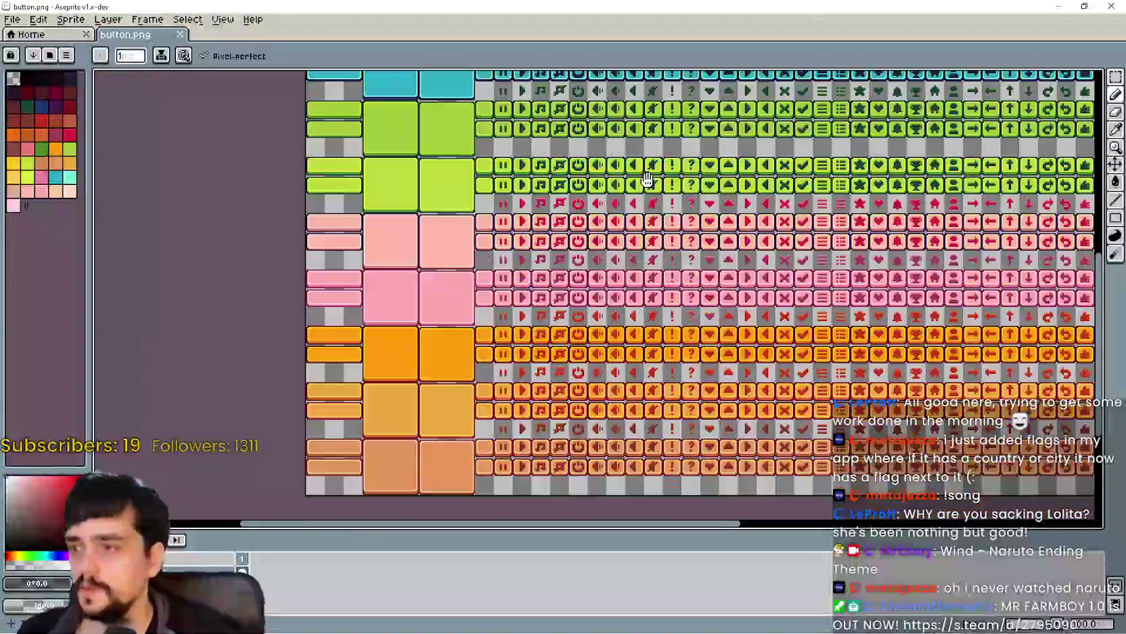
scroll(933, 256, "right", 3)
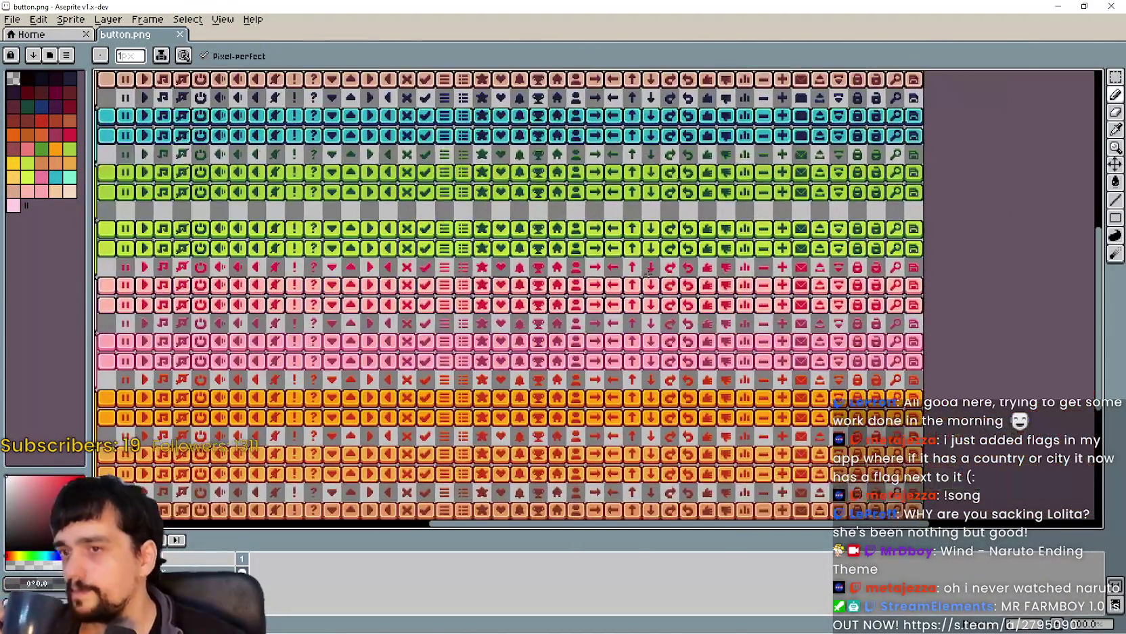
scroll(880, 216, "up", 5)
left_click_drag(783, 234, 699, 263)
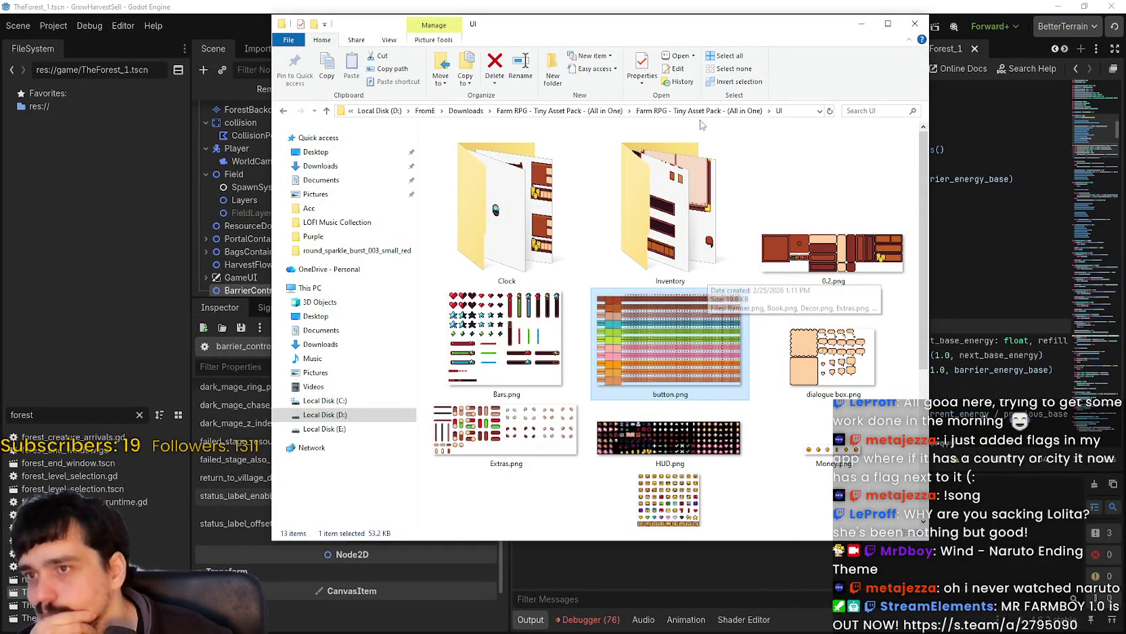
double_click(504, 203)
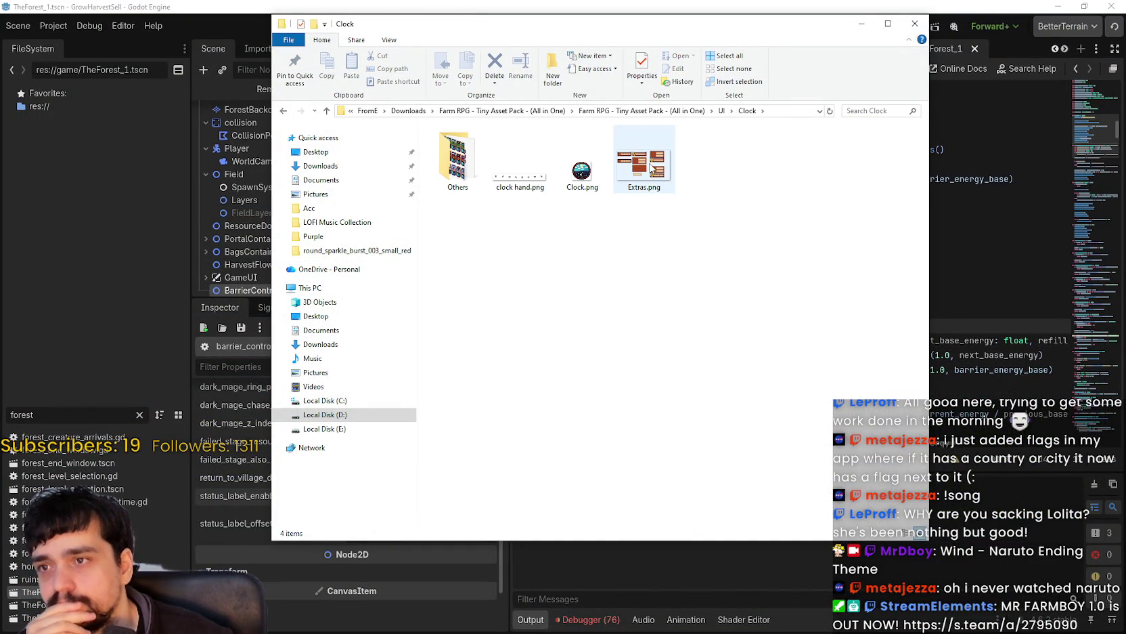
Browse Clock's Others folder, then view Icons › Fish as extra large icons.
double_click(457, 159)
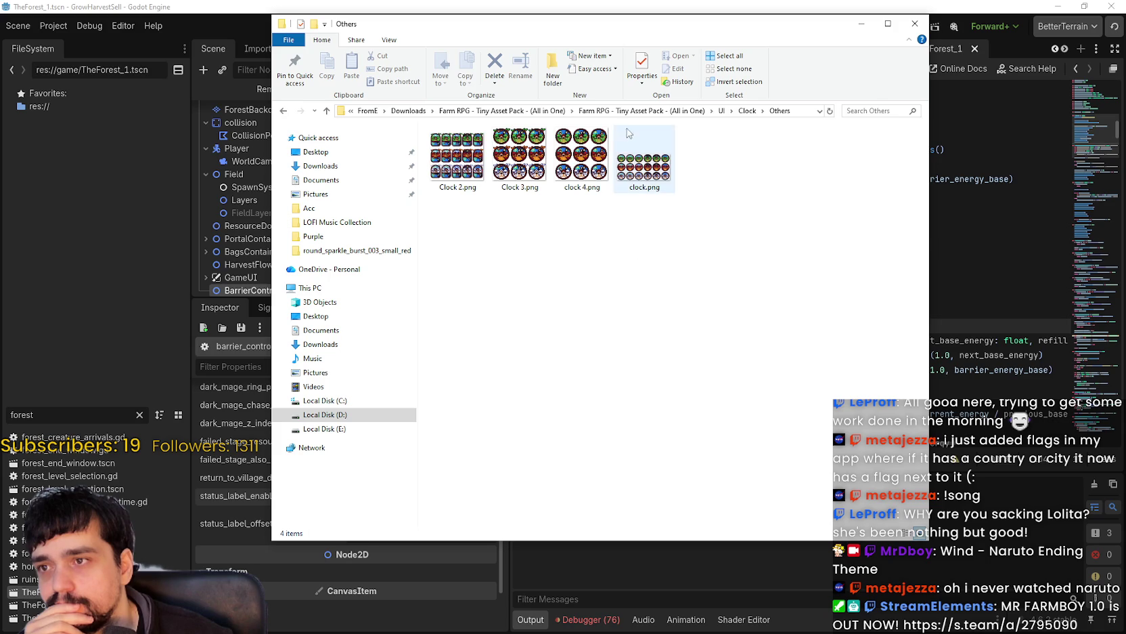
left_click(653, 111)
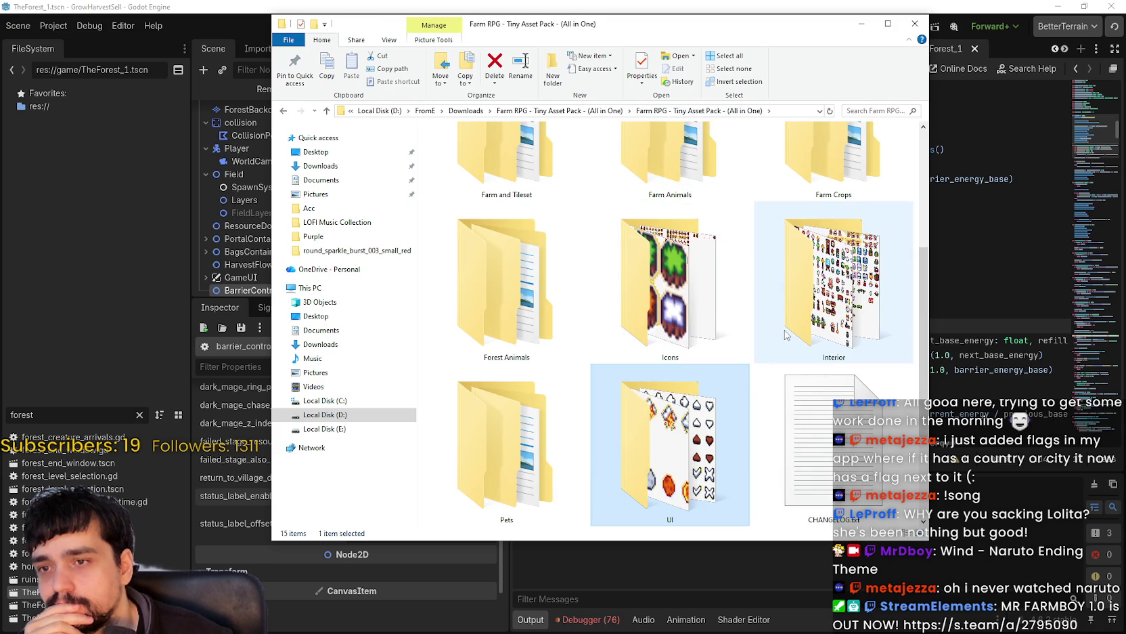
double_click(630, 271)
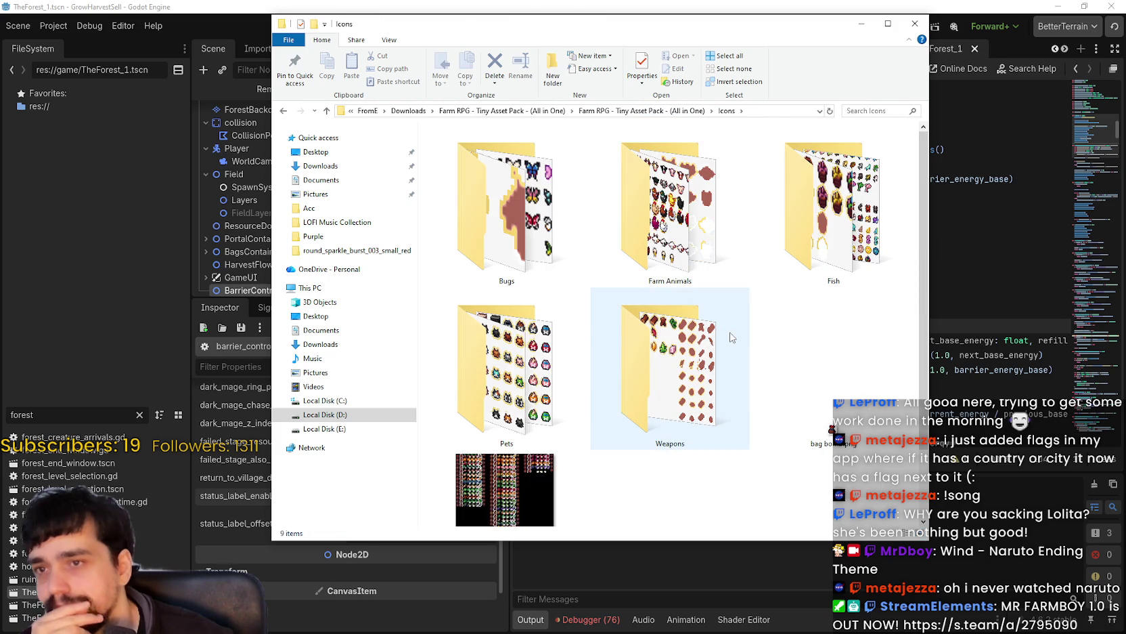
double_click(846, 216)
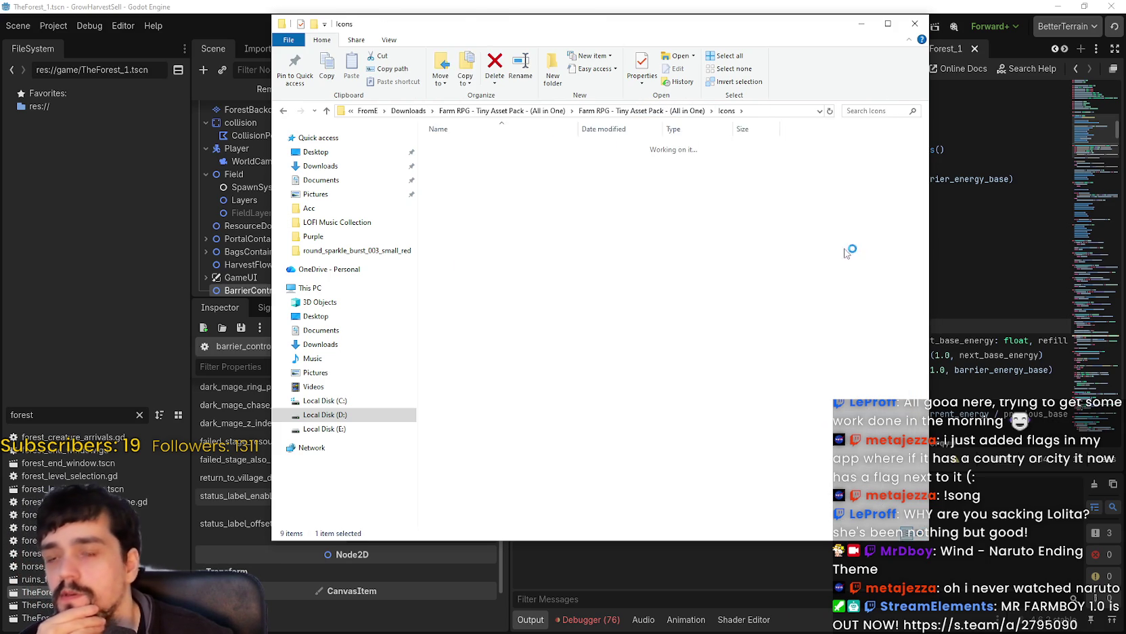
right_click(623, 281)
mouse_move(694, 291)
left_click(795, 287)
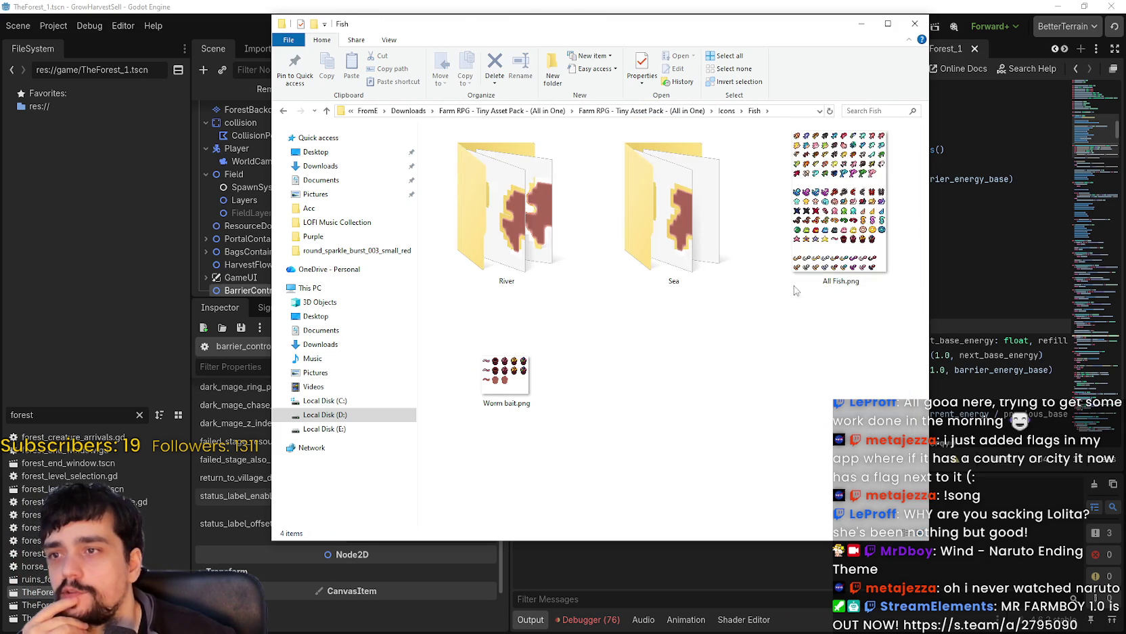
Go to Icons › Weapons and show its contents as extra large icons.
left_click(724, 111)
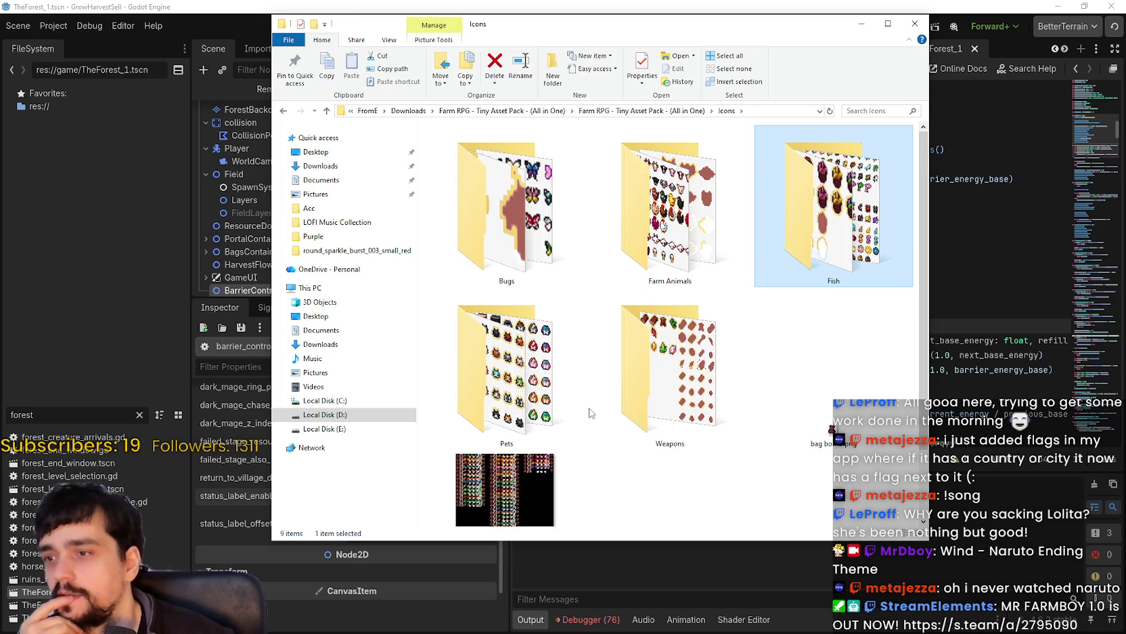
left_click(691, 111)
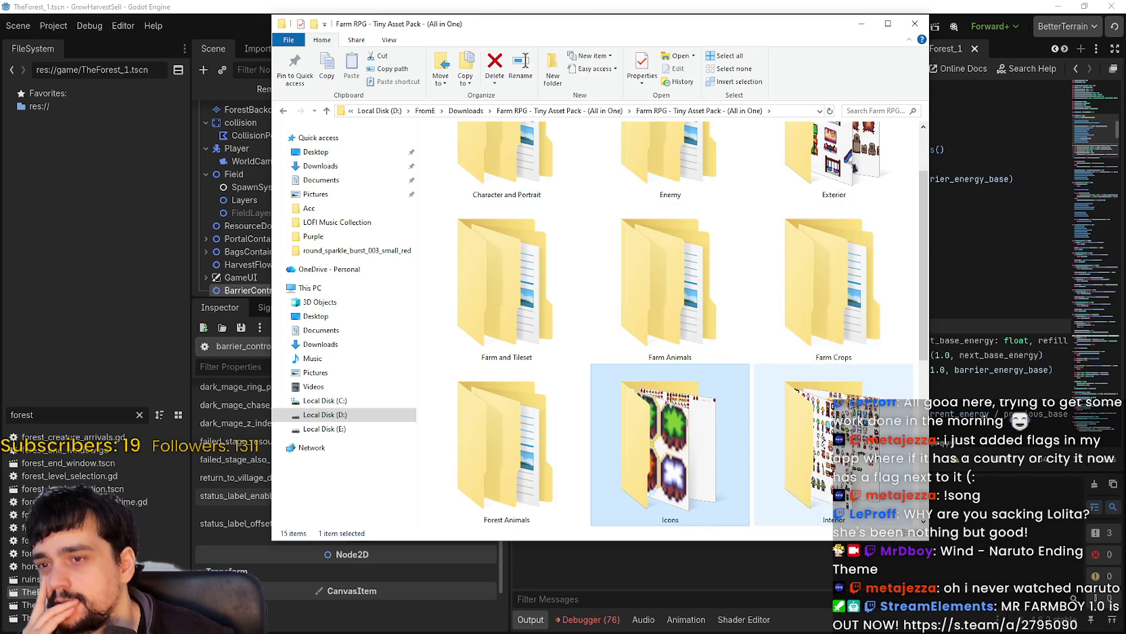
double_click(716, 331)
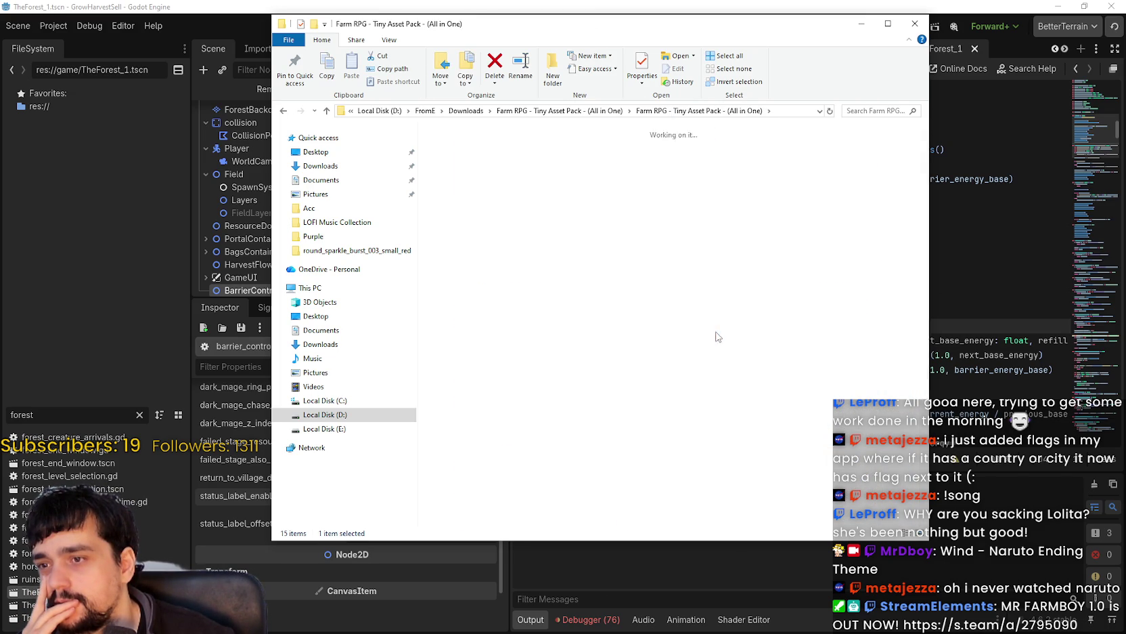
left_click(656, 380)
double_click(656, 381)
right_click(484, 204)
mouse_move(598, 210)
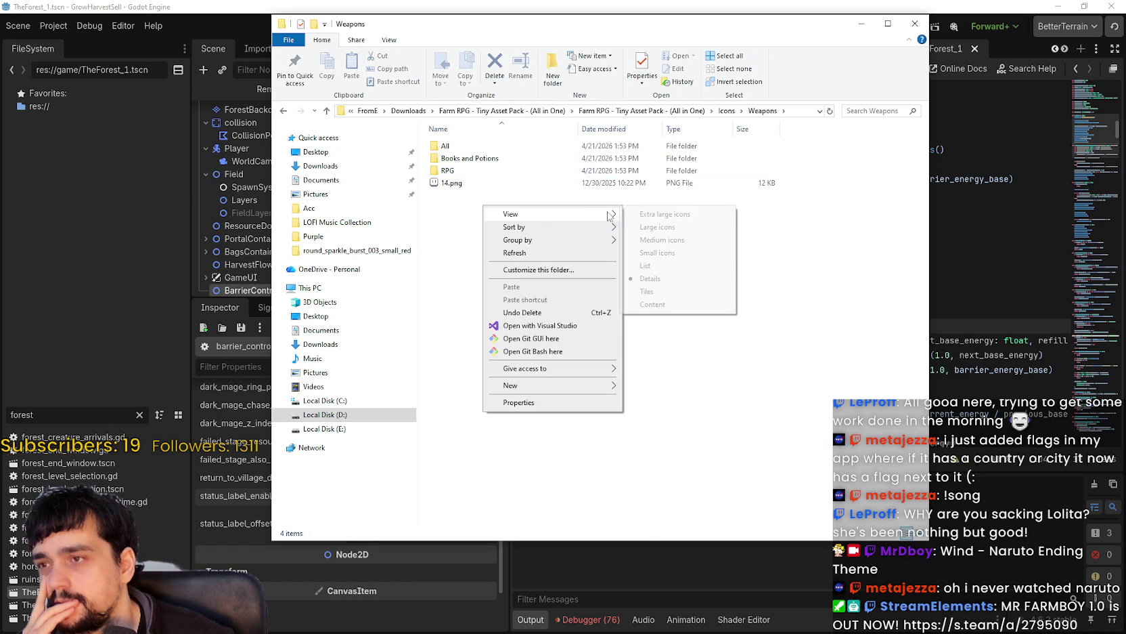
left_click(656, 215)
Peek into the All folder, then open Books.png from Books and Potions.
left_click(529, 214)
double_click(530, 214)
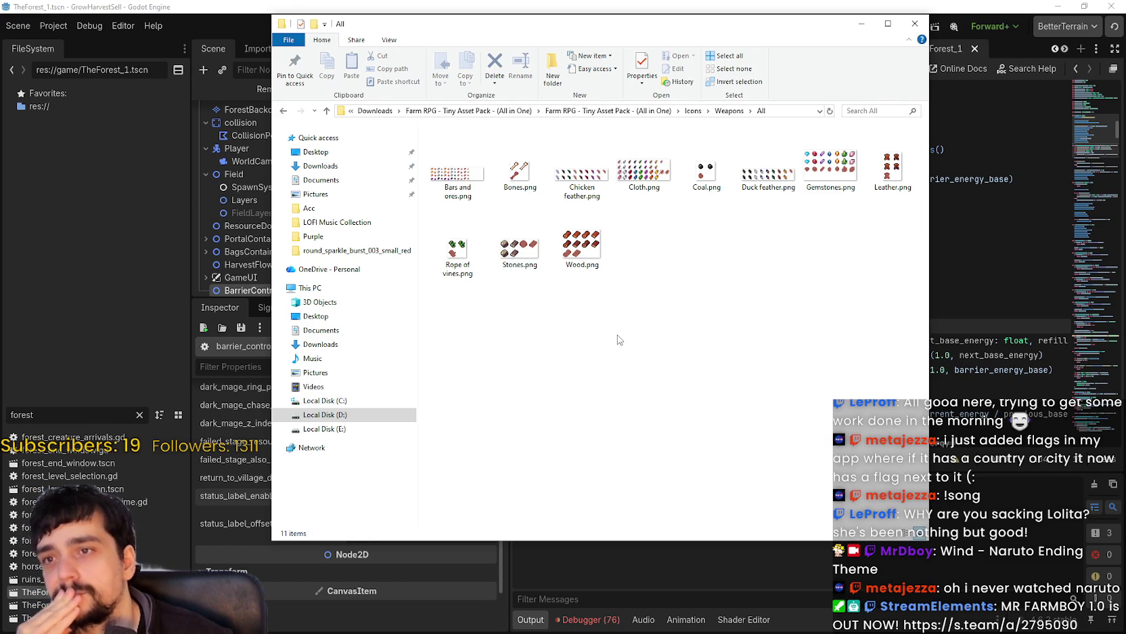
left_click(729, 110)
double_click(673, 210)
right_click(512, 270)
mouse_move(540, 278)
left_click(700, 284)
double_click(658, 162)
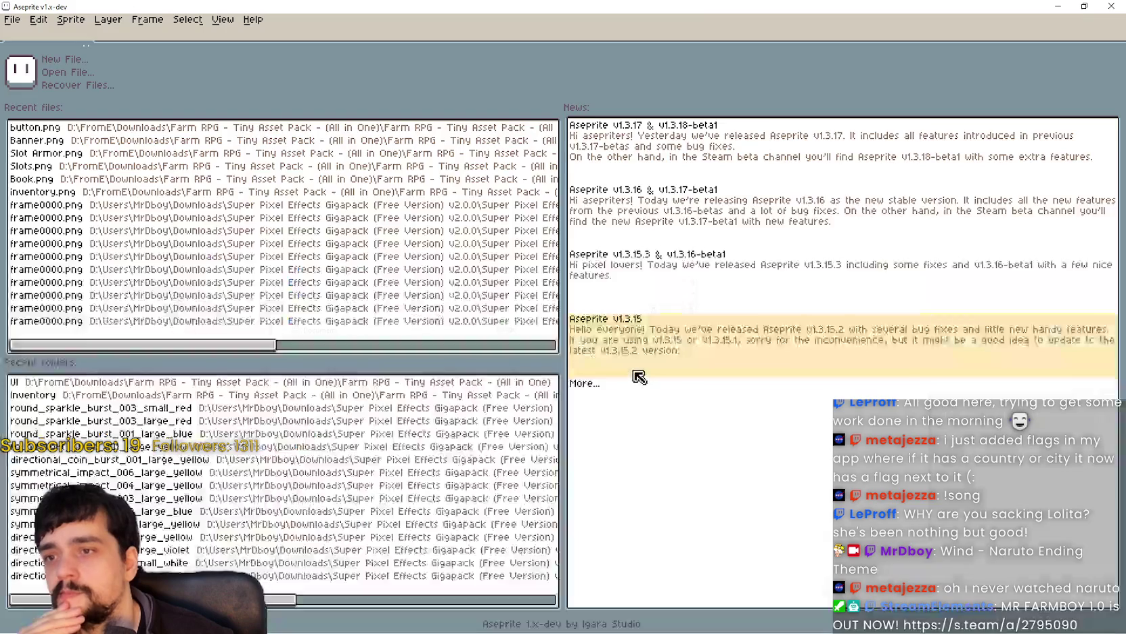
Zoom around Books.png's book and tool sprites, then switch to the music player window.
scroll(532, 298, "up", 2)
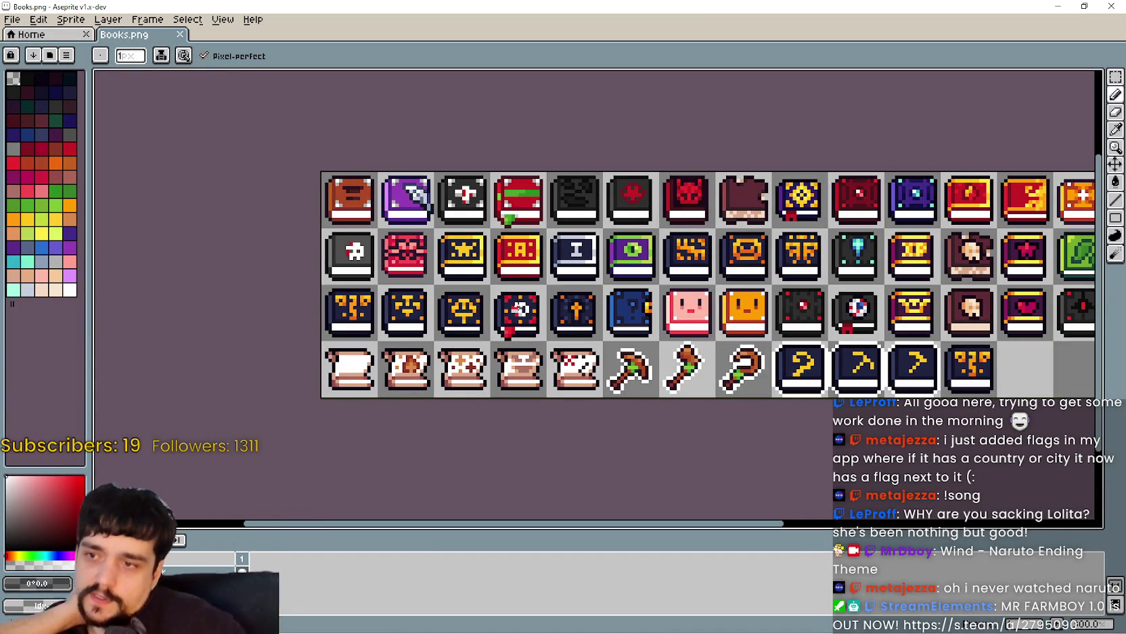
scroll(625, 248, "down", 1)
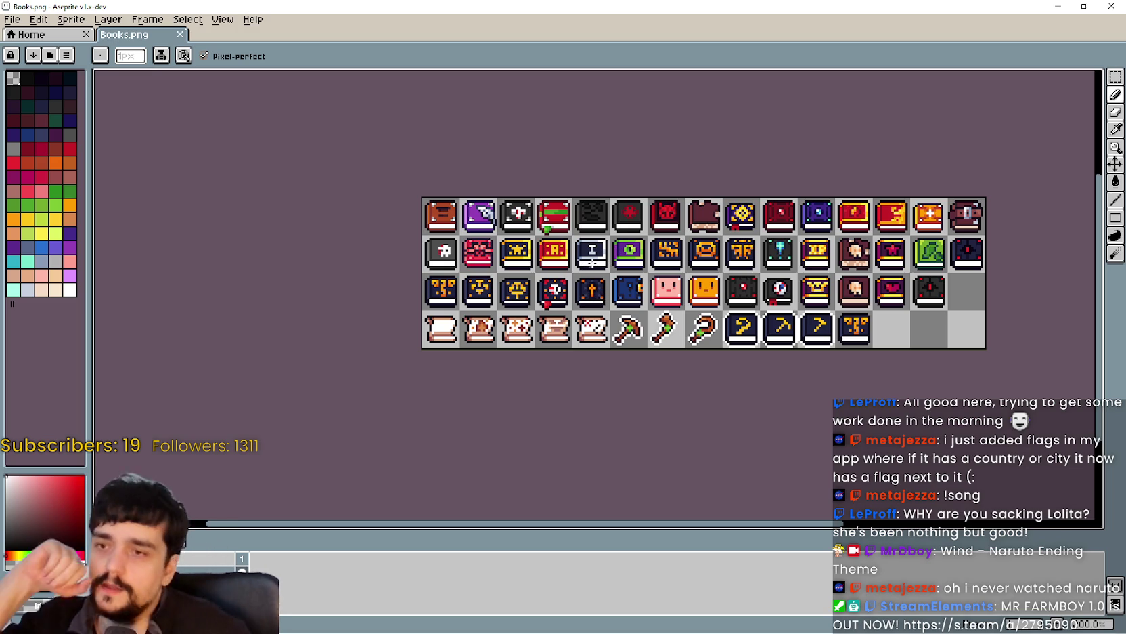
scroll(727, 247, "up", 1)
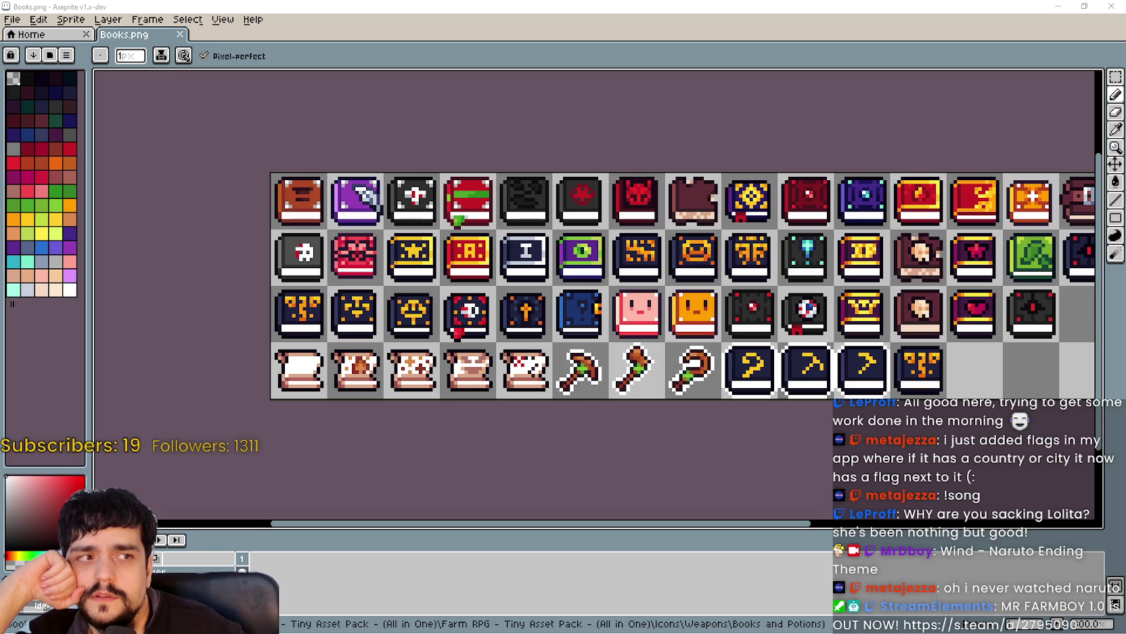
key("alt+Tab")
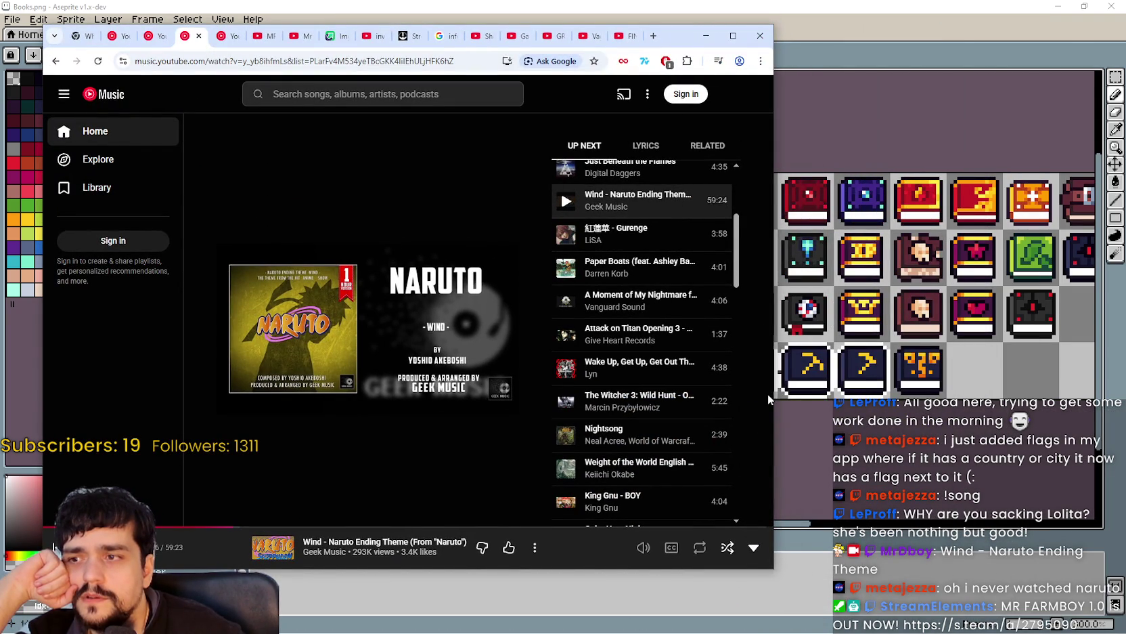
Seek the Wind - Naruto Ending Theme track forward twice, then move the music window aside.
left_click(407, 526)
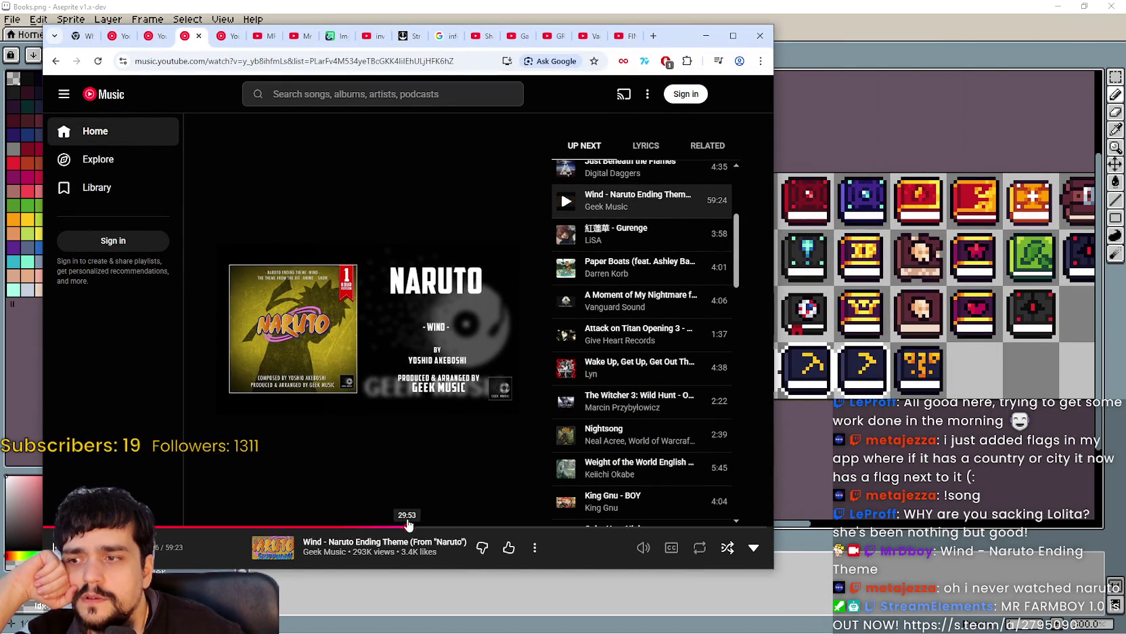
left_click(624, 527)
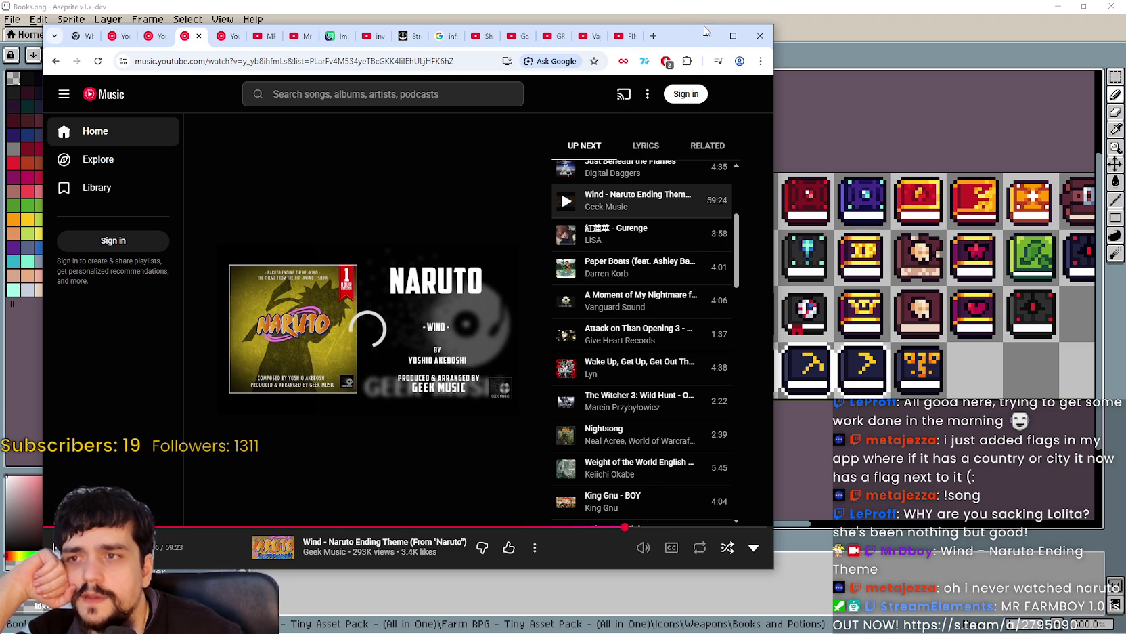
left_click_drag(713, 32, 922, 38)
left_click(922, 39)
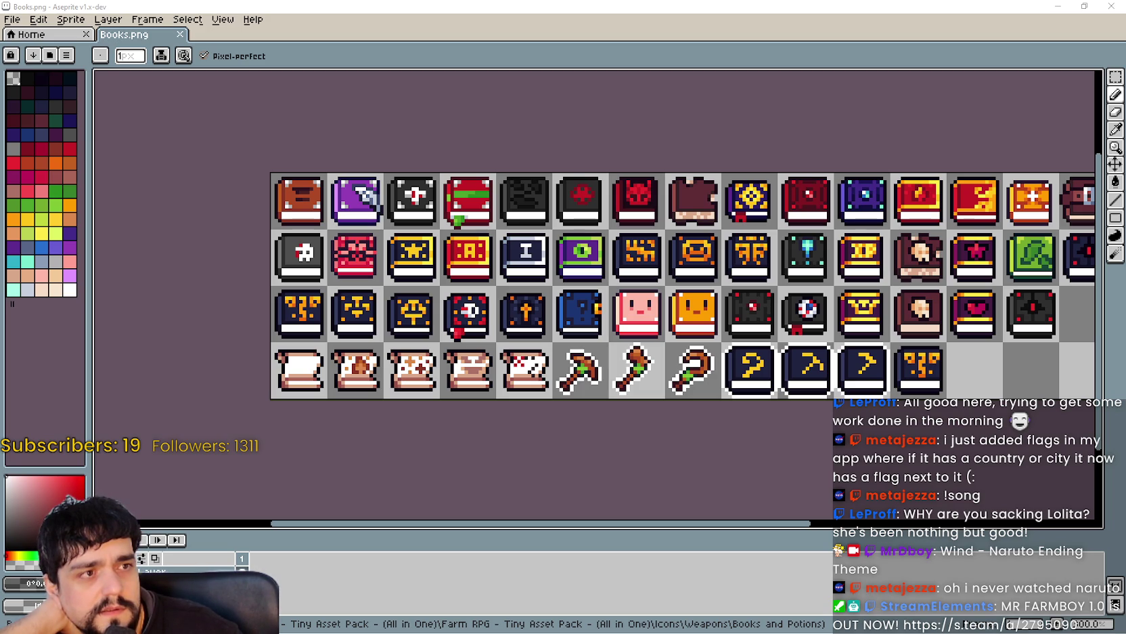
Pan and zoom the Books.png canvas, then select Potions.png in the Books and Potions folder.
left_click_drag(723, 327, 663, 337)
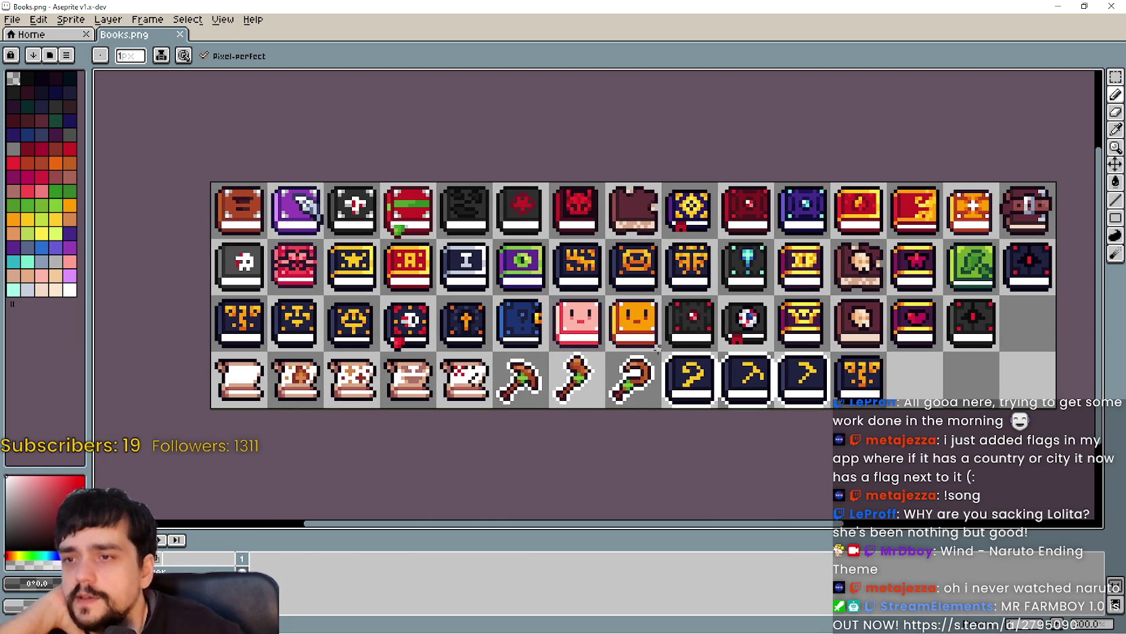
scroll(565, 215, "up", 1)
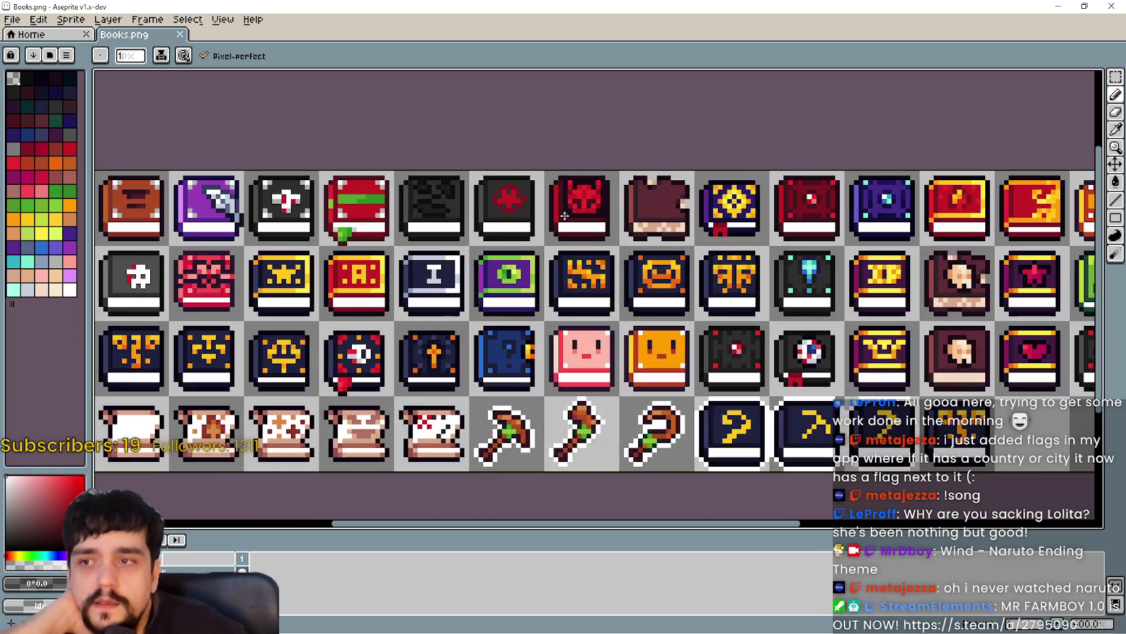
scroll(581, 207, "down", 1)
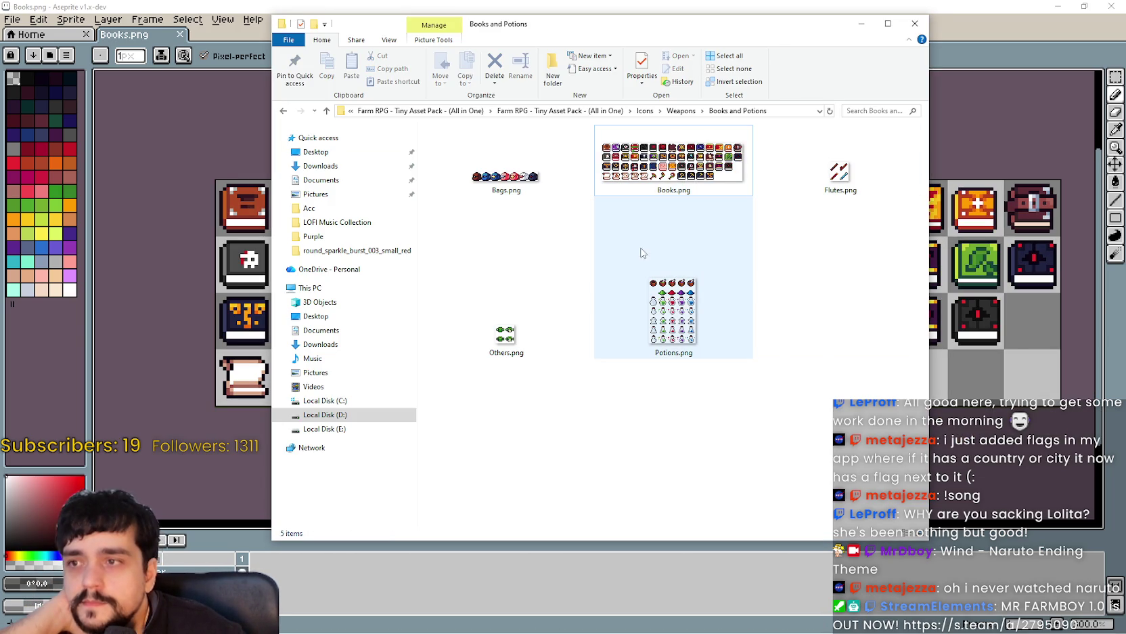
left_click(701, 312)
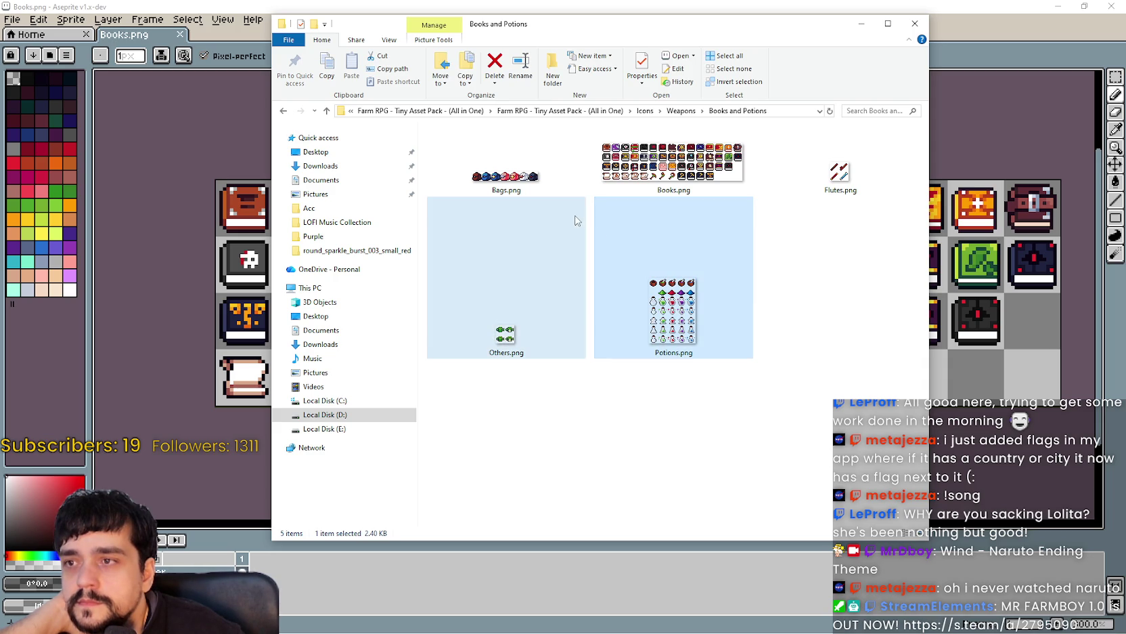
Open Books.png from the Books and Potions folder in Aseprite and nudge the sheet view.
left_click(648, 184)
left_click(777, 361)
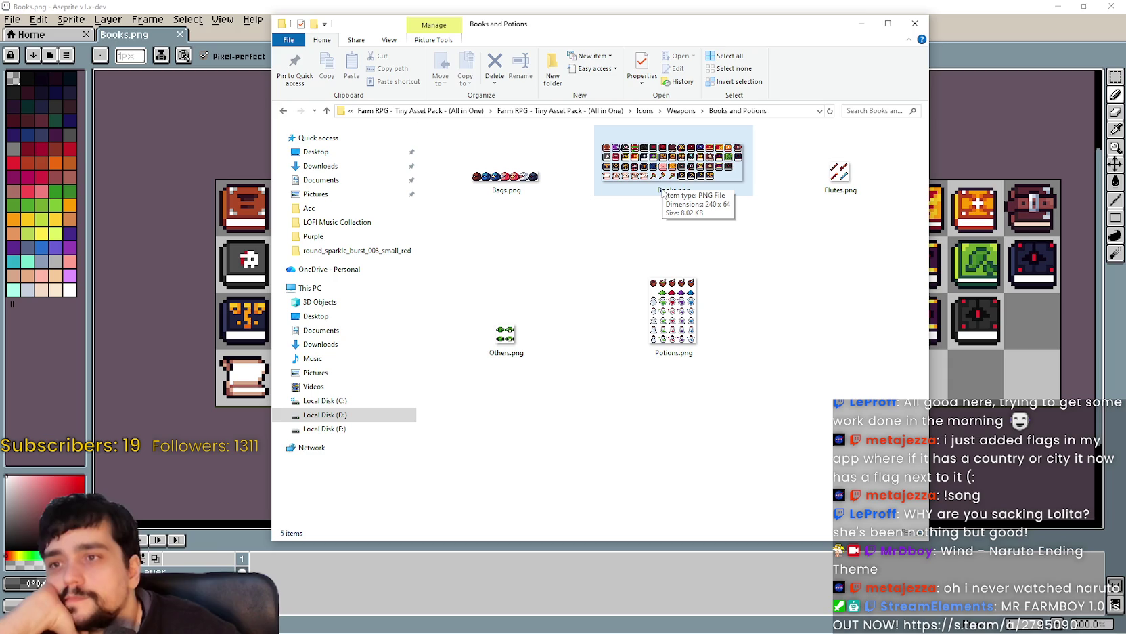
double_click(709, 177)
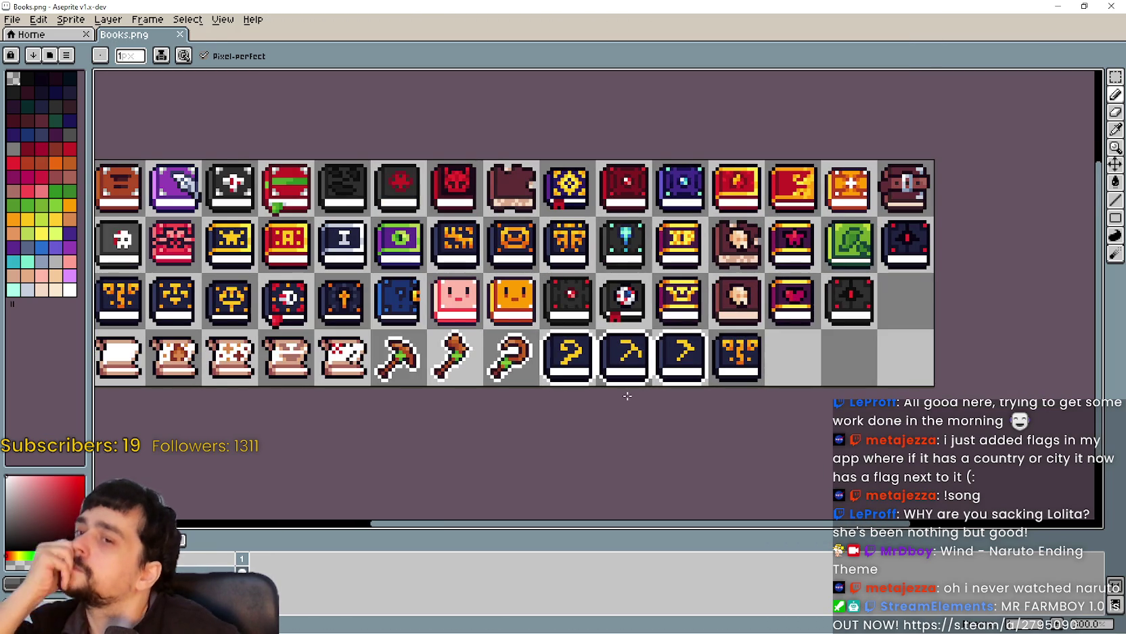
mouse_move(624, 392)
left_mouse_down()
mouse_move(666, 291)
mouse_move(632, 401)
left_mouse_up()
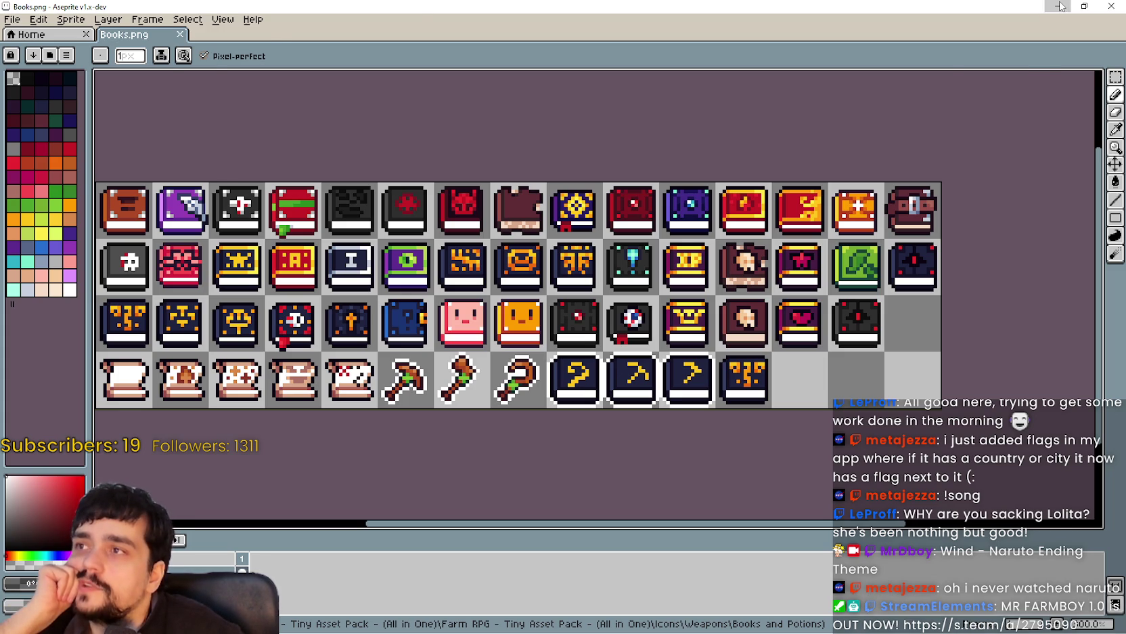
Minimize Aseprite and go up to the Weapons folder in File Explorer.
left_click(1061, 7)
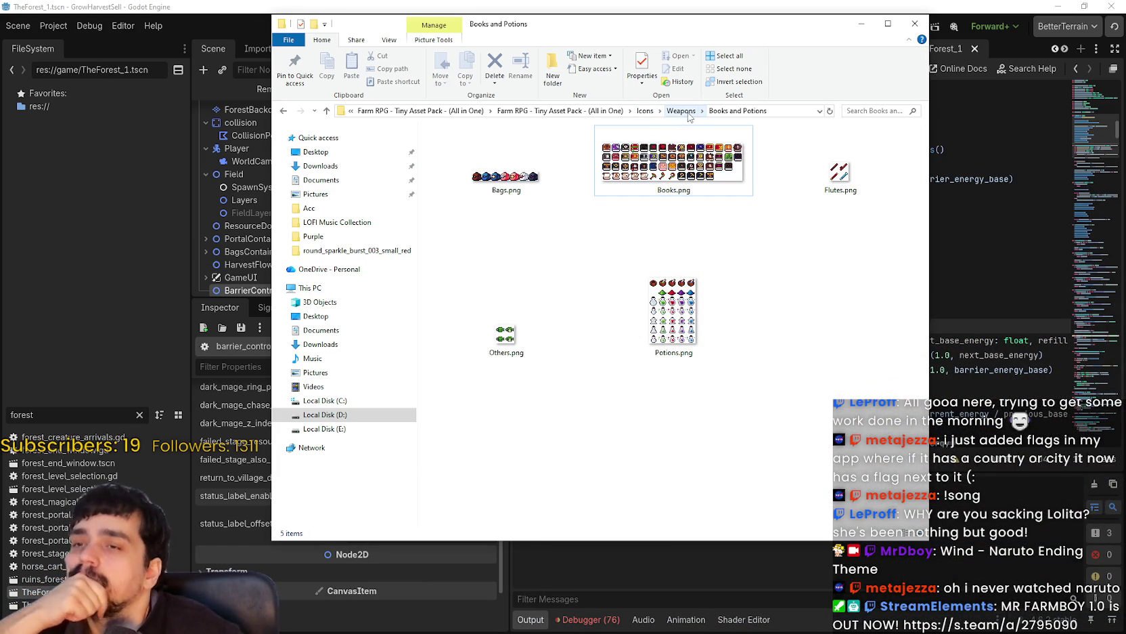
left_click(681, 111)
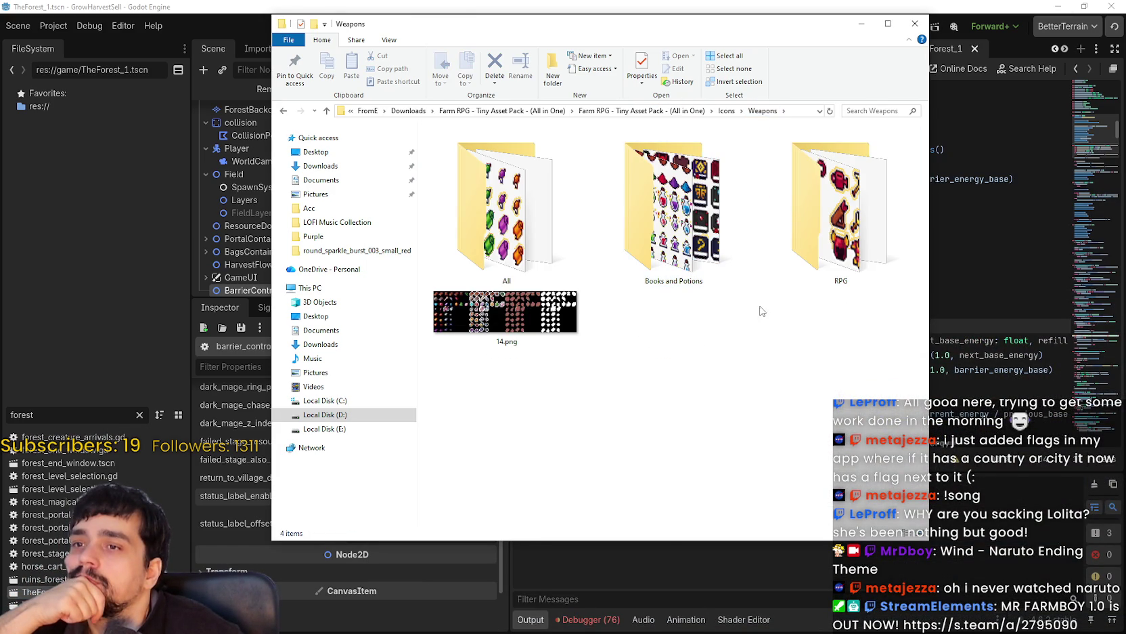
Climb the breadcrumbs to the Farm RPG asset pack, then open Exterior and Beach.
left_click(726, 111)
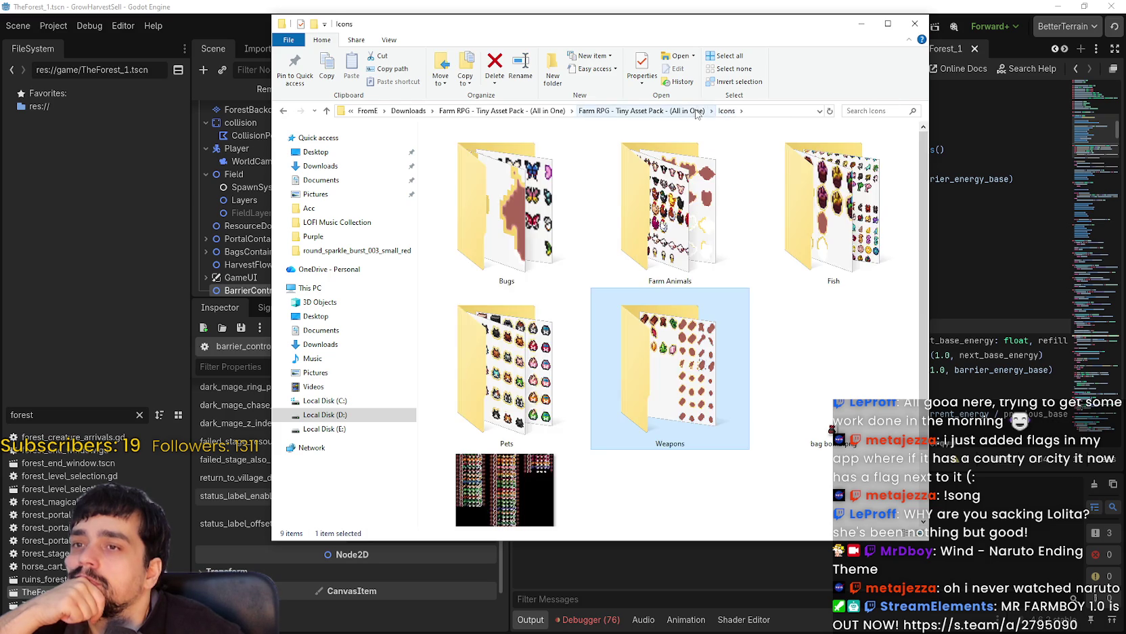
left_click(643, 111)
double_click(846, 162)
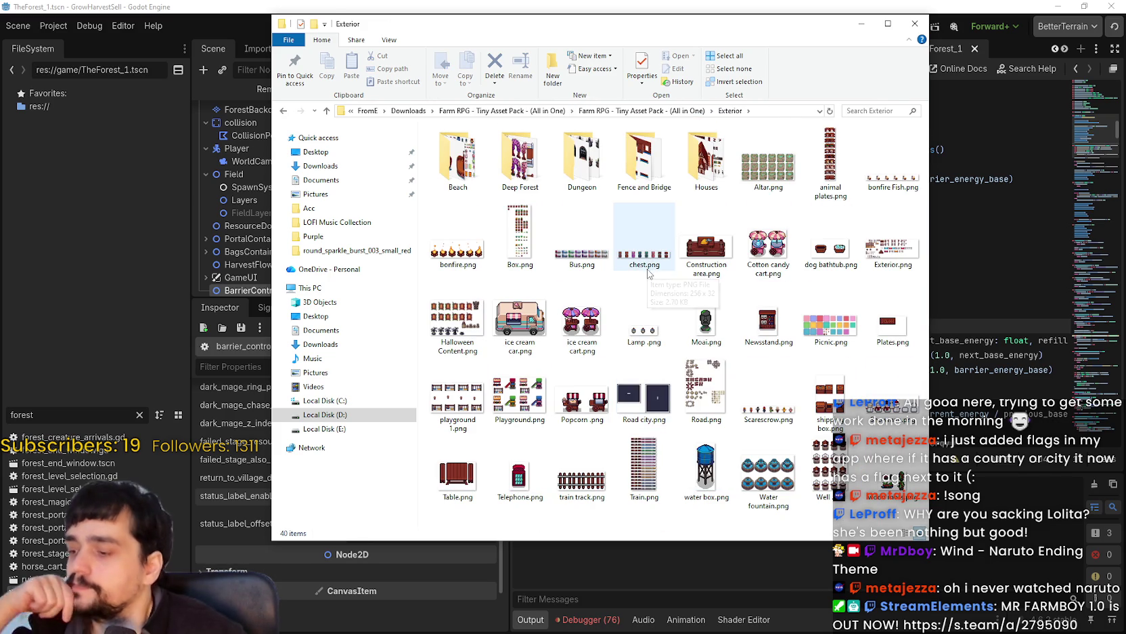
mouse_move(649, 272)
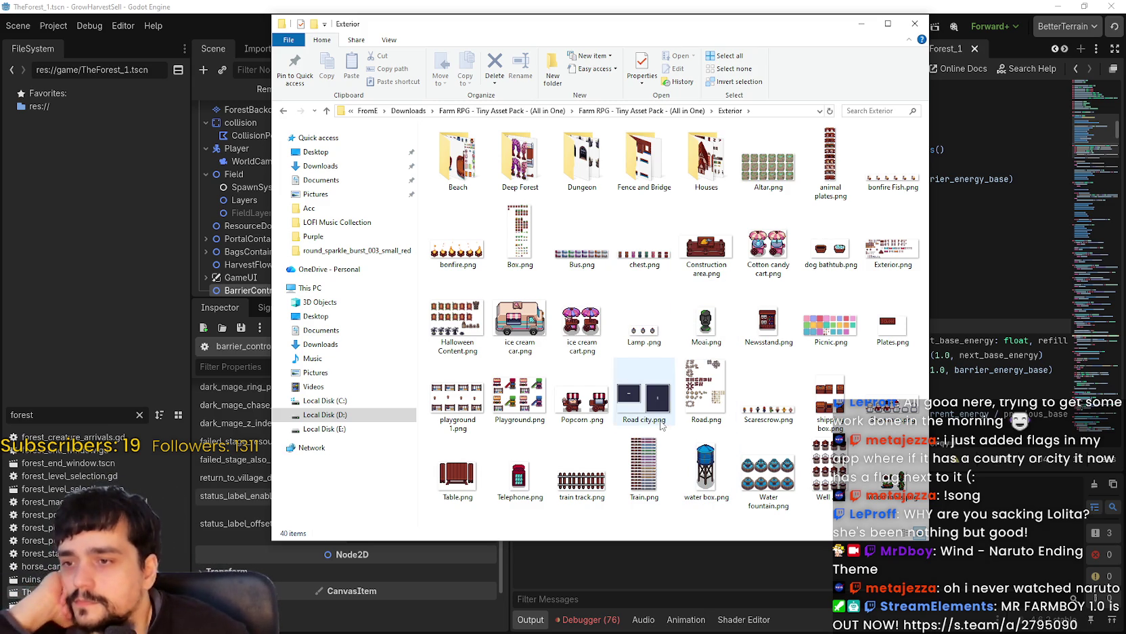
mouse_move(816, 459)
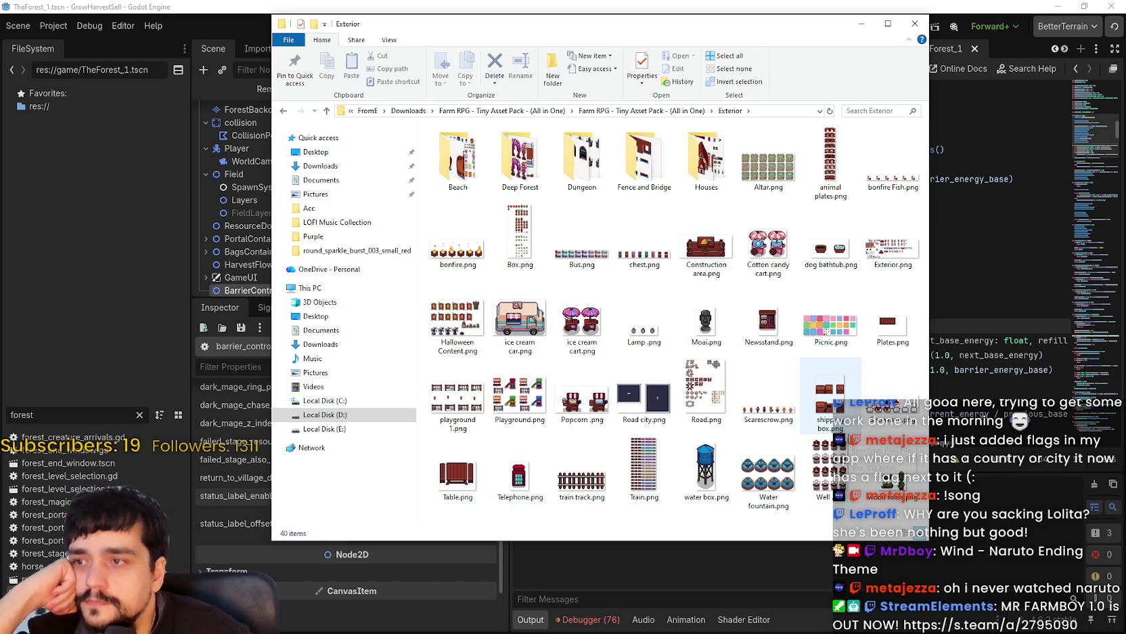
mouse_move(663, 174)
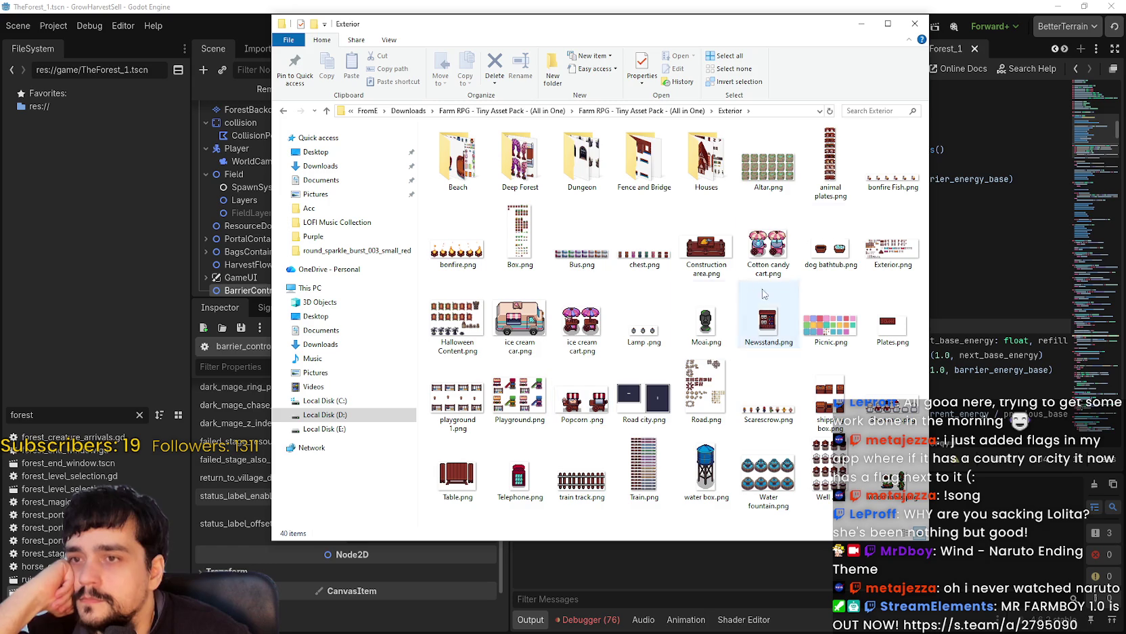
double_click(473, 159)
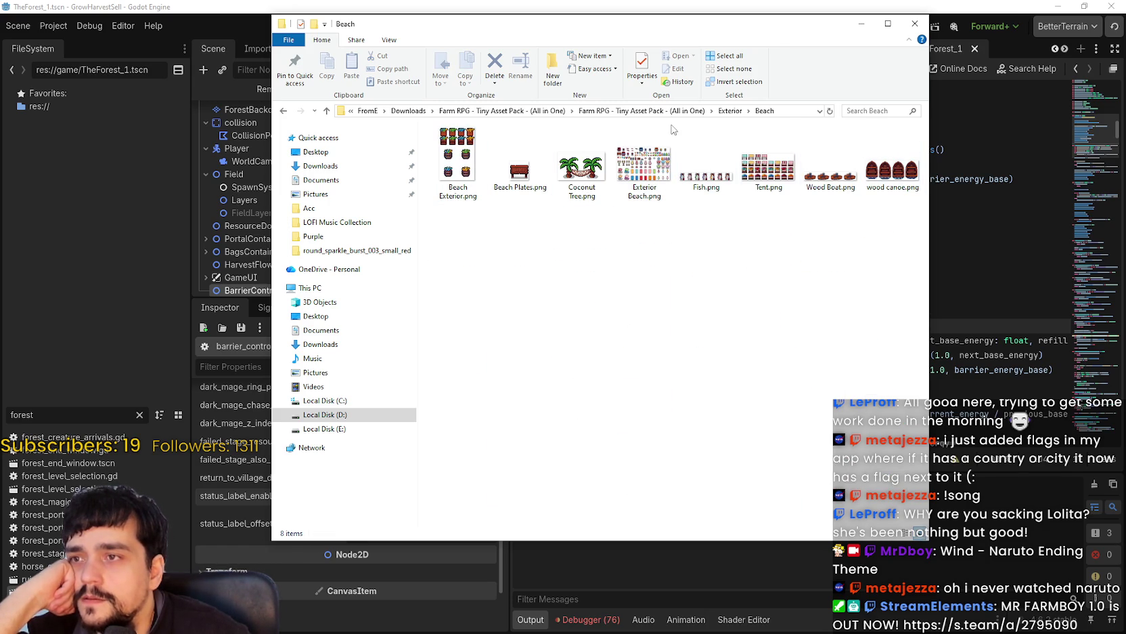
Return to the Beach folder and open Exterior Beach.png in Aseprite.
left_click(737, 113)
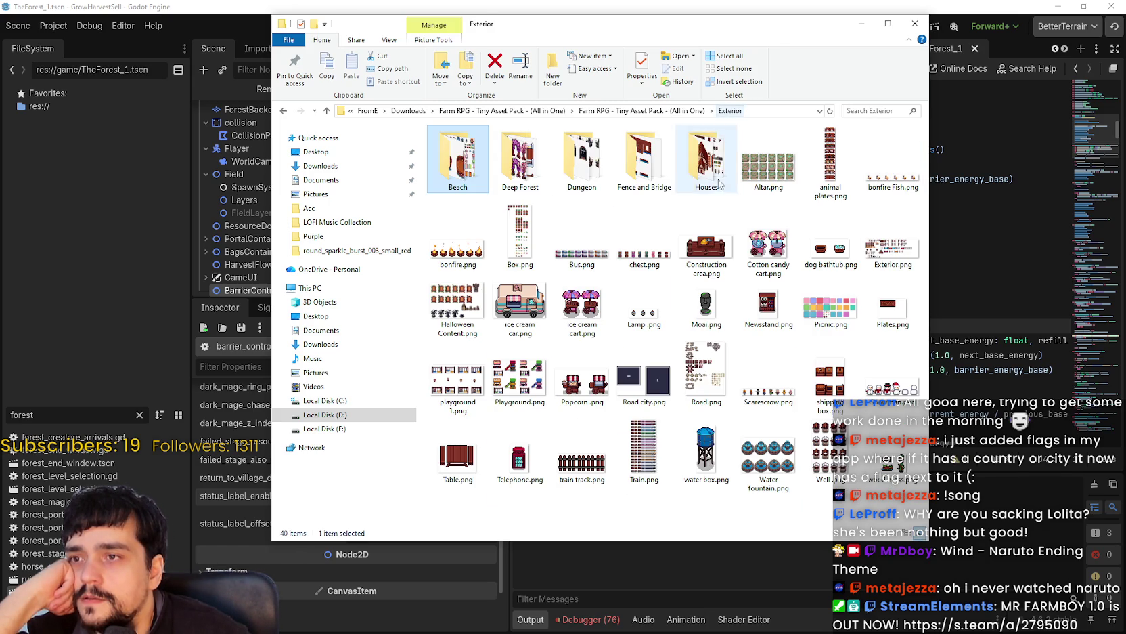
double_click(472, 155)
left_click(657, 162)
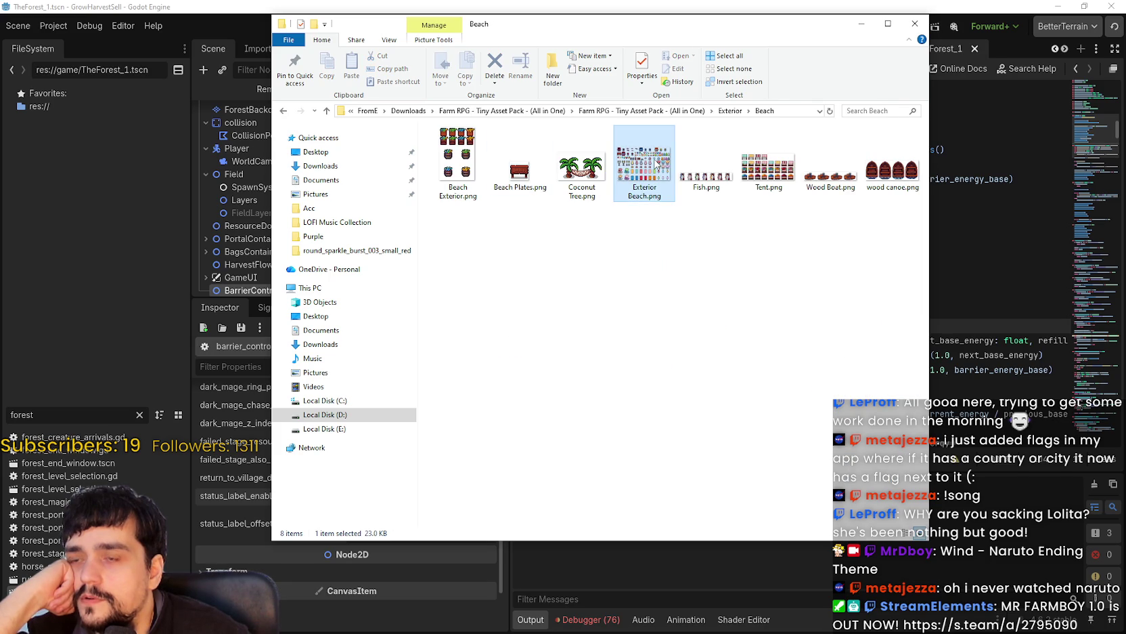
double_click(657, 162)
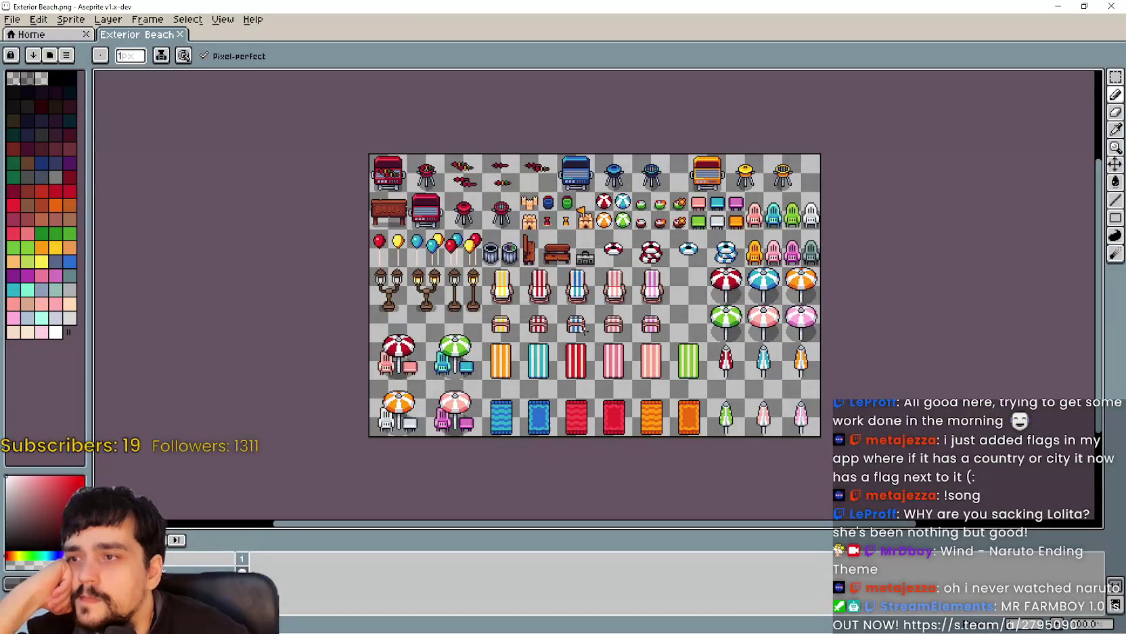
Zoom and pan the Exterior Beach.png canvas, then switch back to Explorer's Beach folder.
scroll(583, 329, "up", 2)
mouse_move(549, 302)
left_mouse_down()
mouse_move(528, 287)
mouse_move(596, 383)
mouse_move(599, 302)
left_mouse_up()
key("alt+Tab")
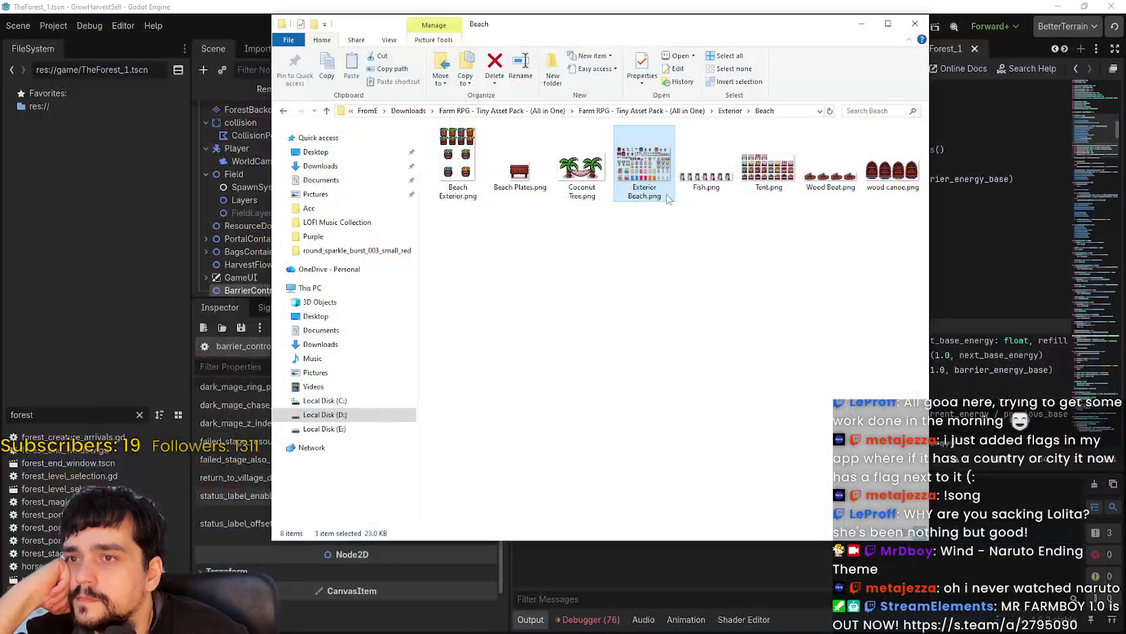
Navigate from Beach up to Exterior, then into Houses › NPCS houses.
left_click(723, 111)
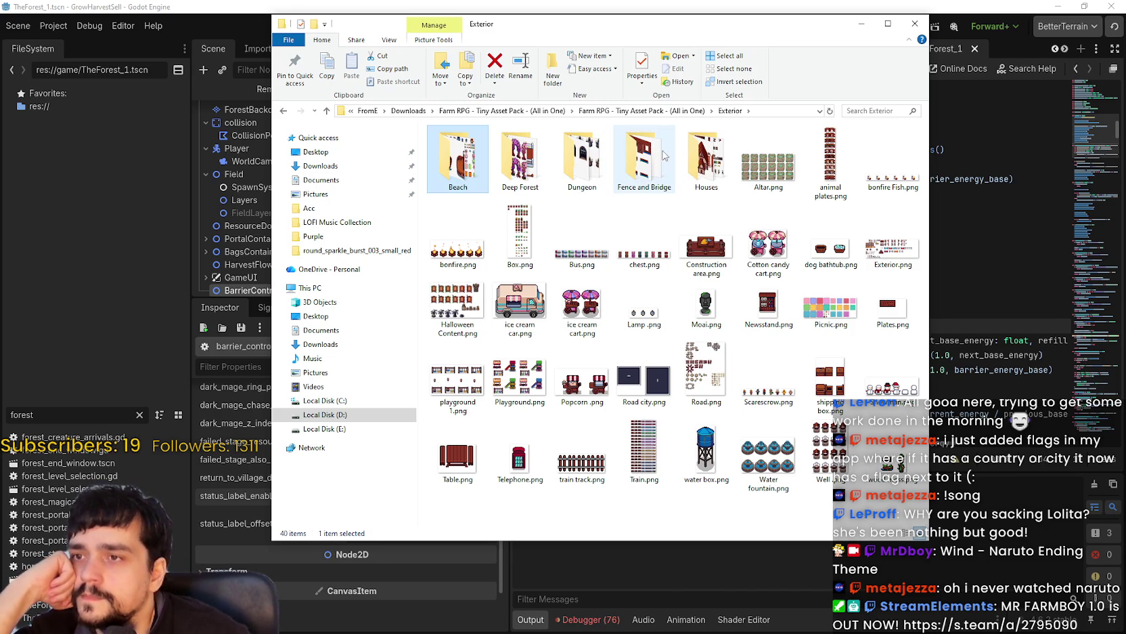
double_click(691, 145)
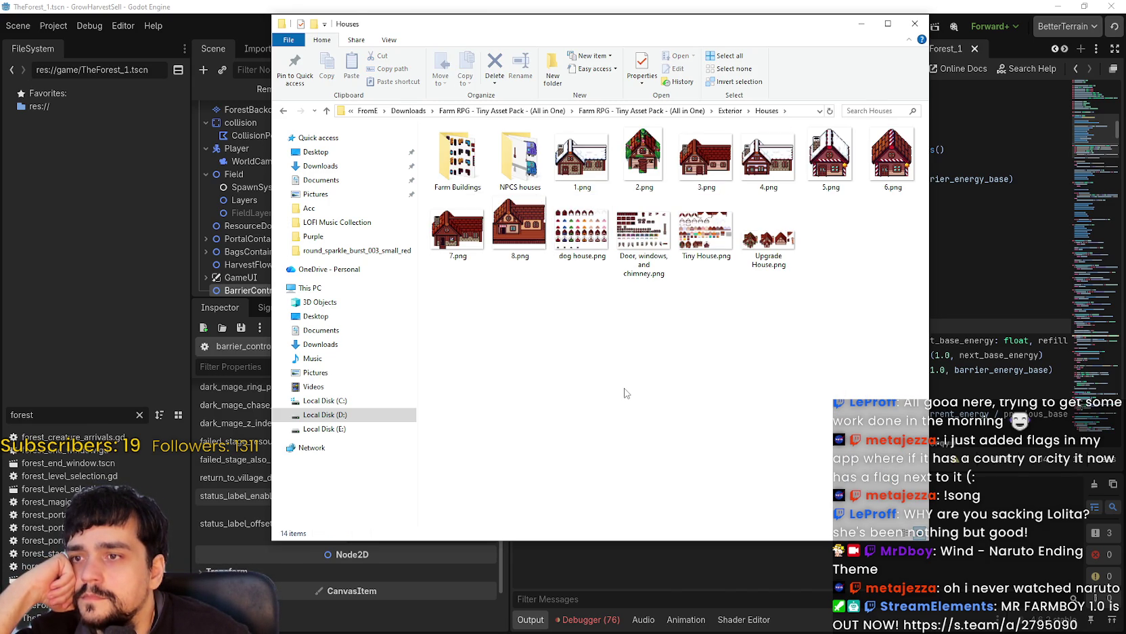
double_click(501, 151)
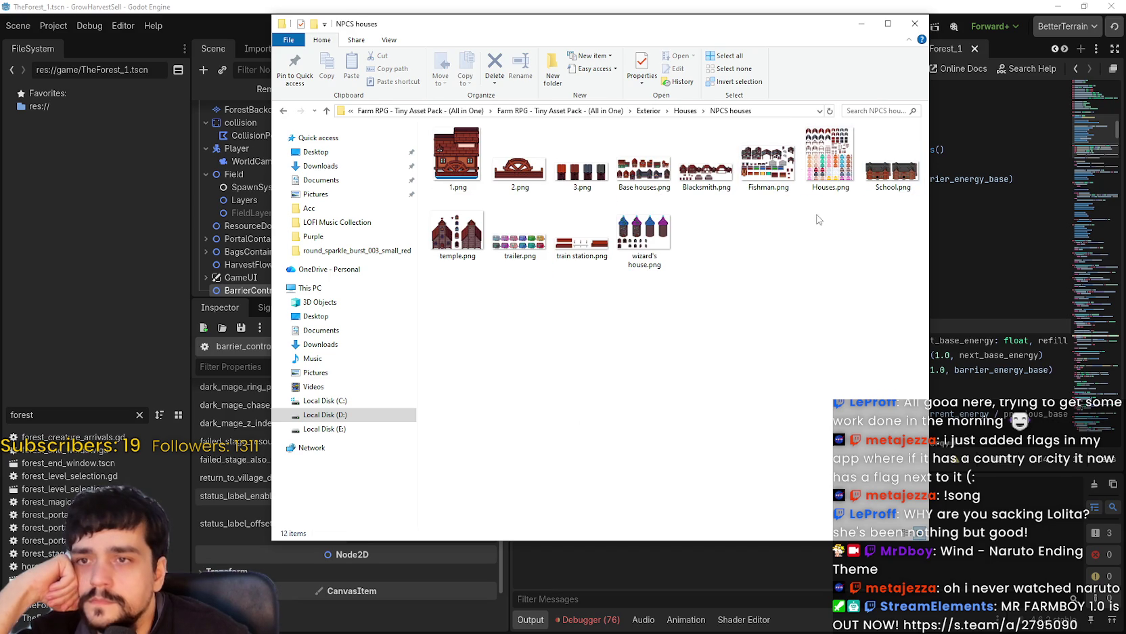
right_click(817, 220)
Show NPCS houses as extra large icons and scroll through the building sprites.
mouse_move(852, 228)
left_click(981, 224)
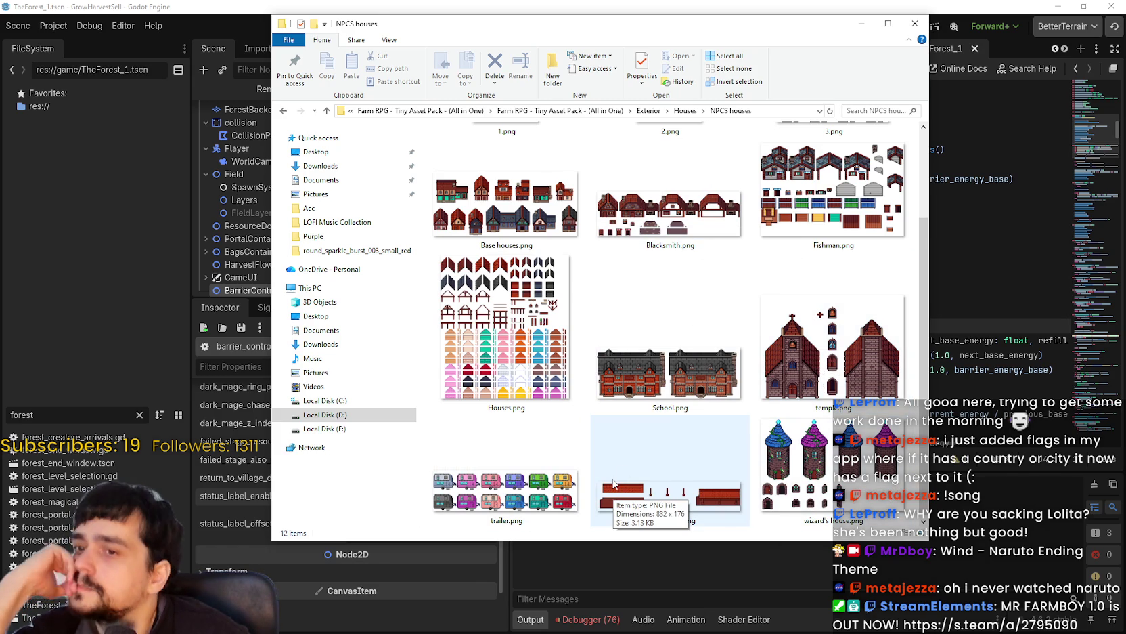
scroll(611, 483, "up", 2)
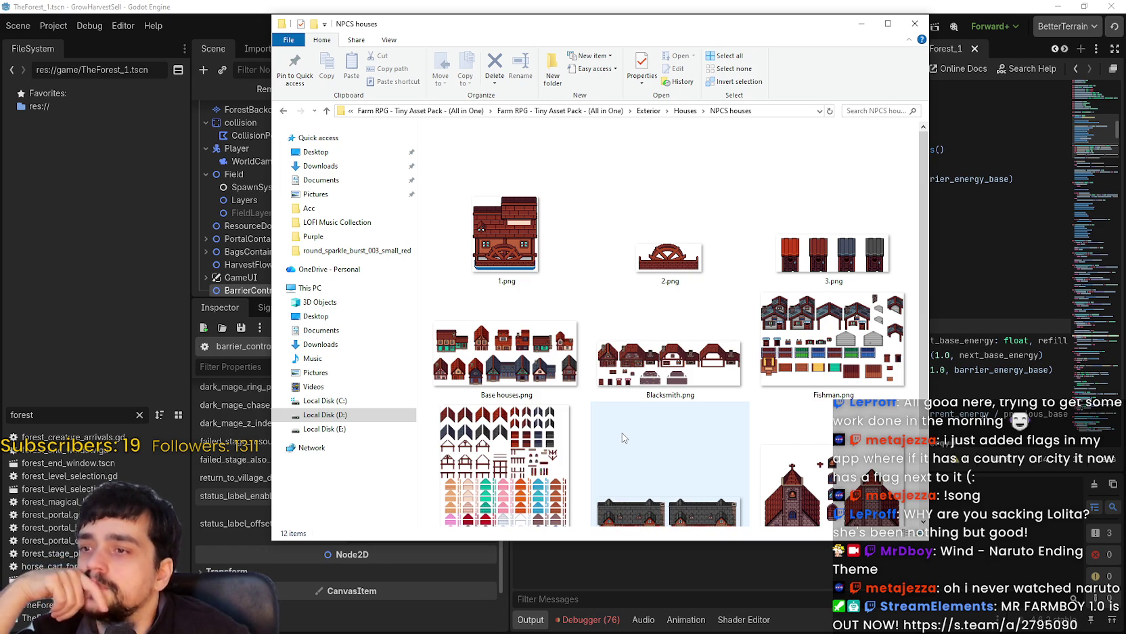
scroll(643, 457, "down", 2)
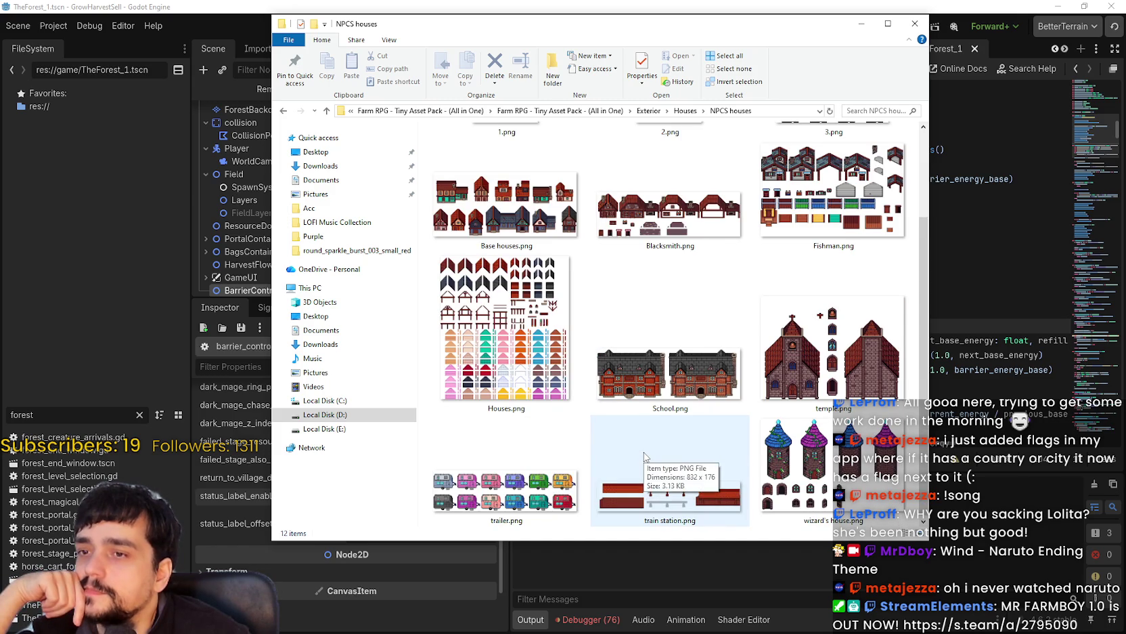
scroll(645, 458, "up", 2)
scroll(644, 457, "down", 2)
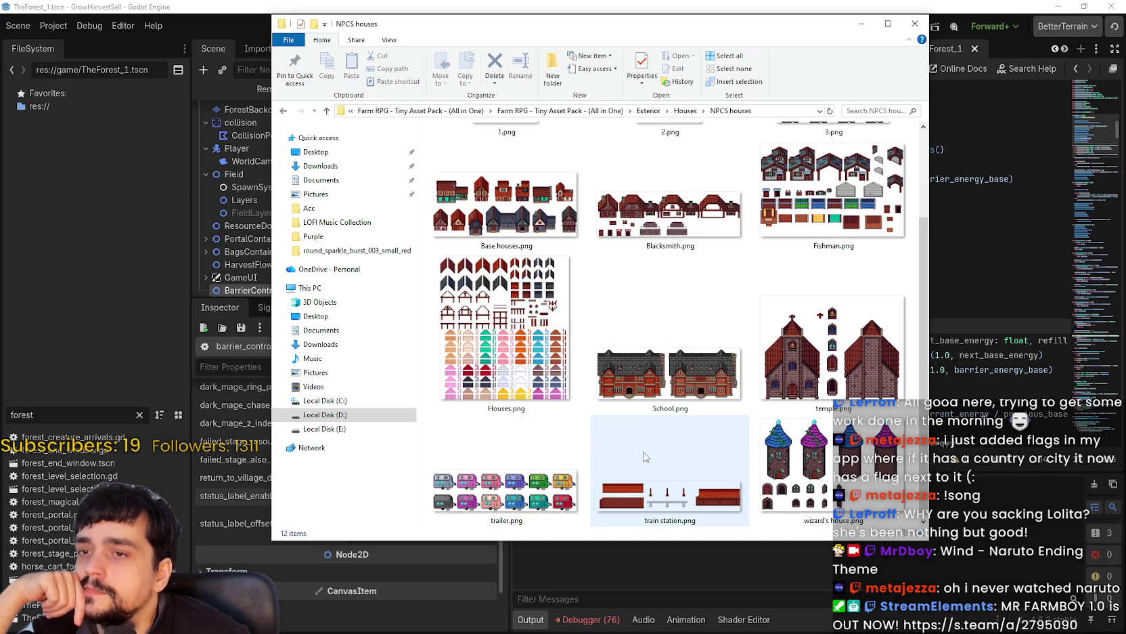
scroll(701, 406, "up", 2)
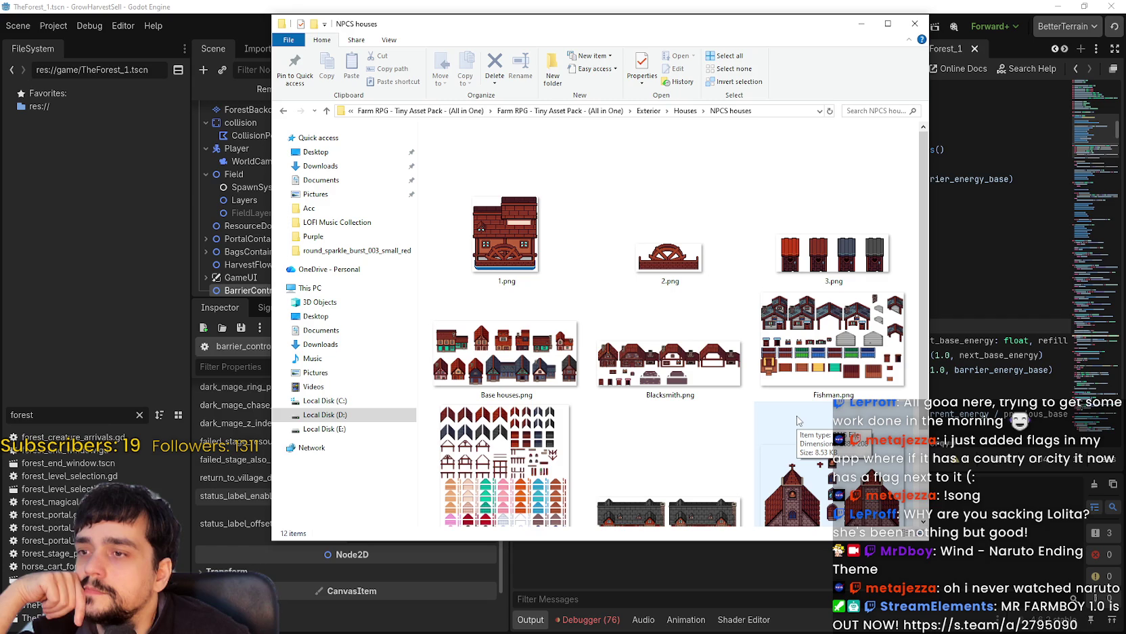
scroll(482, 363, "down", 2)
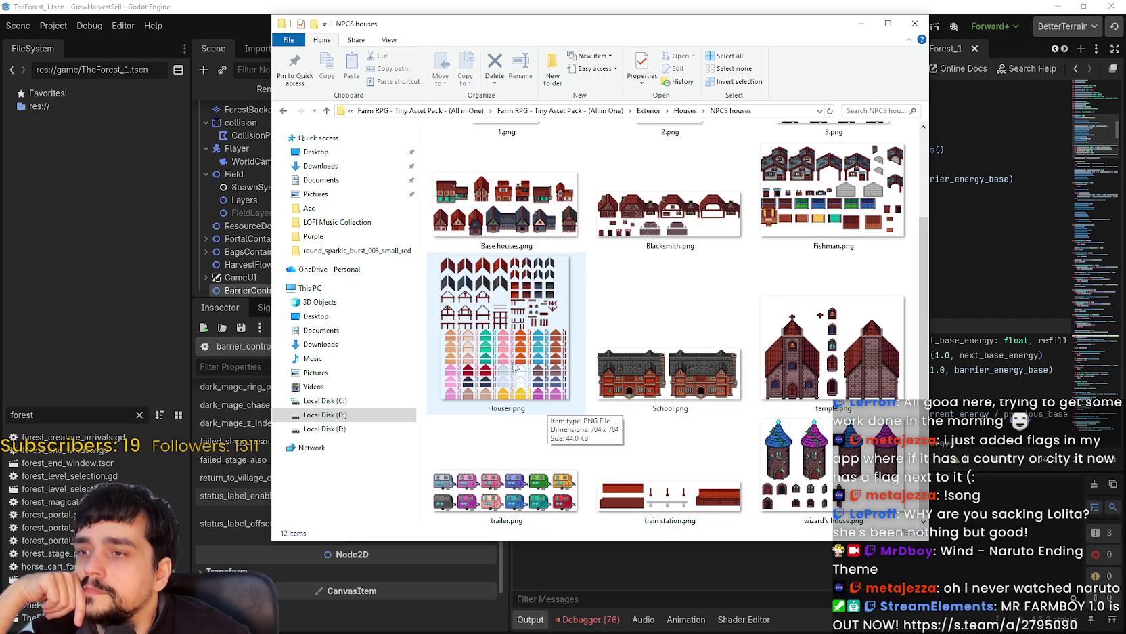
scroll(539, 516, "up", 2)
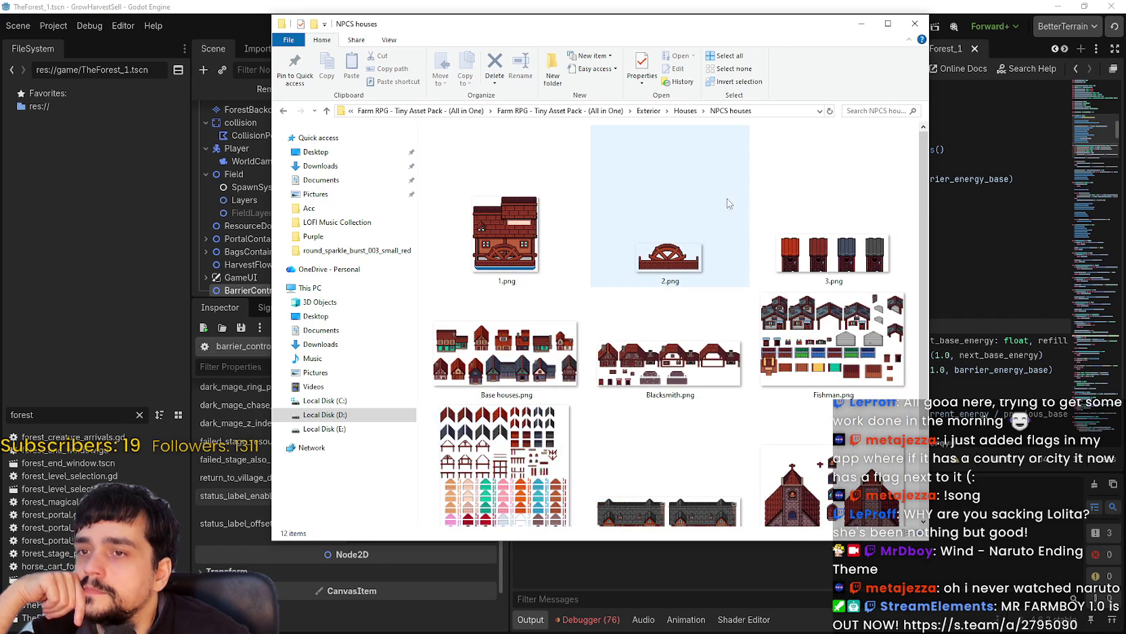
Go back up to the Houses folder via the address bar.
left_click(704, 110)
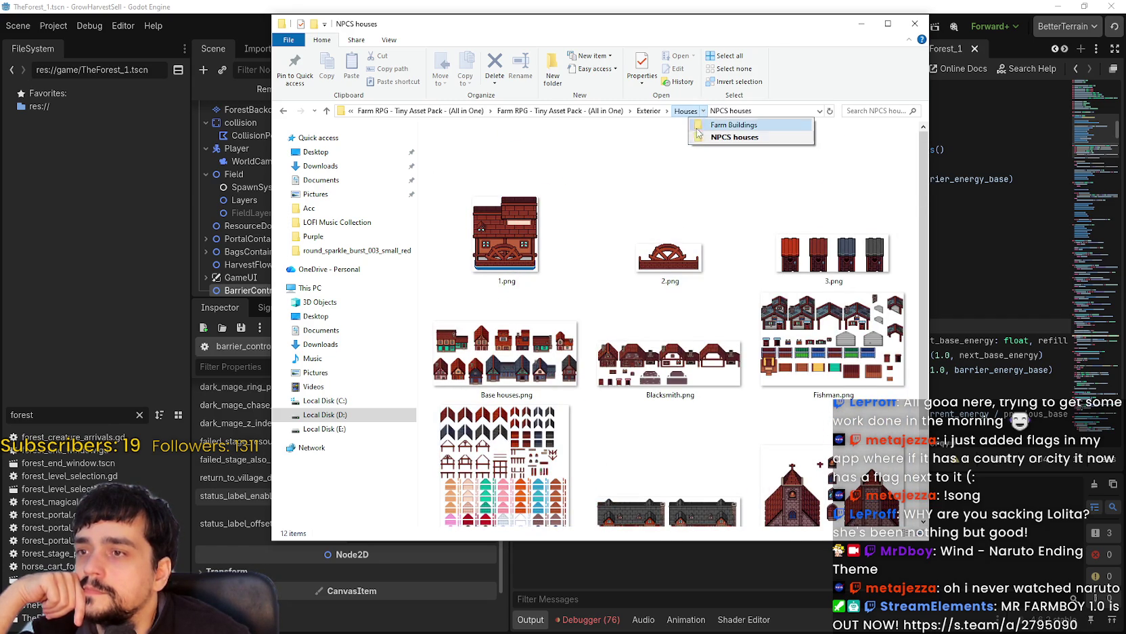
left_click(687, 113)
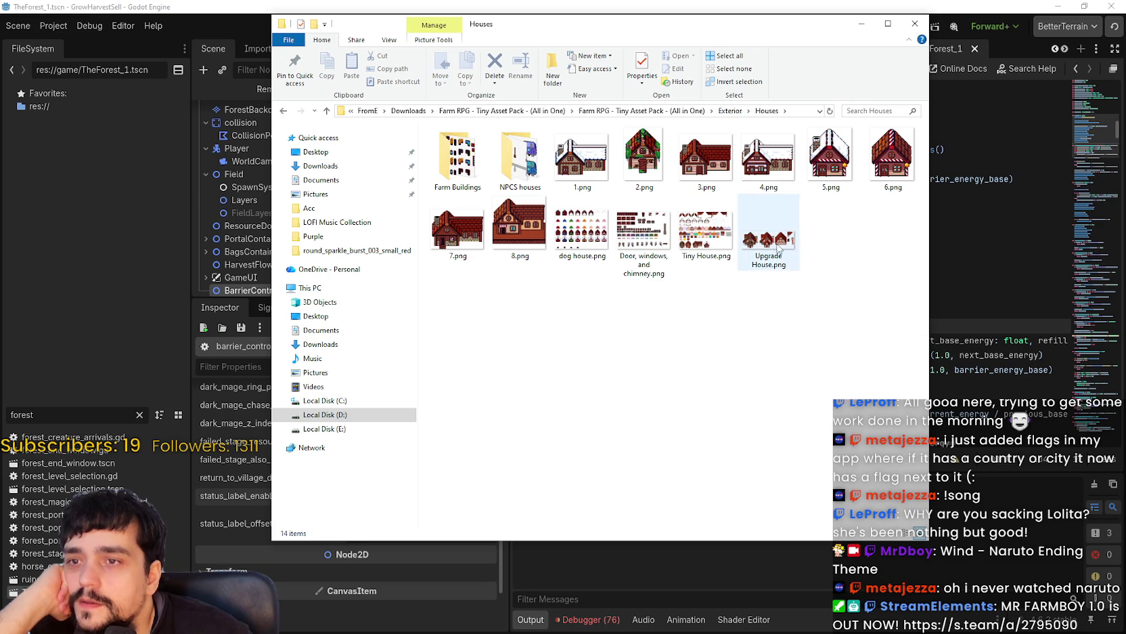
left_click_drag(736, 309, 836, 316)
Show Houses as extra large icons, browse NPCS houses, then return to Exterior.
right_click(843, 317)
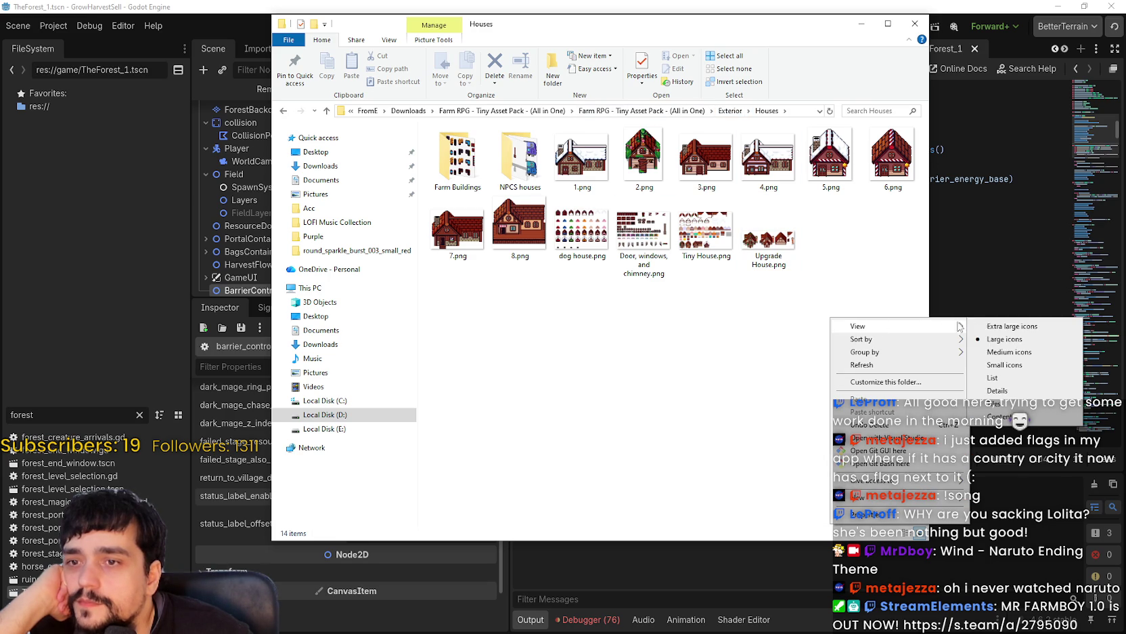
left_click(1001, 325)
scroll(816, 365, "down", 3)
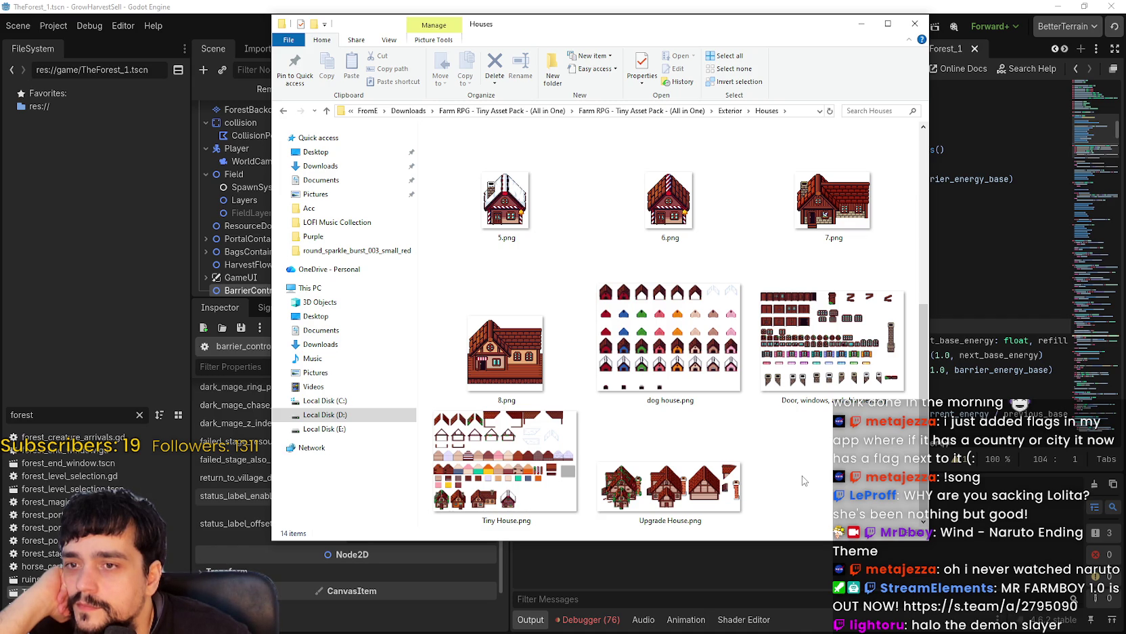
scroll(804, 480, "up", 5)
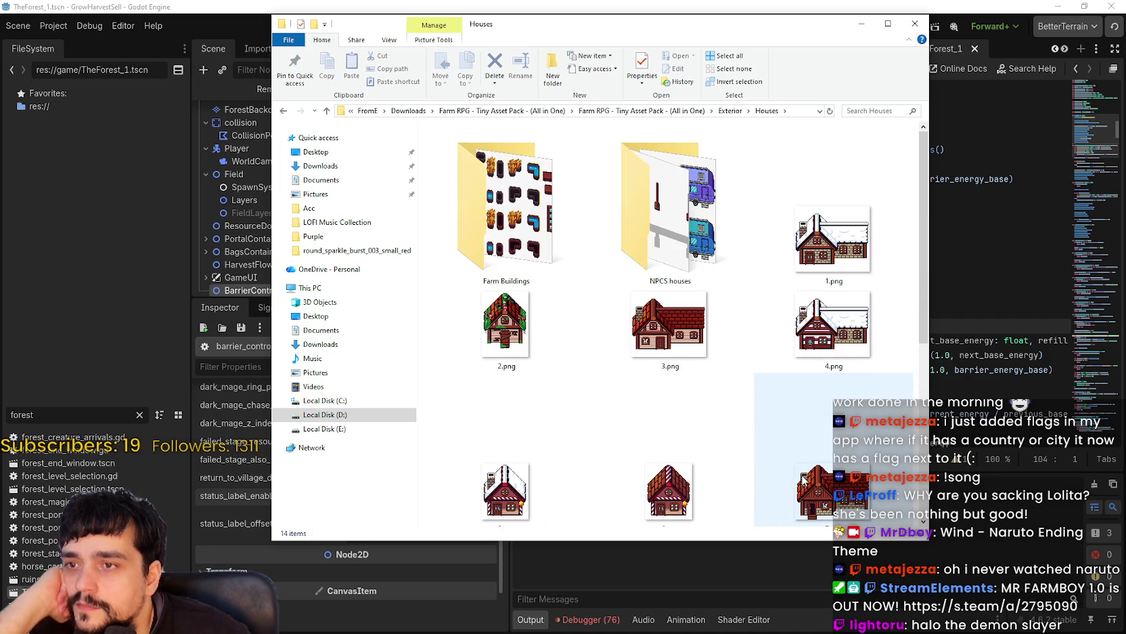
double_click(694, 208)
scroll(717, 322, "down", 1)
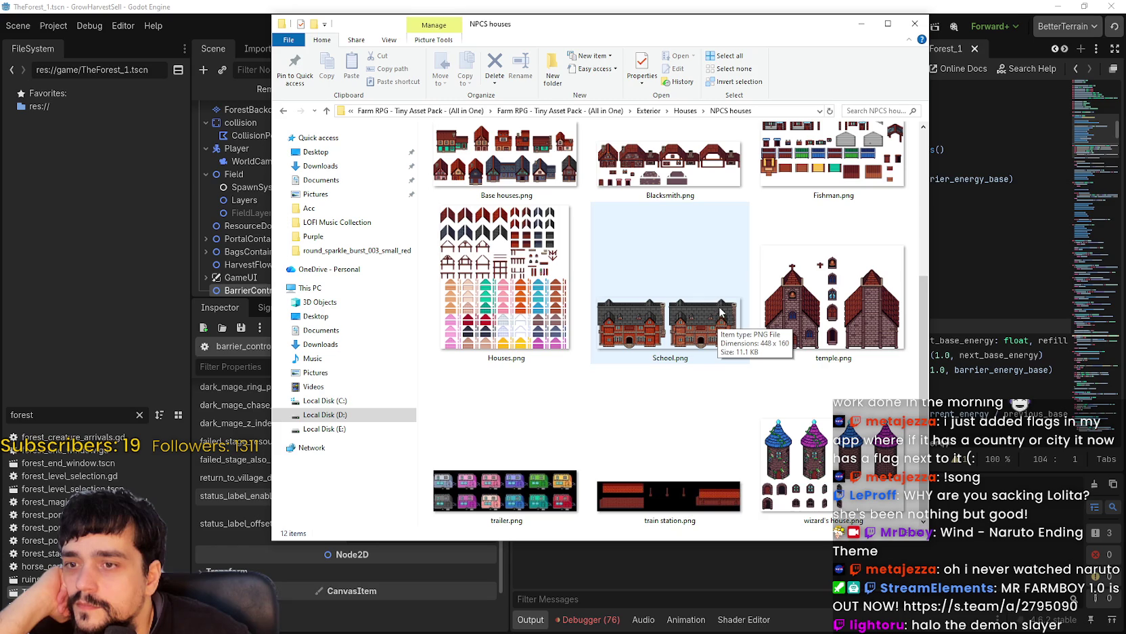
left_click(687, 111)
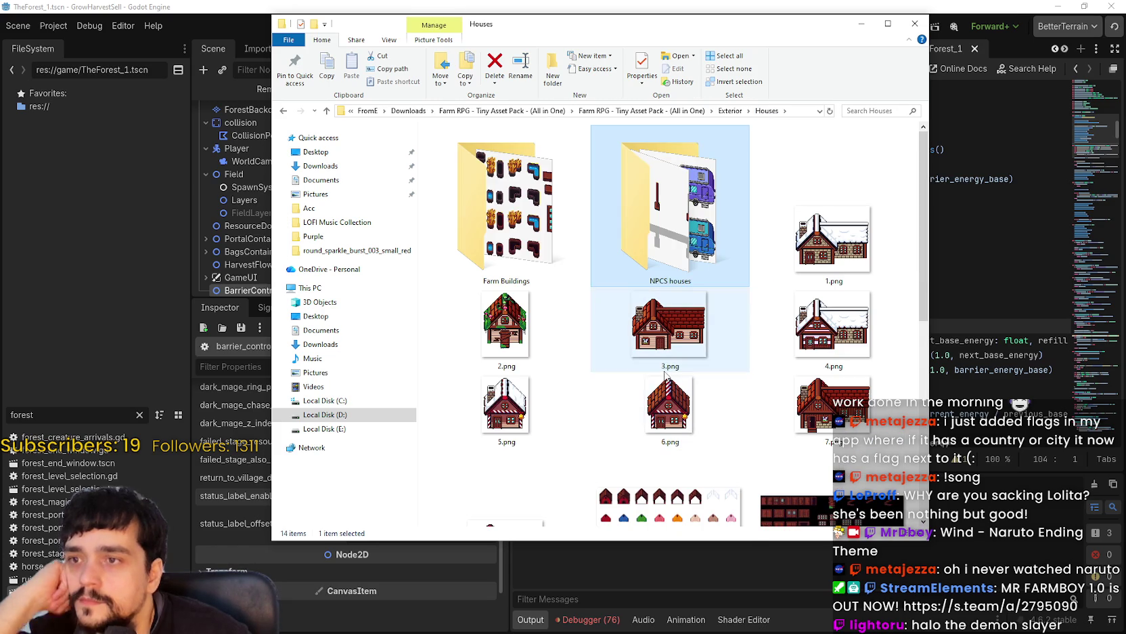
left_click(729, 111)
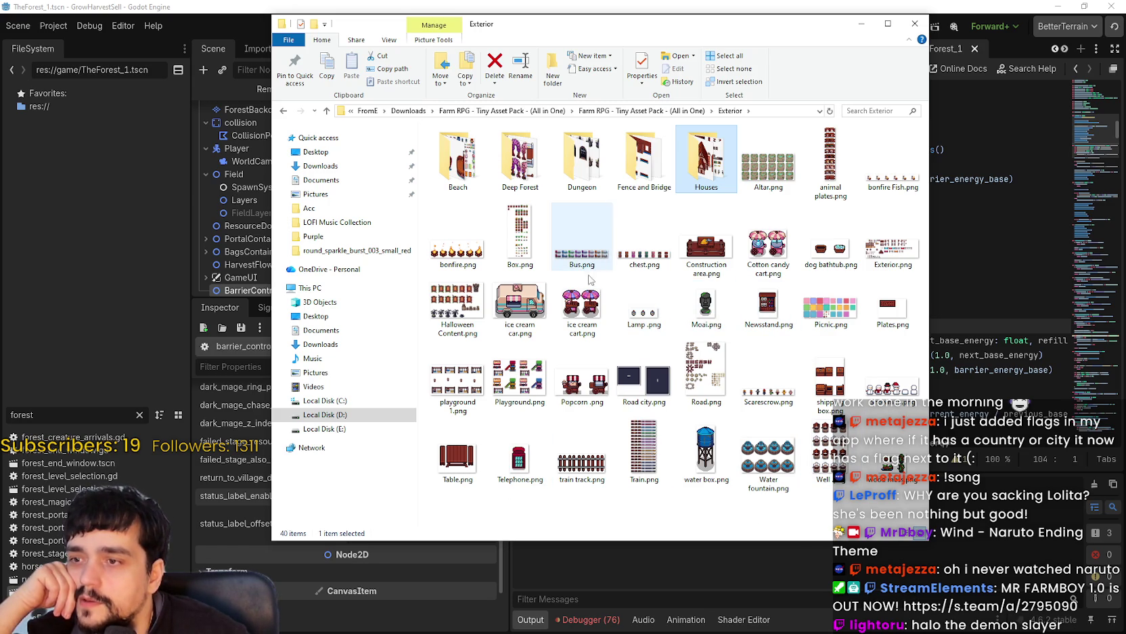
Open Fence and Bridge as extra large icons, then go up to the asset pack's top folder.
double_click(655, 168)
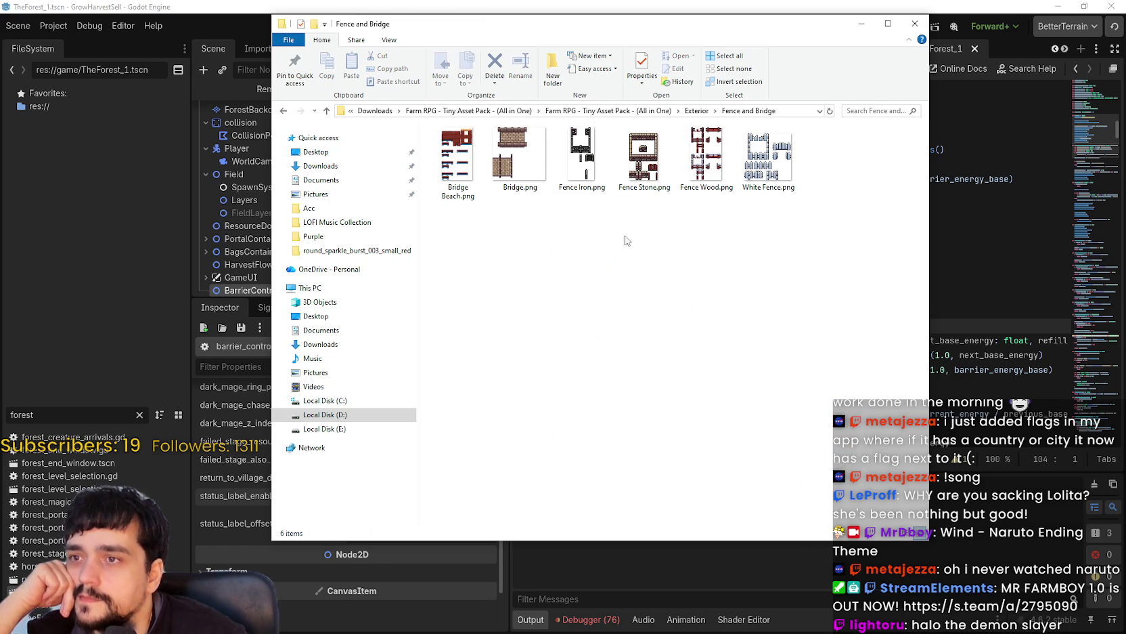
right_click(619, 237)
mouse_move(723, 246)
left_click(799, 242)
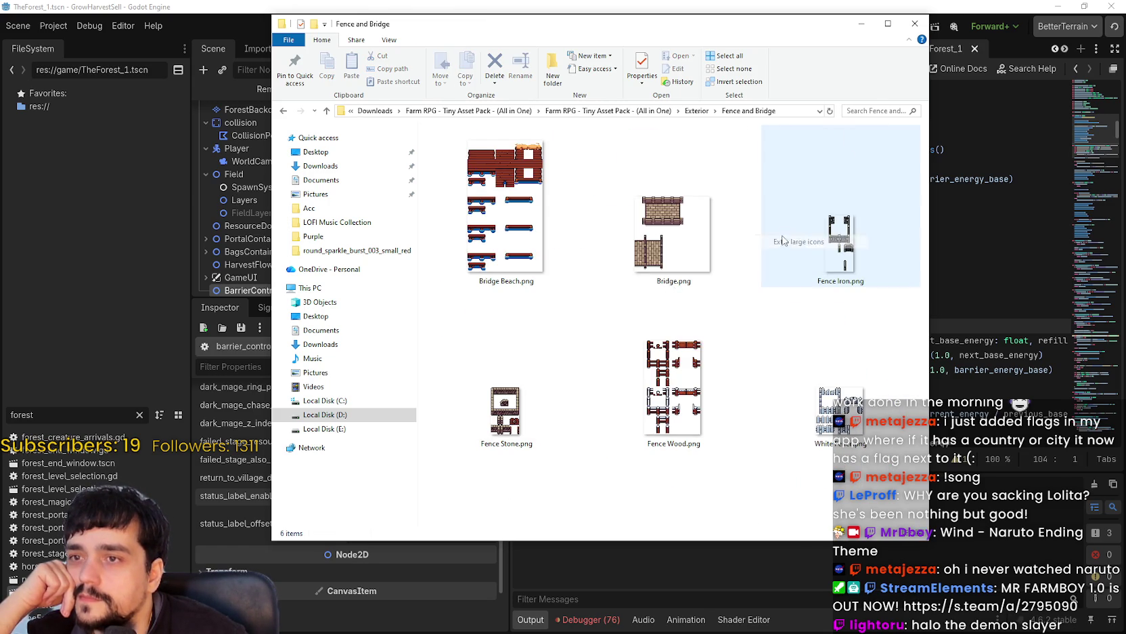
left_click(647, 111)
scroll(581, 316, "down", 1)
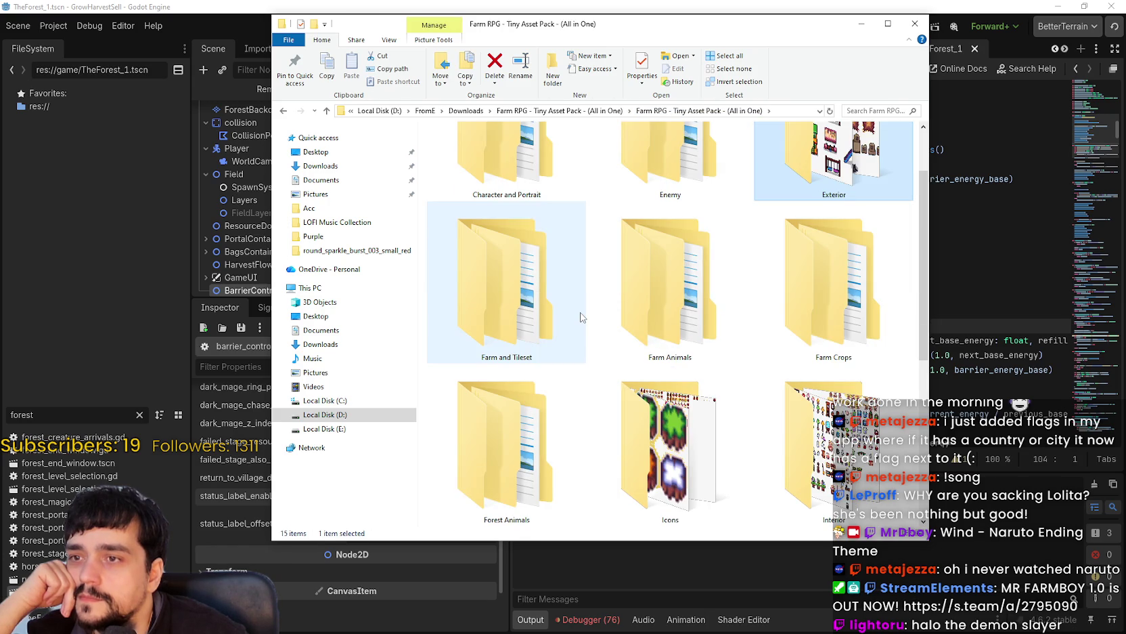
Open the Interior folder as extra large icons and scroll through its sprite sheets.
scroll(726, 345, "down", 2)
left_click(842, 308)
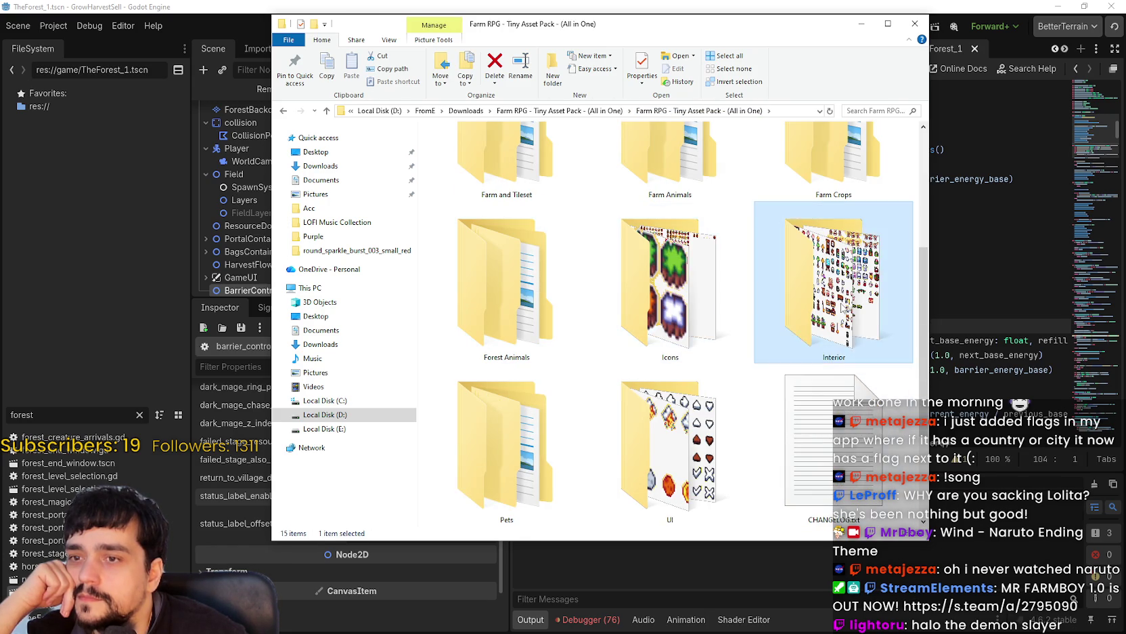
double_click(843, 308)
right_click(773, 384)
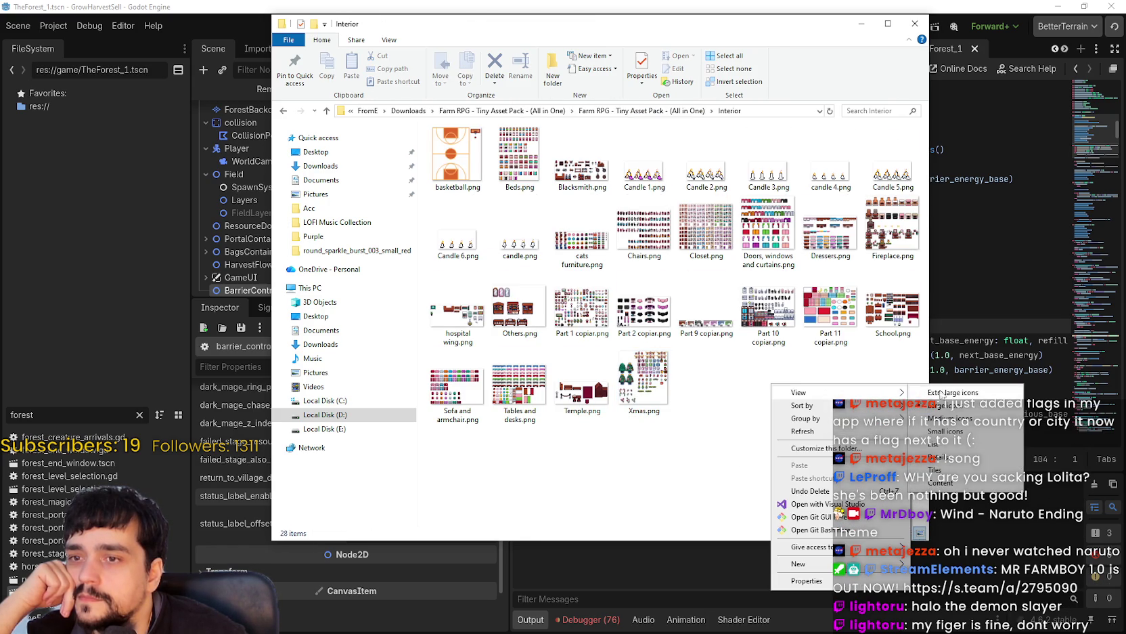
left_click(921, 392)
left_click_drag(925, 150, 918, 264)
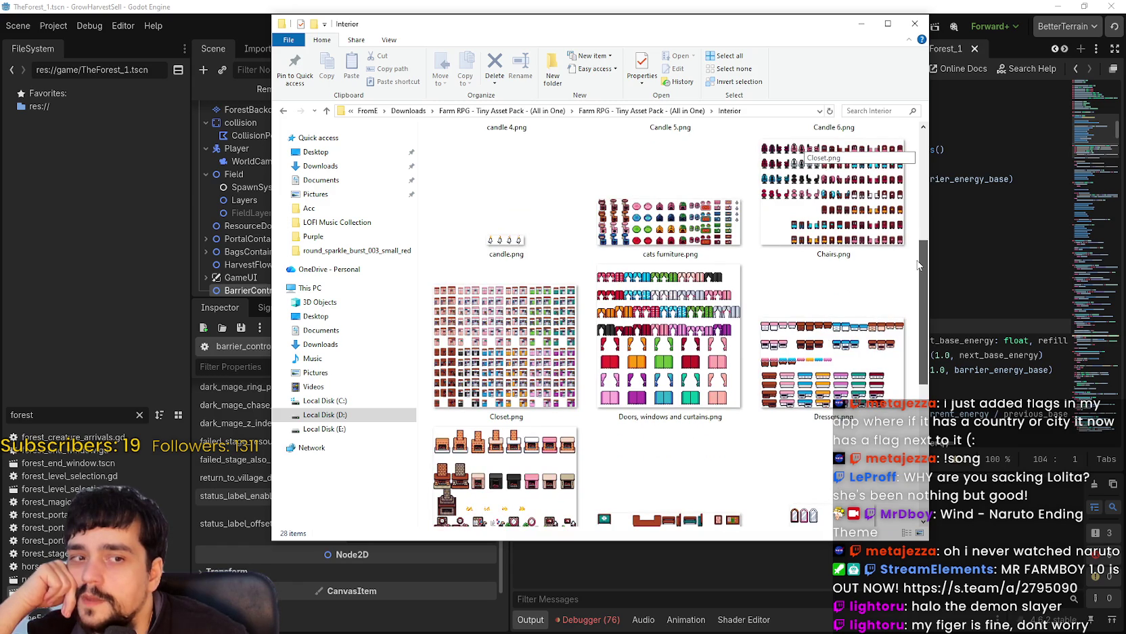
left_click_drag(918, 265, 913, 467)
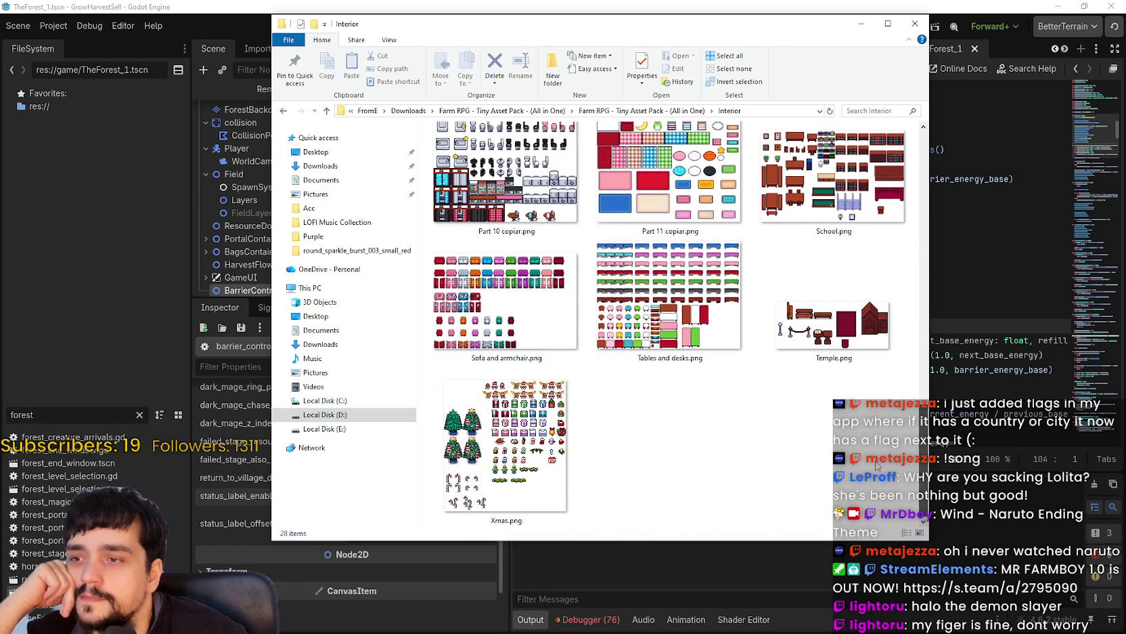
Try Xmas.png, then select and deselect the Sofa, Tables, Temple and Xmas files.
double_click(464, 438)
left_click(672, 477)
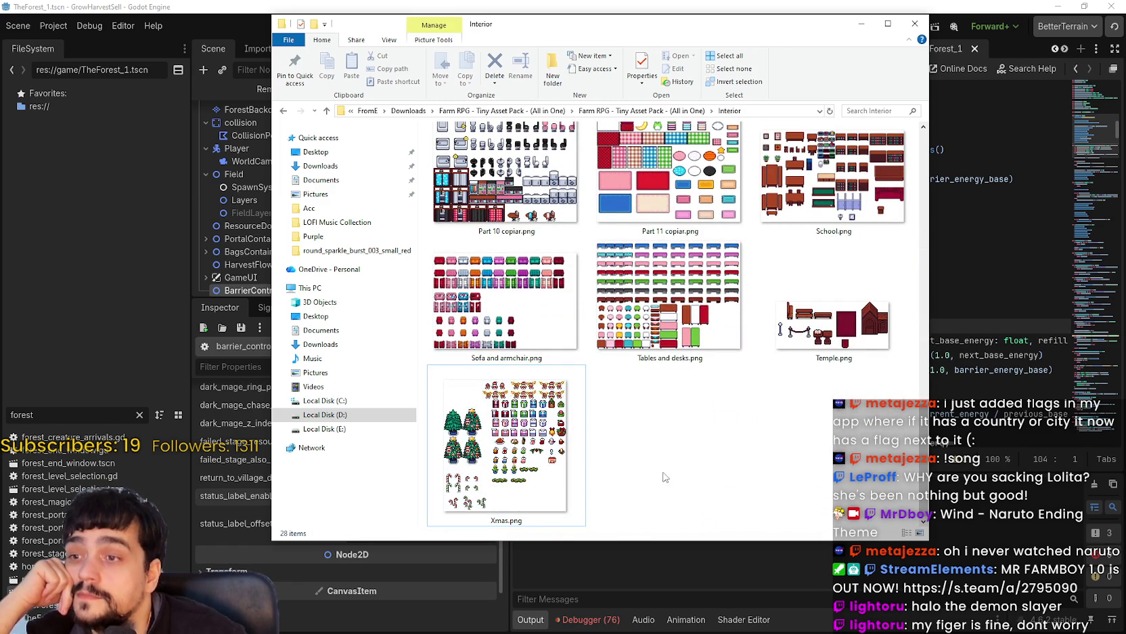
mouse_move(679, 482)
left_mouse_down()
mouse_move(792, 375)
mouse_move(772, 434)
left_mouse_up()
mouse_move(850, 437)
left_mouse_down()
mouse_move(813, 325)
mouse_move(508, 284)
left_mouse_up()
left_click(744, 454)
Select Temple.png, then open Fireplace.png in Aseprite.
scroll(776, 459, "up", 2)
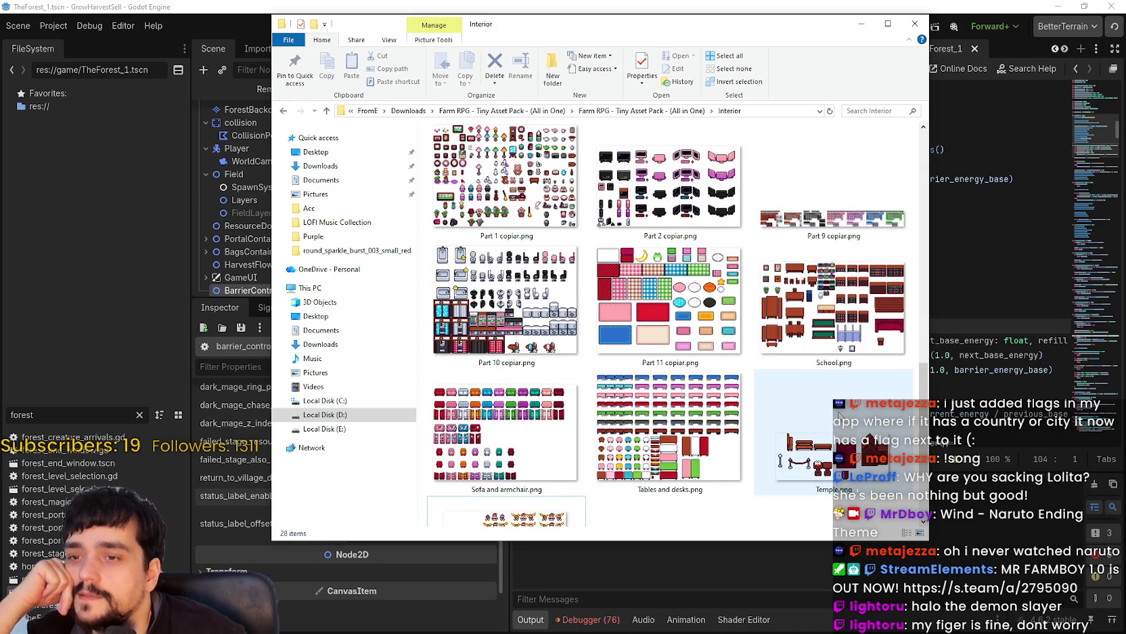
left_click(823, 421)
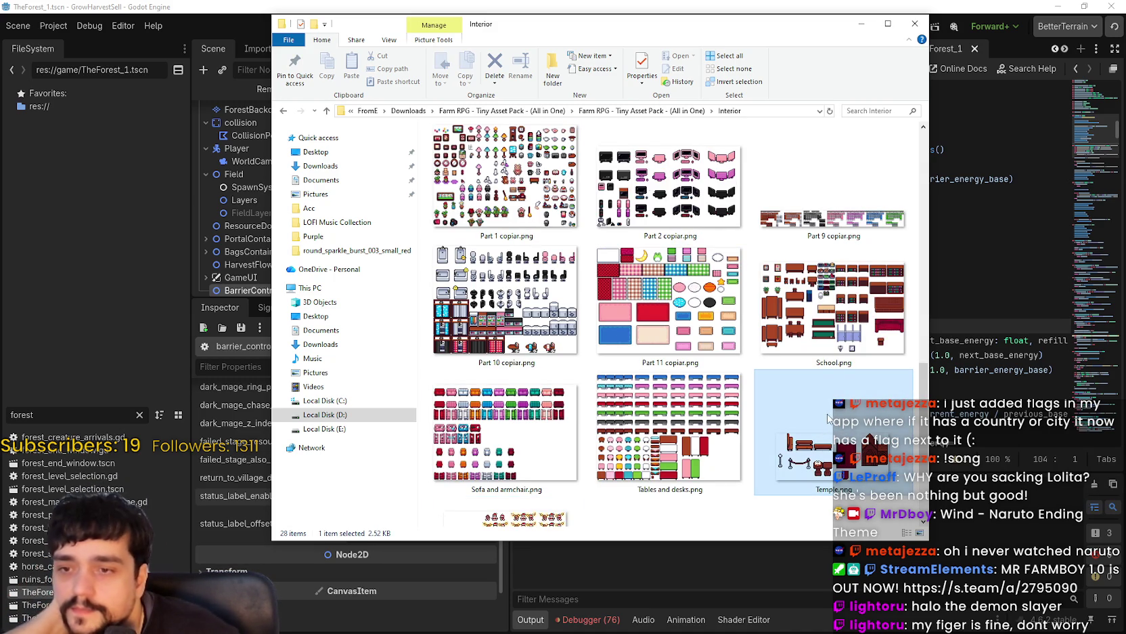
scroll(806, 406, "down", 2)
scroll(821, 330, "up", 5)
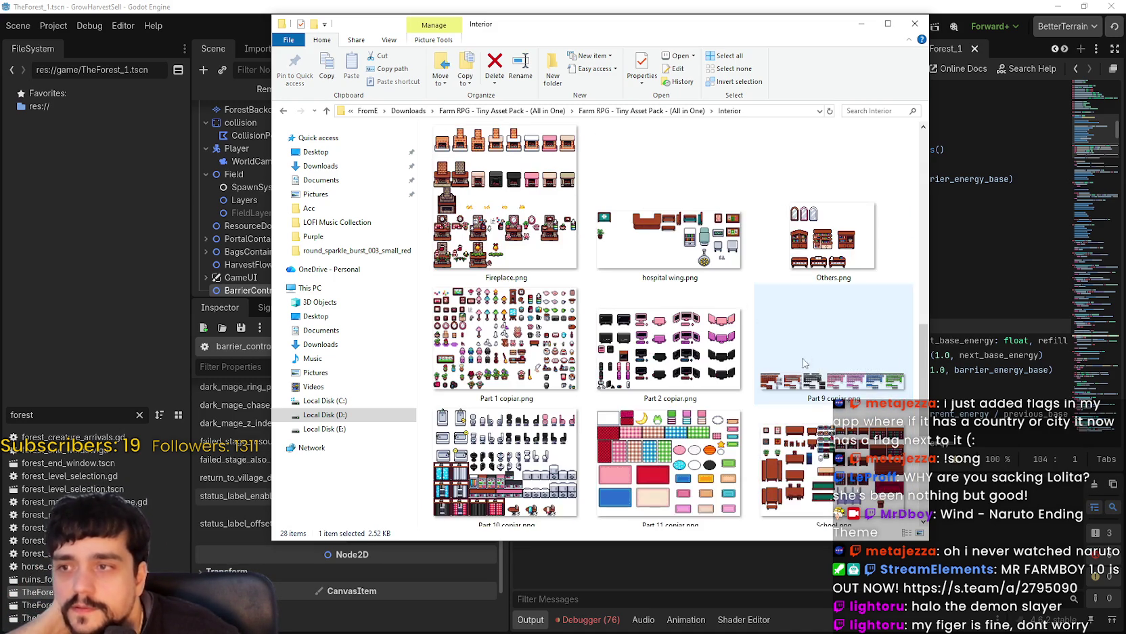
left_click(524, 369)
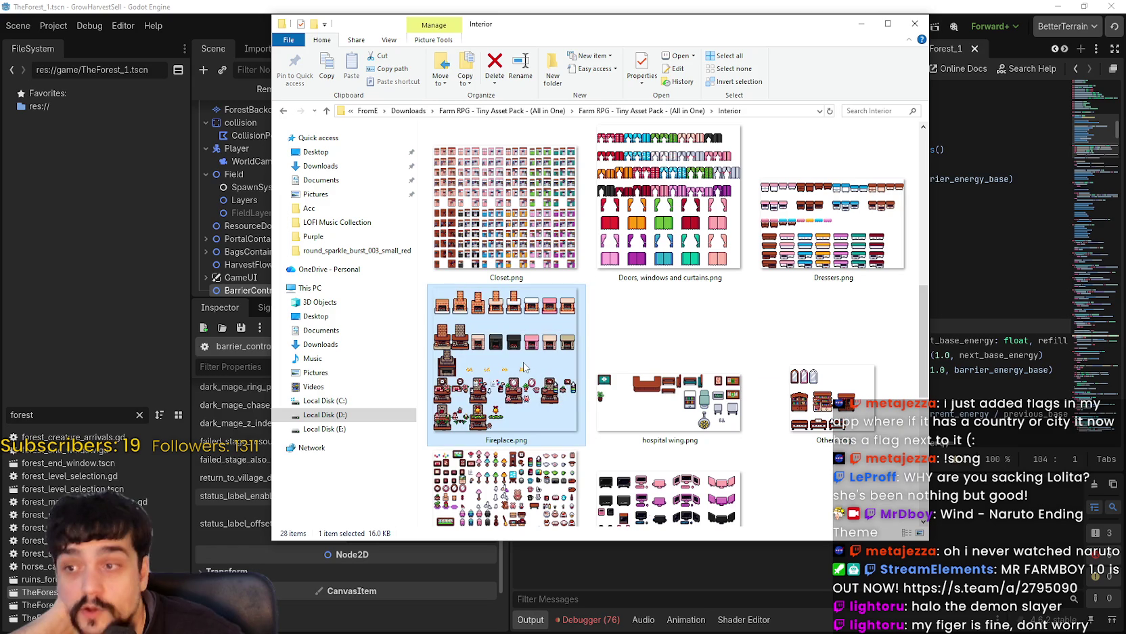
double_click(523, 366)
Look over Fireplace.png in Aseprite, then close it.
scroll(650, 271, "up", 3)
scroll(634, 328, "up", 2)
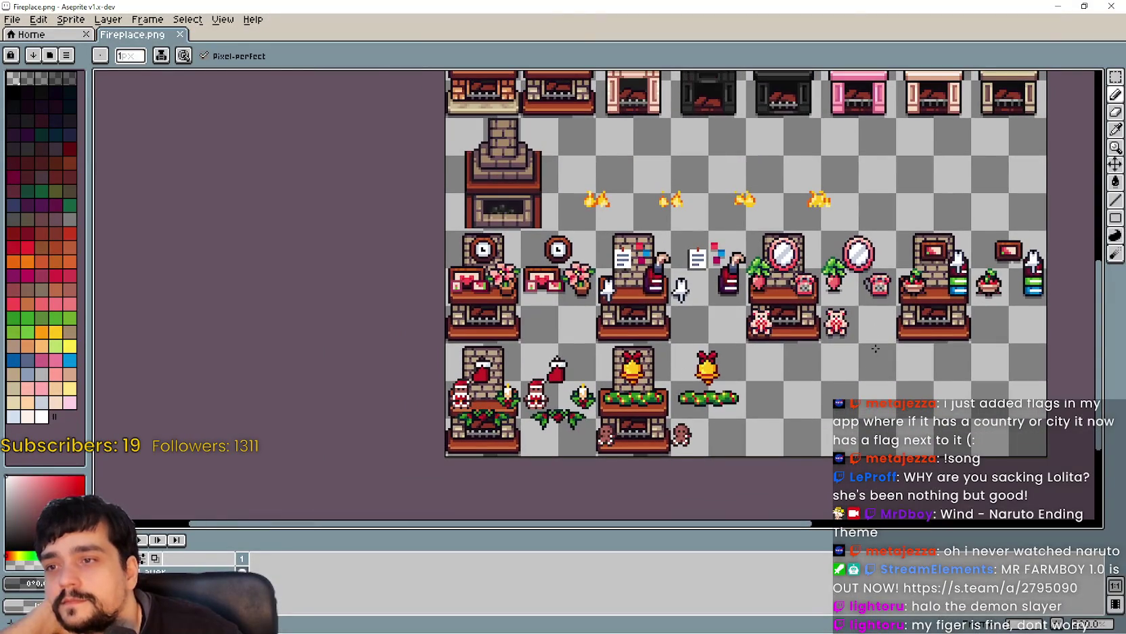
scroll(925, 116, "right", 4)
scroll(955, 282, "down", 3)
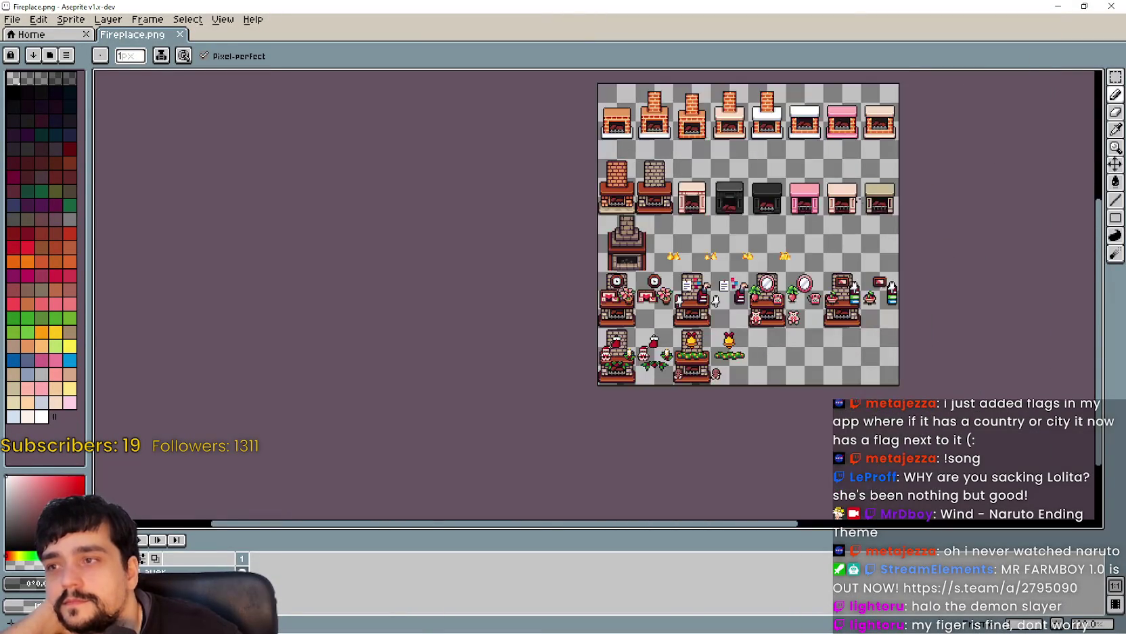
scroll(806, 264, "up", 3)
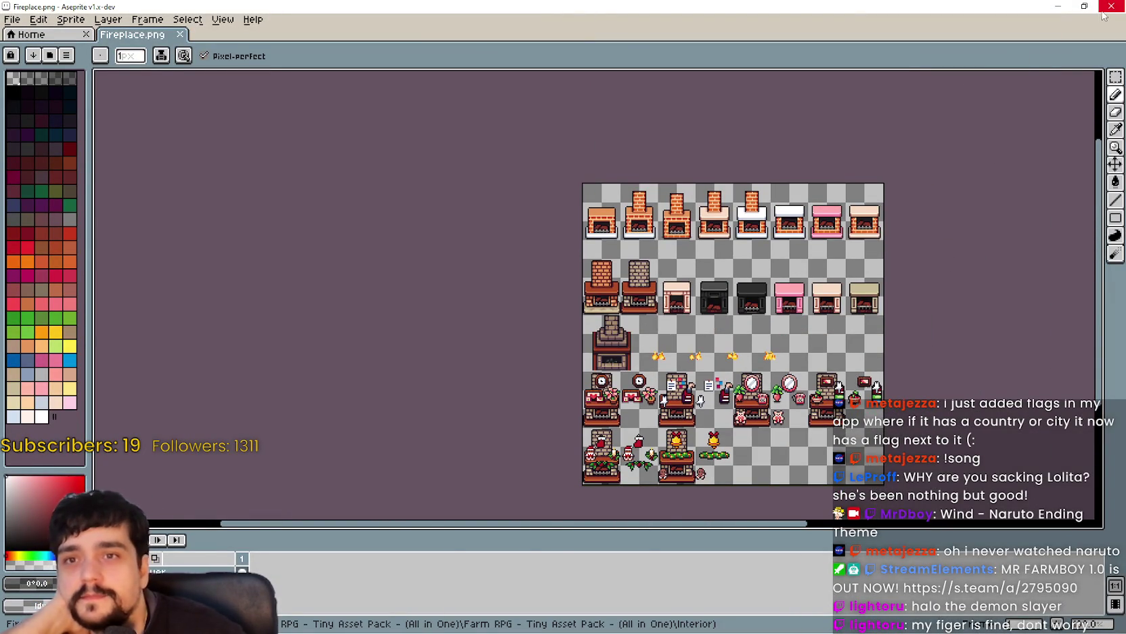
left_click(1111, 6)
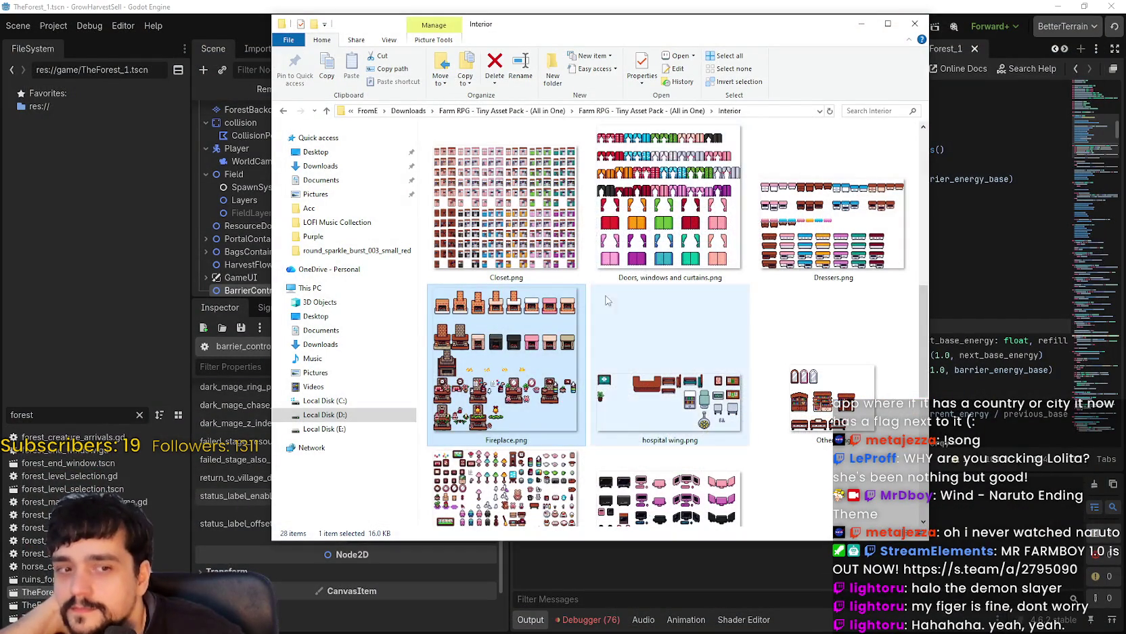
Open Blacksmith.png and pan around its sheet of swords, anvils and barrels.
scroll(668, 347, "up", 5)
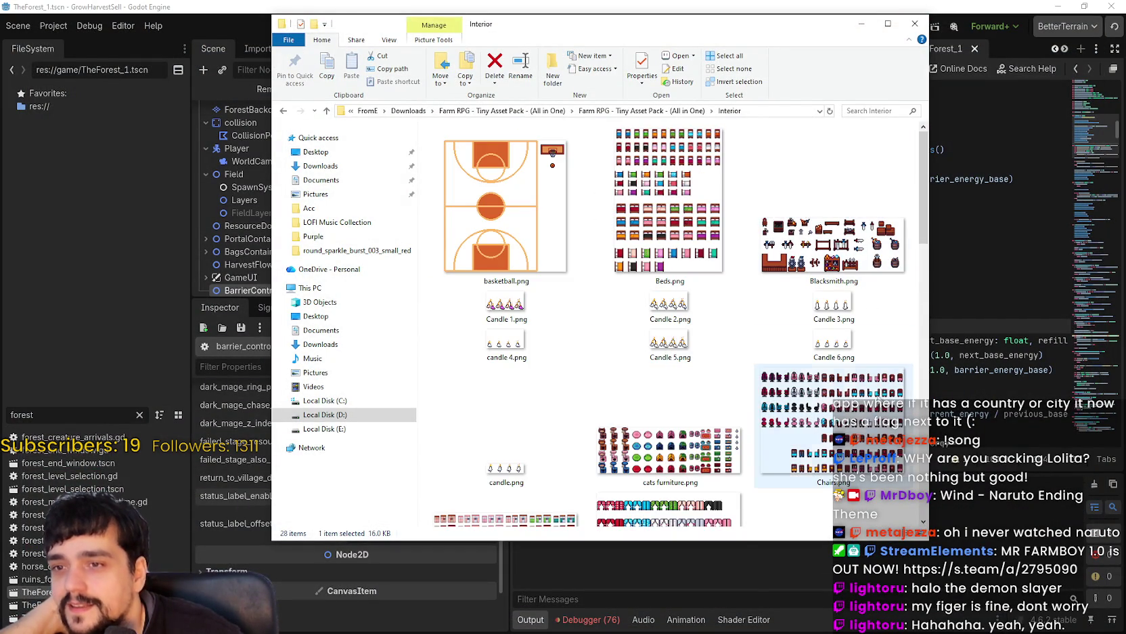
double_click(835, 276)
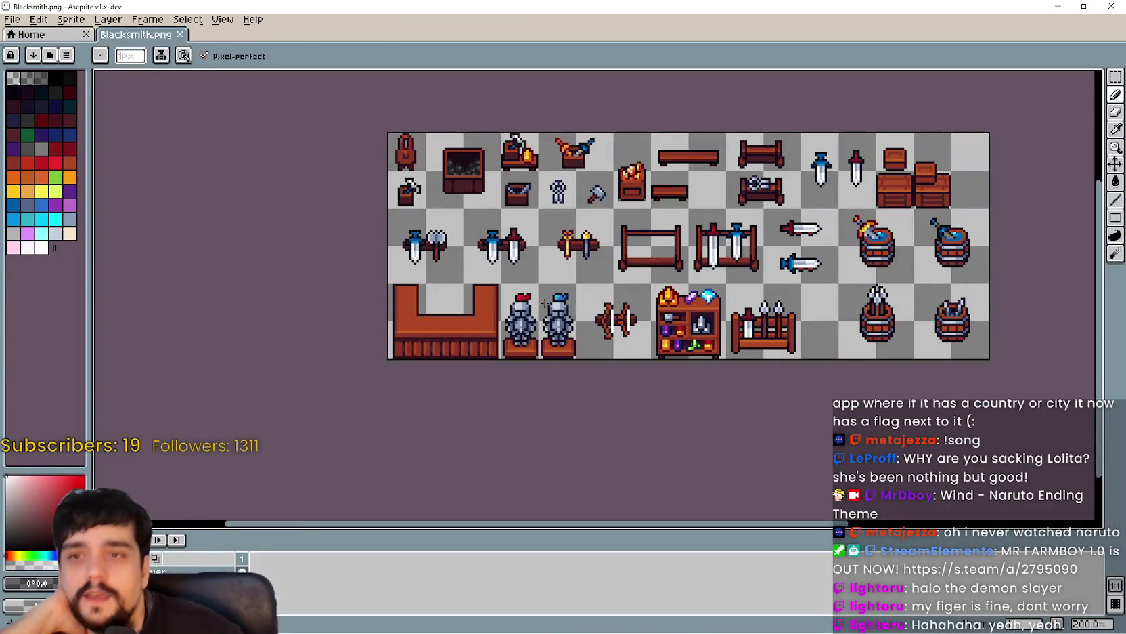
scroll(745, 337, "down", 1)
scroll(746, 336, "up", 2)
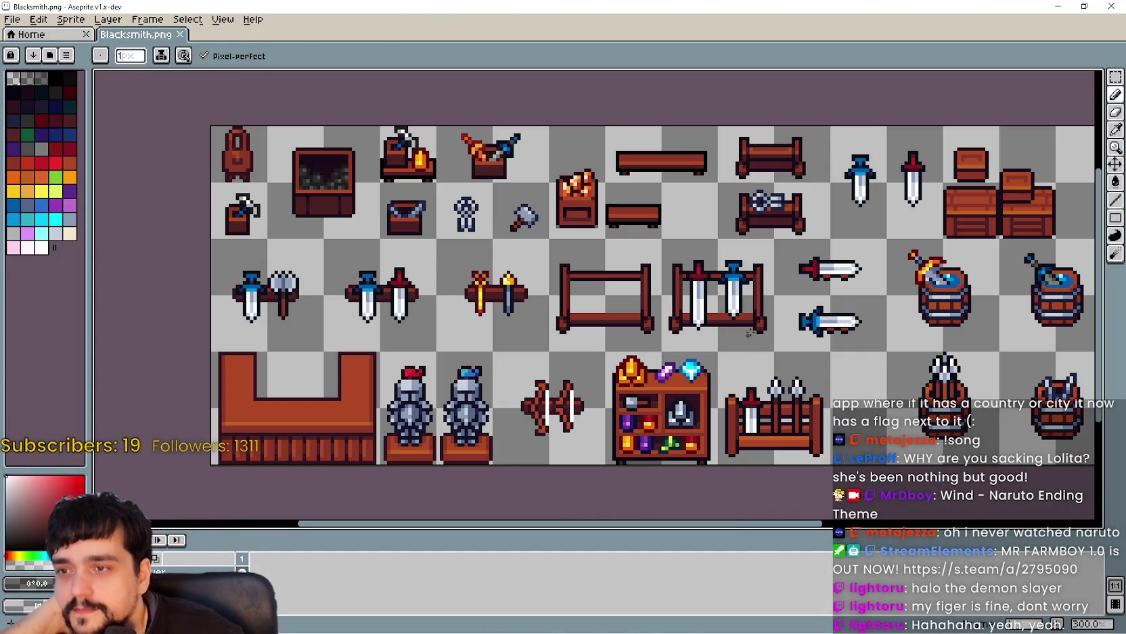
scroll(759, 308, "down", 1)
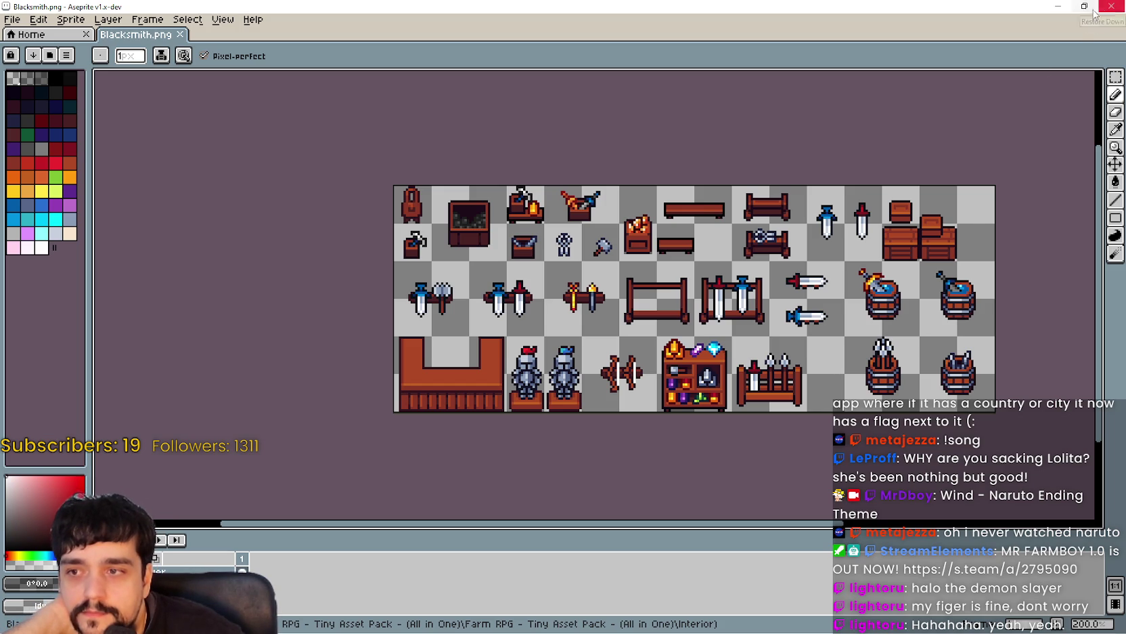
scroll(610, 336, "up", 1)
mouse_move(609, 337)
left_mouse_down()
mouse_move(533, 347)
mouse_move(460, 242)
mouse_move(518, 375)
mouse_move(543, 364)
left_mouse_up()
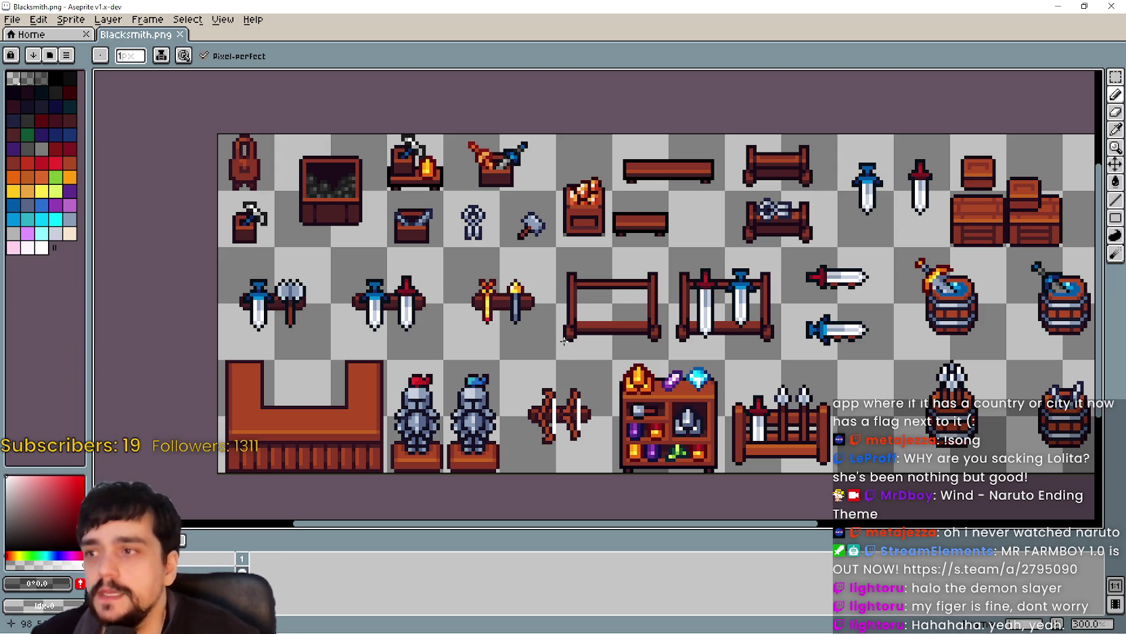
scroll(563, 341, "down", 1)
scroll(609, 348, "up", 2)
scroll(673, 357, "down", 2)
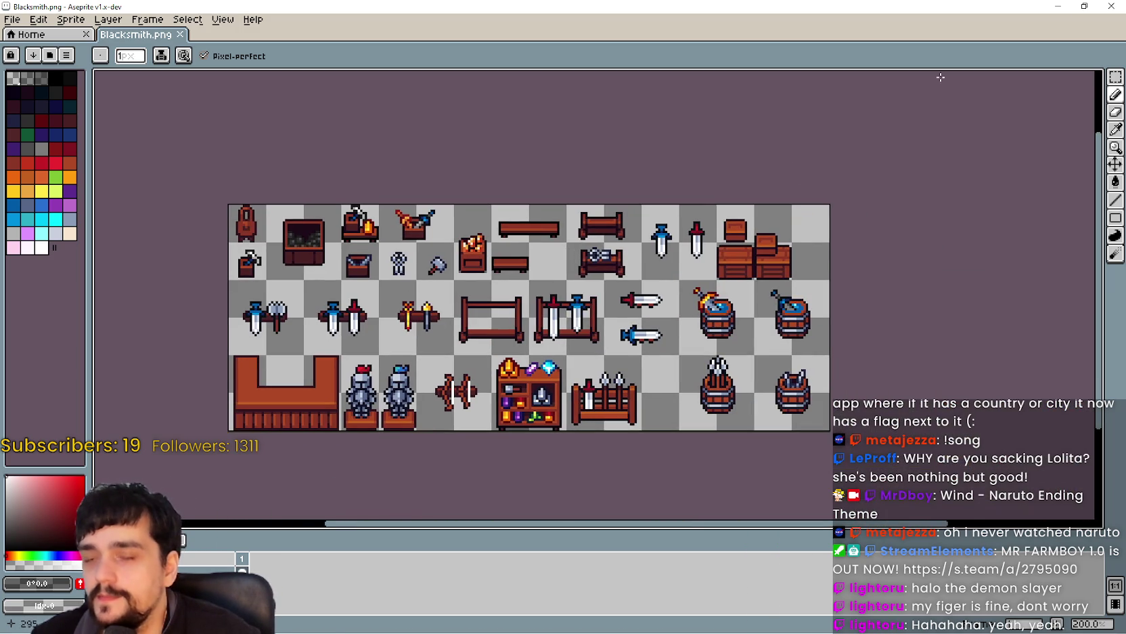
left_click(677, 623)
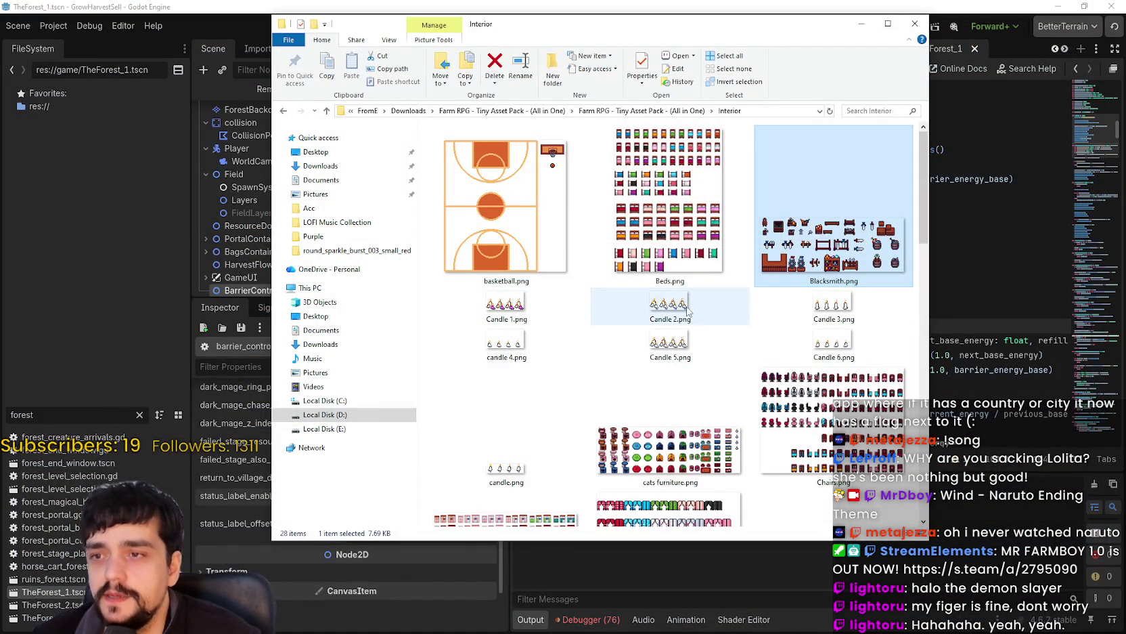
Preview hospital wing.png in Aseprite and close it.
left_click(832, 344)
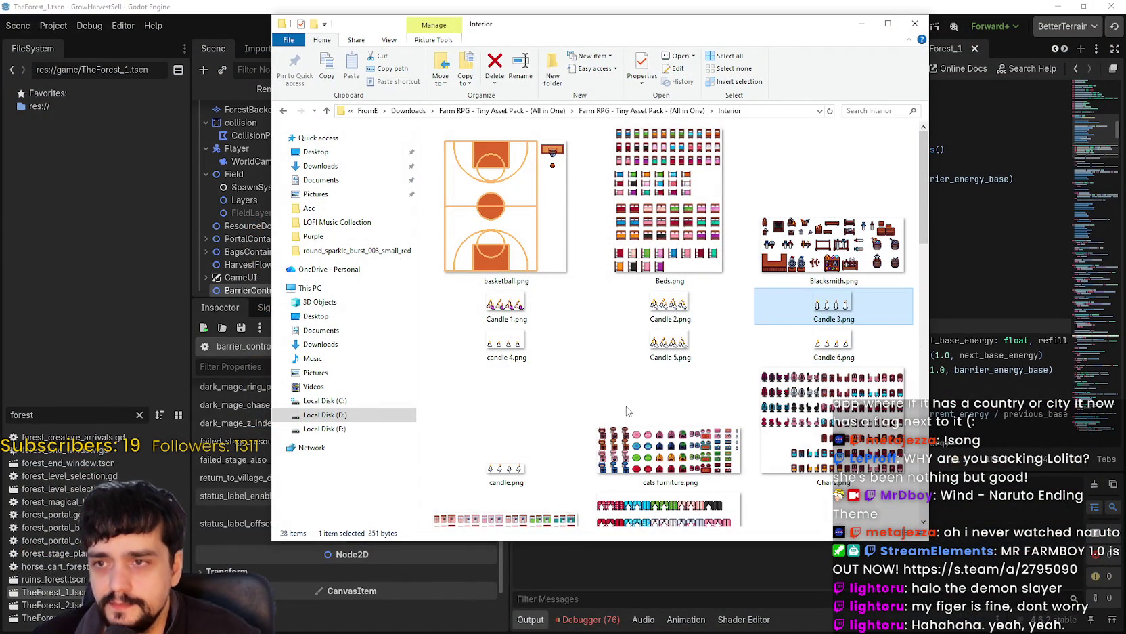
left_click(819, 433)
scroll(789, 356, "down", 2)
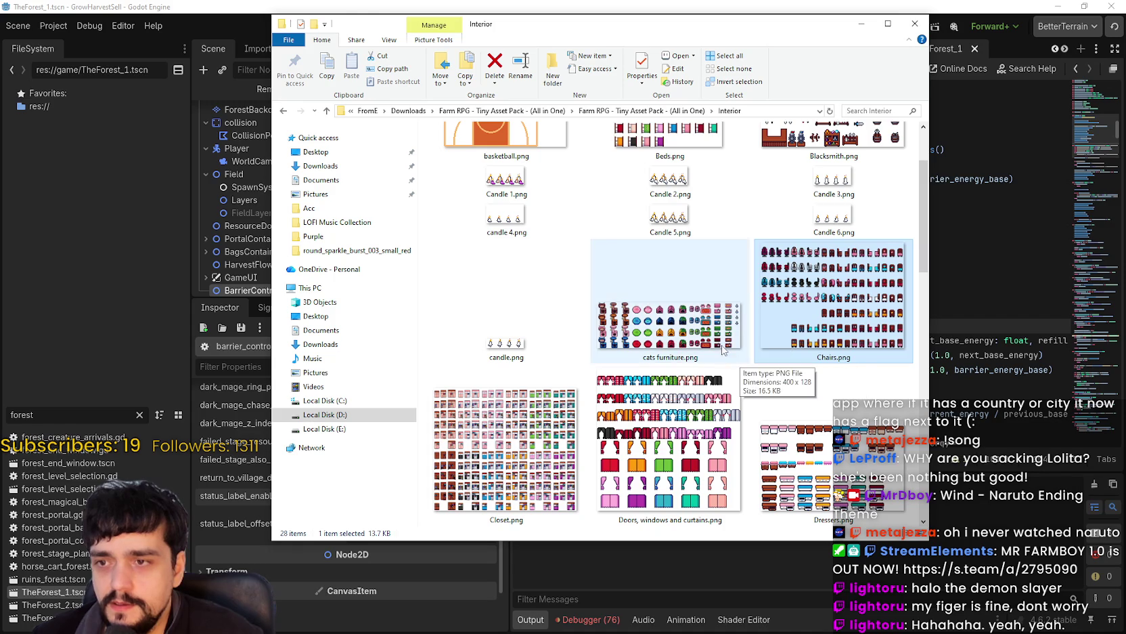
scroll(806, 357, "down", 2)
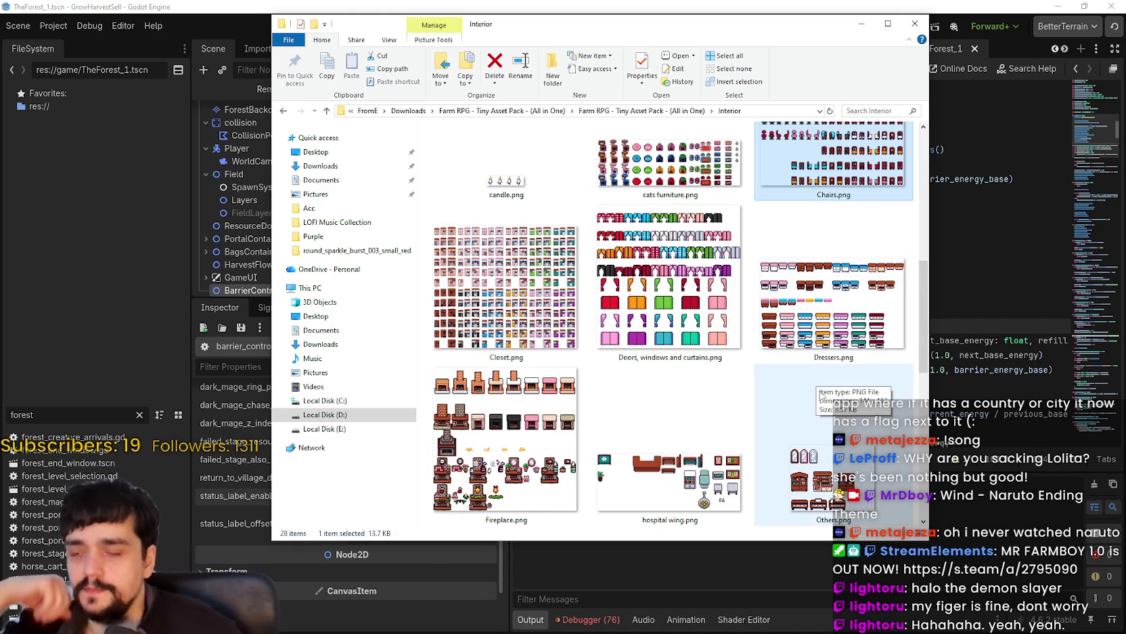
scroll(744, 473, "down", 2)
double_click(731, 383)
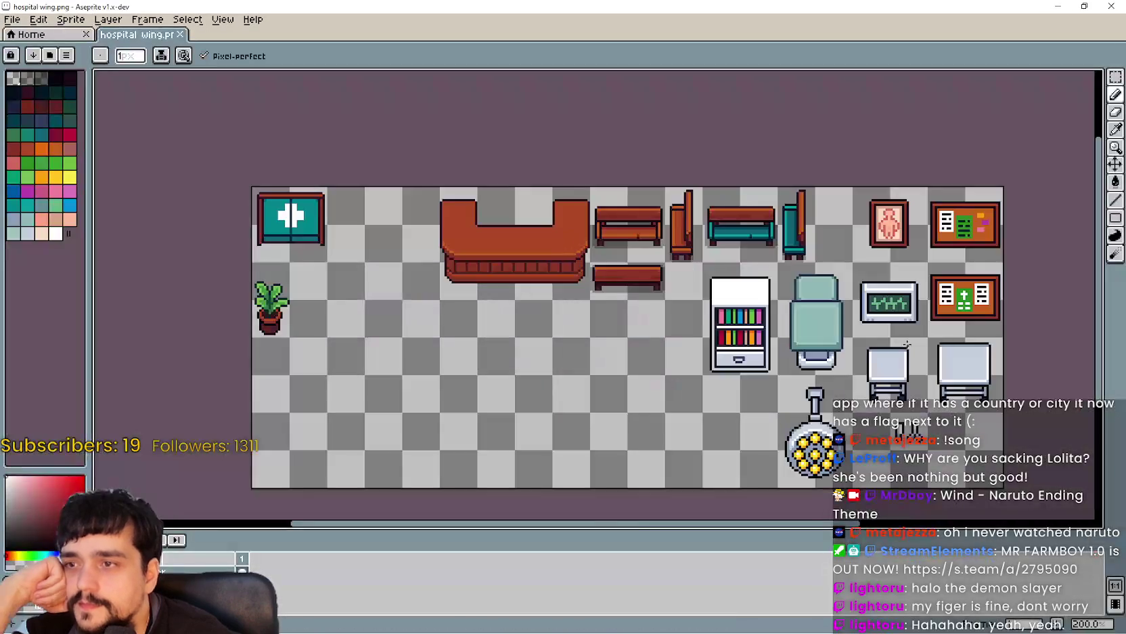
mouse_move(907, 344)
left_mouse_down()
mouse_move(773, 309)
mouse_move(919, 311)
left_mouse_up()
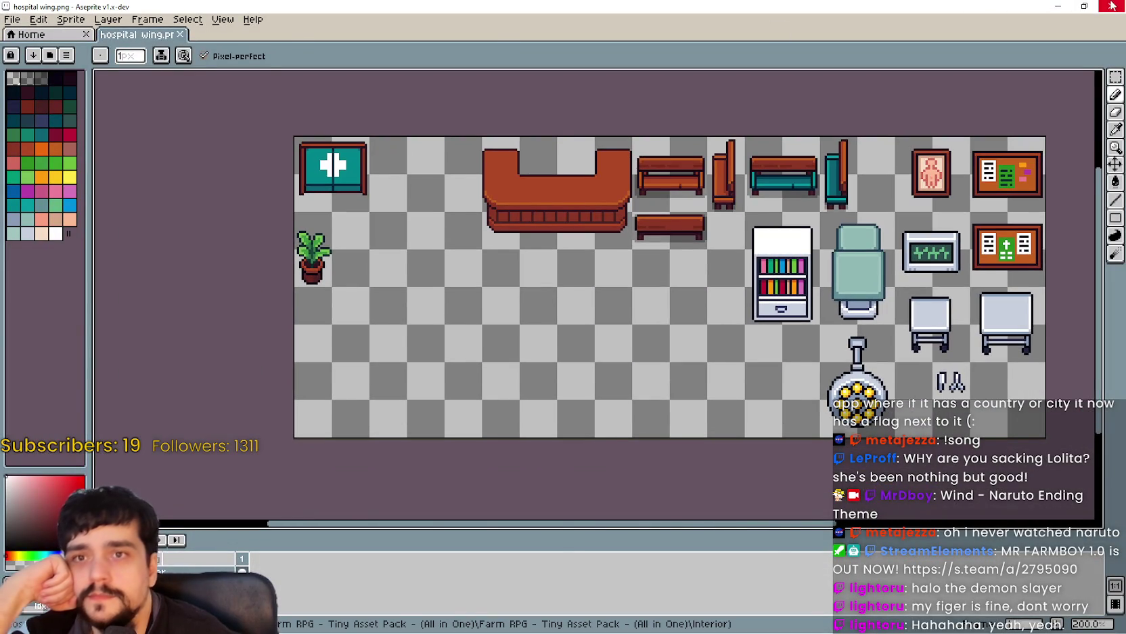
left_click(1112, 6)
Preview the Part 1 copiar.png furniture sheet and close it.
scroll(637, 391, "down", 3)
double_click(523, 222)
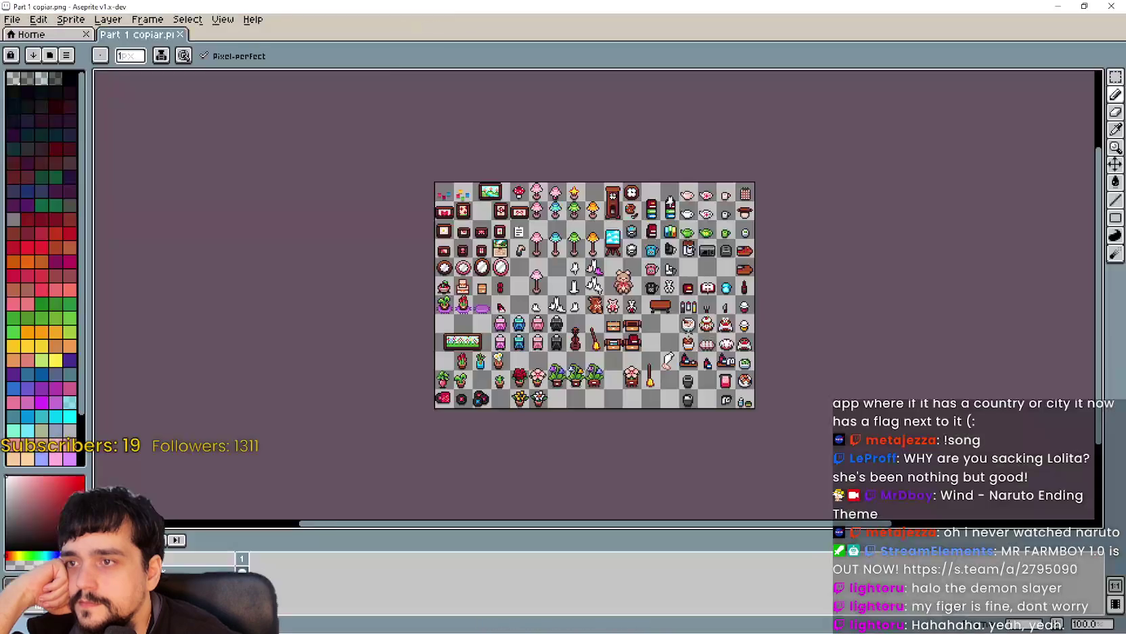
scroll(514, 271, "up", 2)
mouse_move(480, 264)
left_mouse_down()
mouse_move(565, 283)
mouse_move(574, 241)
mouse_move(559, 361)
left_mouse_up()
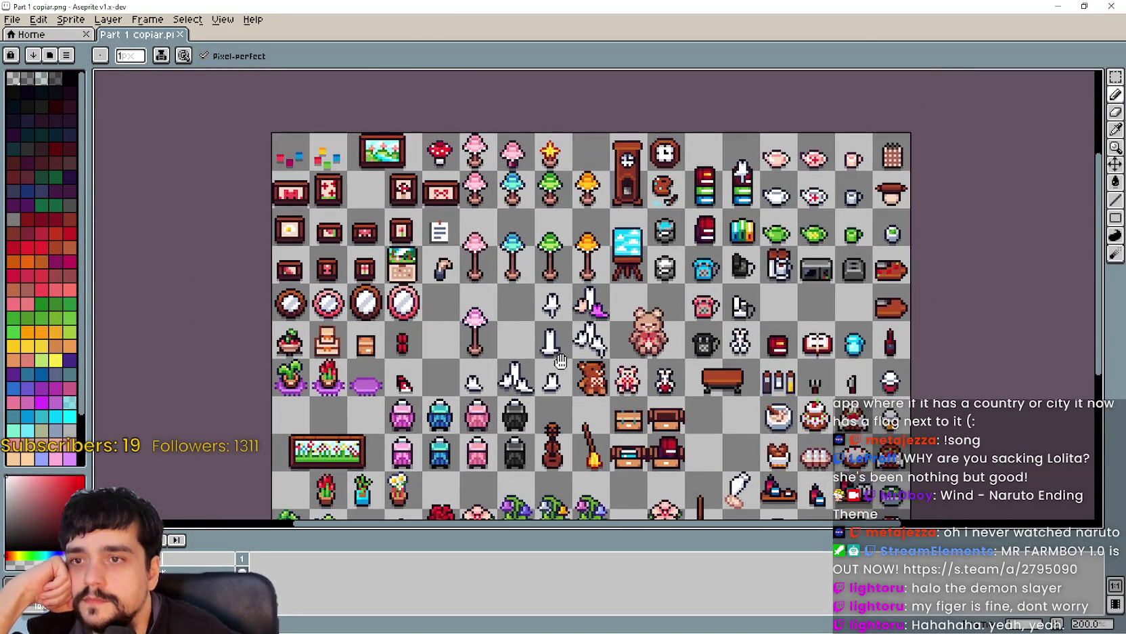
left_click(1111, 6)
Open Temple.png from the Interior folder in Aseprite.
left_click(502, 328)
scroll(503, 329, "down", 2)
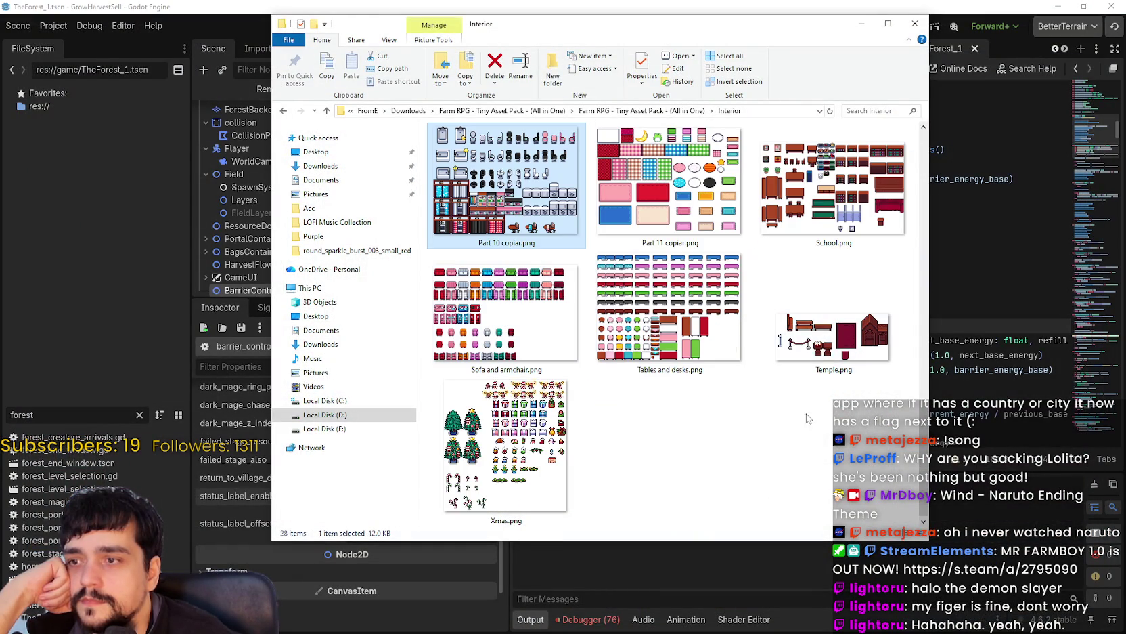
double_click(826, 371)
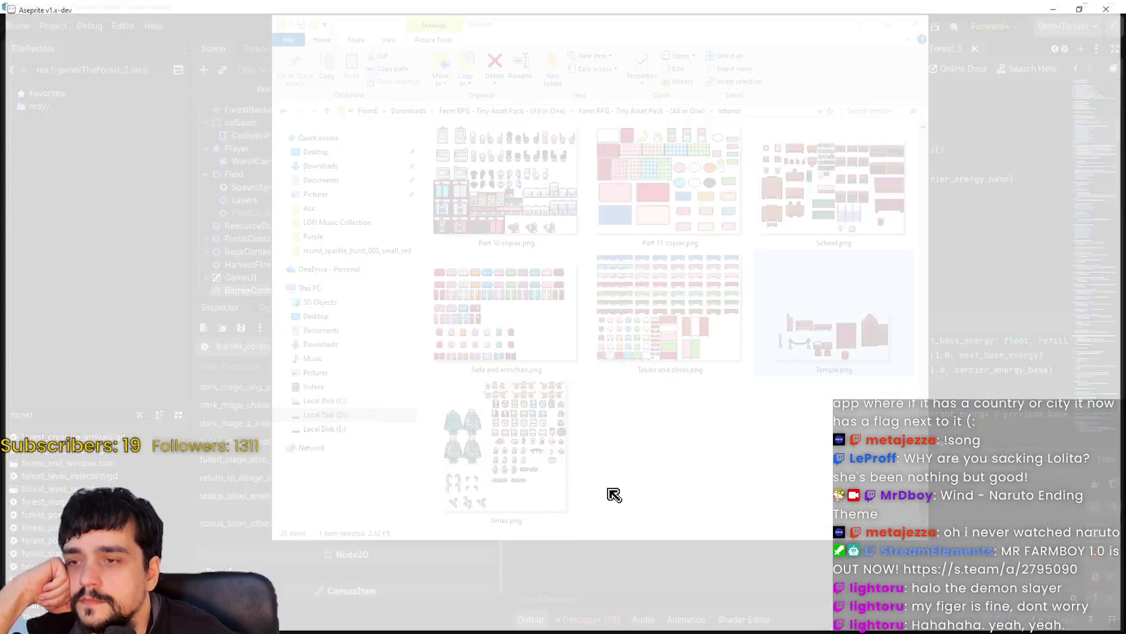
Zoom into Temple.png and marquee-select the open book on its lectern.
scroll(560, 291, "up", 2)
scroll(528, 308, "up", 3)
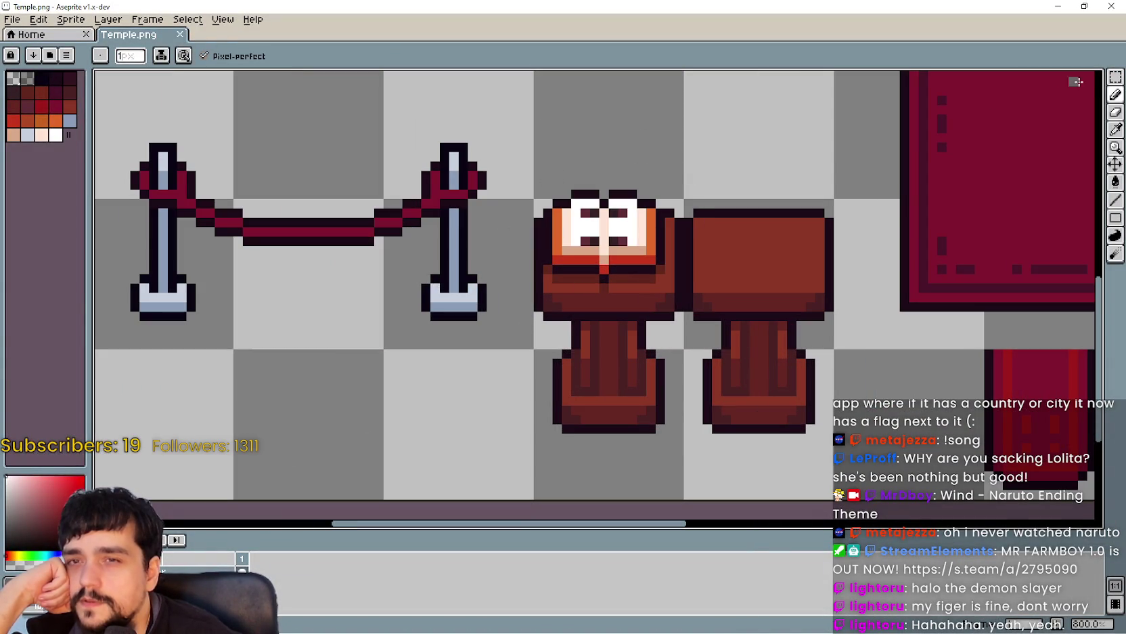
left_click(1116, 77)
scroll(615, 333, "up", 2)
mouse_move(537, 228)
left_mouse_down()
mouse_move(666, 340)
mouse_move(686, 387)
mouse_move(689, 376)
left_mouse_up()
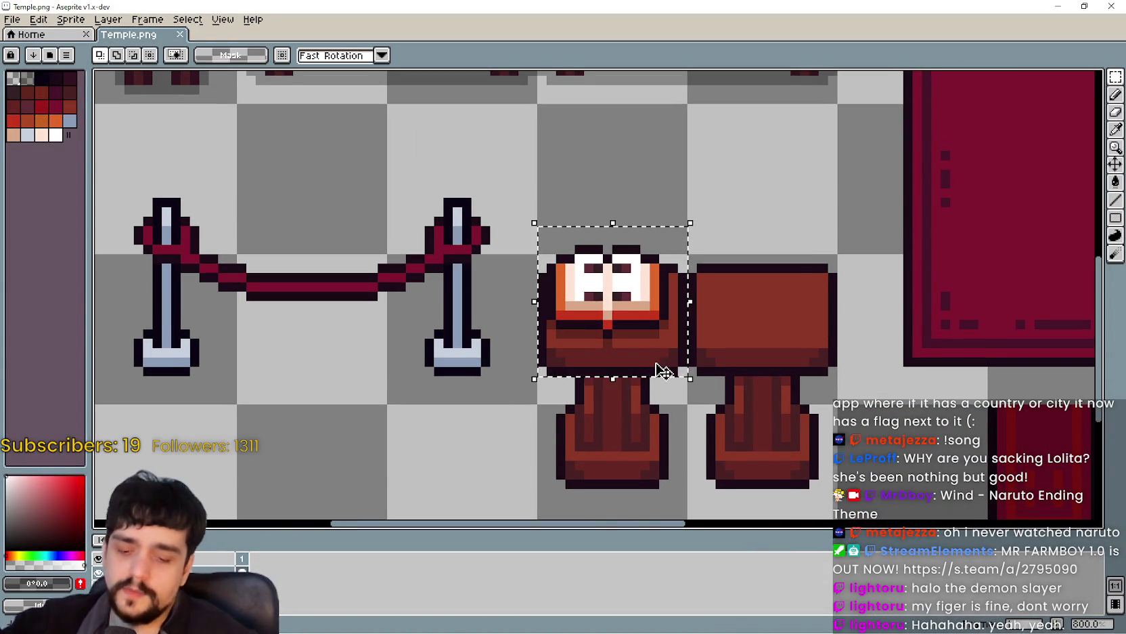
scroll(667, 373, "down", 2)
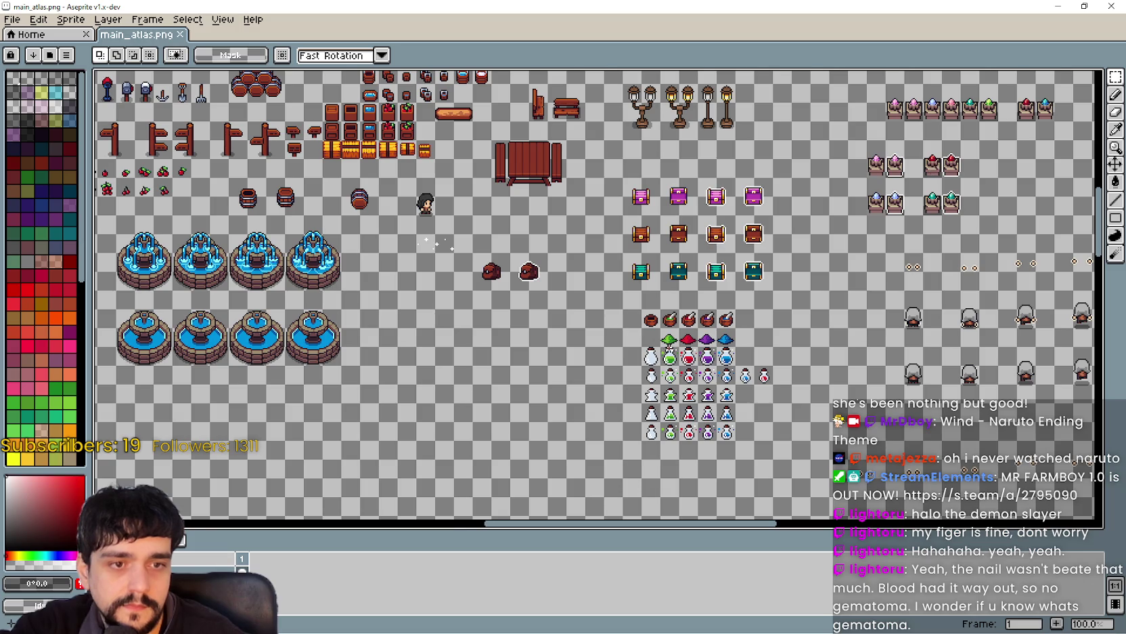
Paste the copied book into main_atlas.png near the burst effect sprites.
scroll(529, 235, "down", 2)
scroll(529, 235, "up", 5)
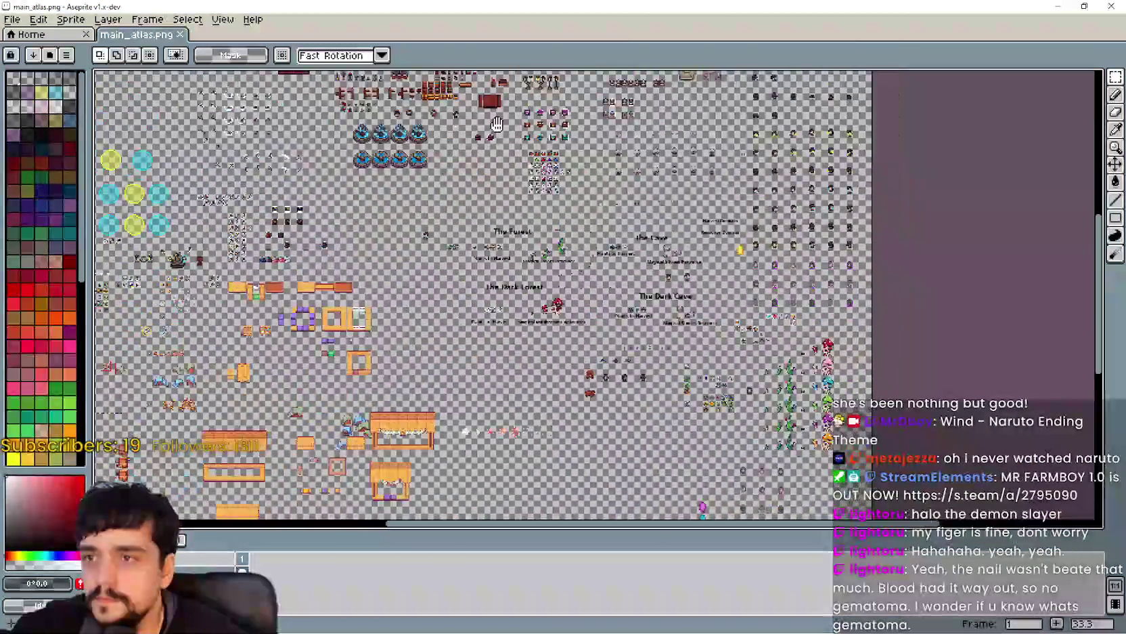
scroll(545, 339, "down", 1)
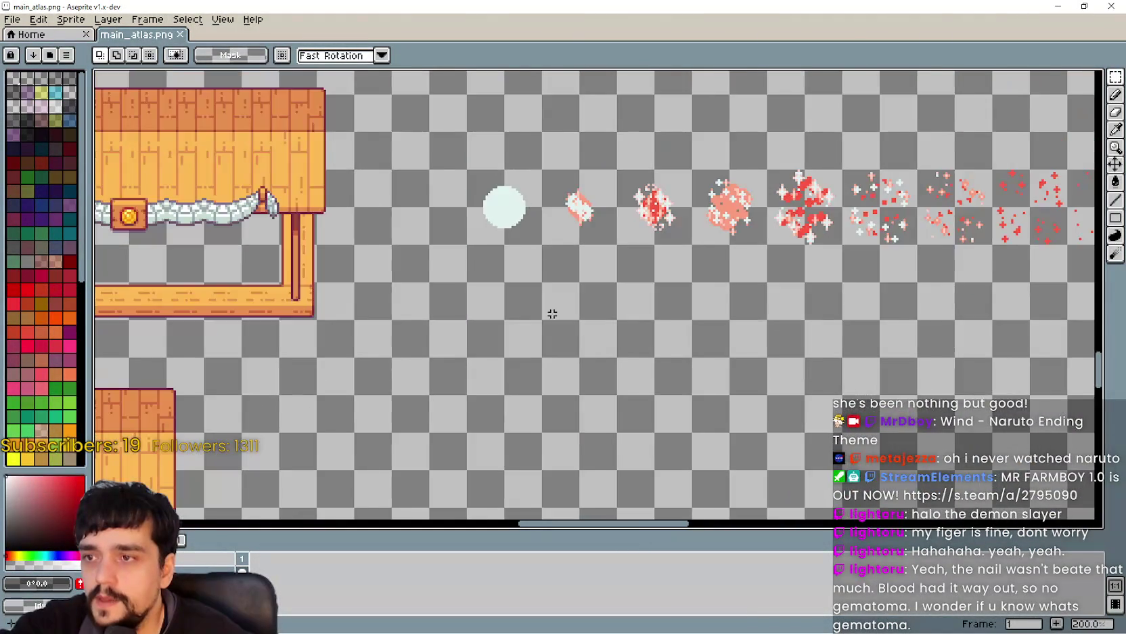
left_click_drag(545, 339, 575, 245)
key("ctrl+v")
scroll(561, 245, "up", 2)
mouse_move(618, 386)
left_mouse_down()
mouse_move(492, 223)
mouse_move(437, 190)
left_mouse_up()
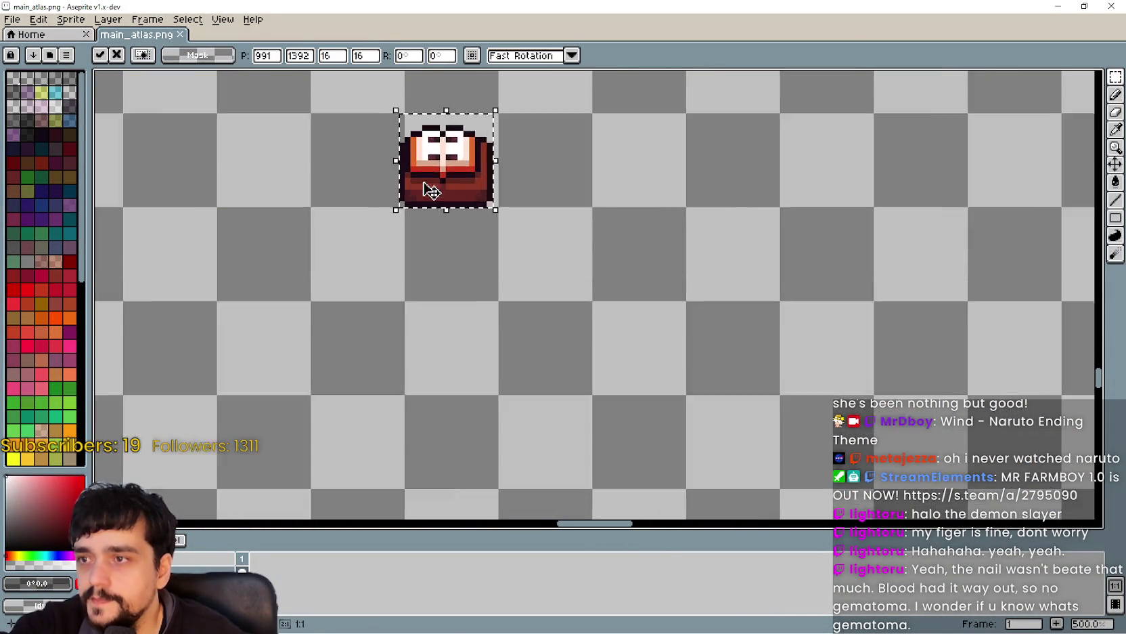
scroll(478, 166, "up", 4)
left_click_drag(566, 337, 566, 399)
key("Return")
Try moving a strip beside the book, then undo the misplaced edits.
mouse_move(744, 268)
left_mouse_down()
mouse_move(691, 365)
mouse_move(648, 515)
left_mouse_up()
scroll(670, 452, "down", 3)
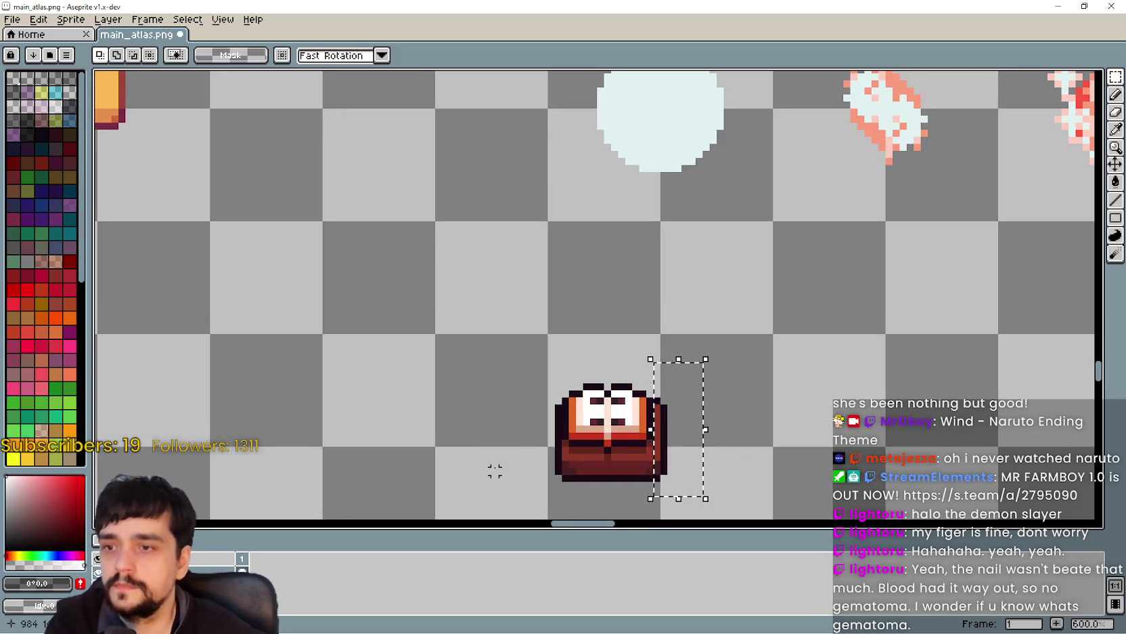
scroll(495, 471, "up", 3)
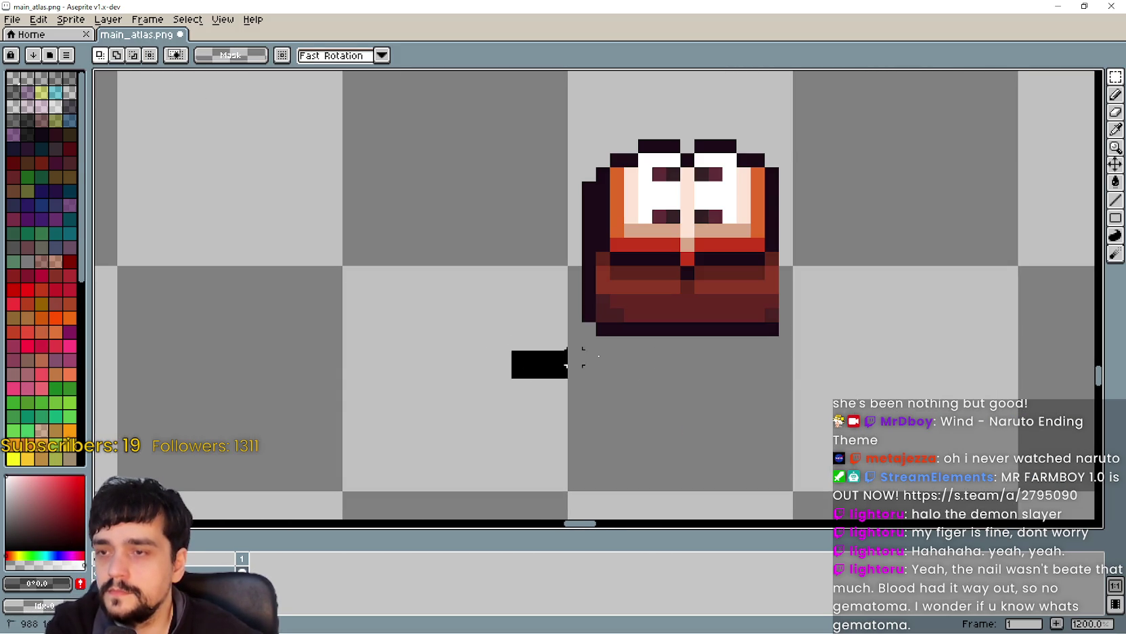
left_click_drag(566, 365, 834, 296)
scroll(782, 365, "up", 2)
mouse_move(635, 291)
left_mouse_down()
mouse_move(849, 307)
mouse_move(749, 410)
mouse_move(747, 352)
mouse_move(544, 363)
left_mouse_up()
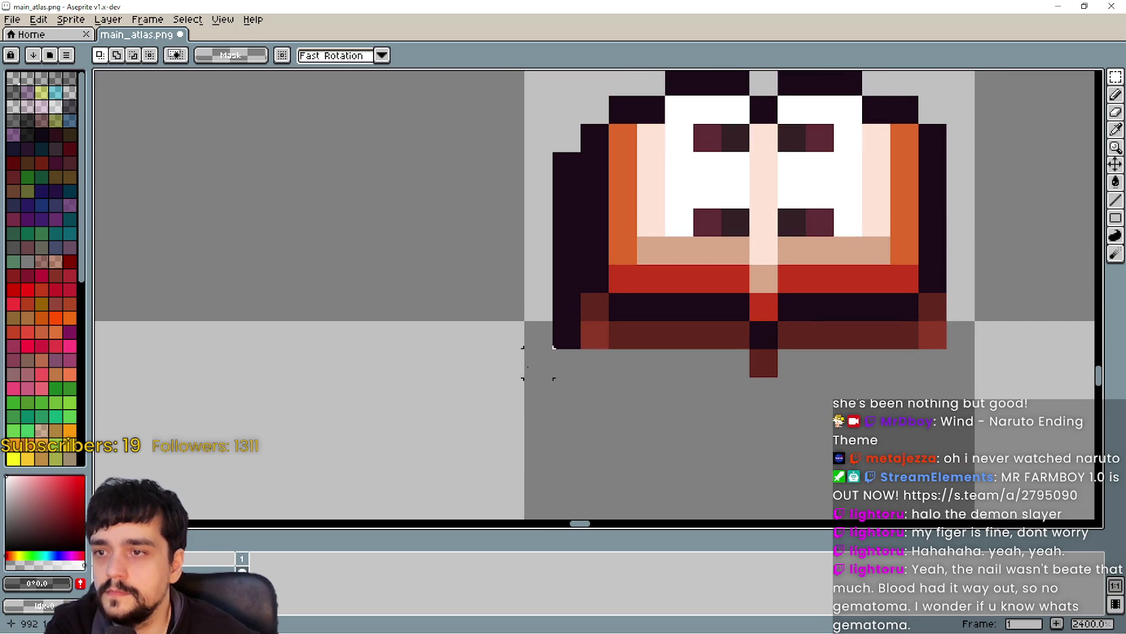
key("ctrl+z")
key("ctrl+z")
key("ctrl+z")
key("ctrl+y")
key("ctrl+z")
scroll(642, 381, "down", 4)
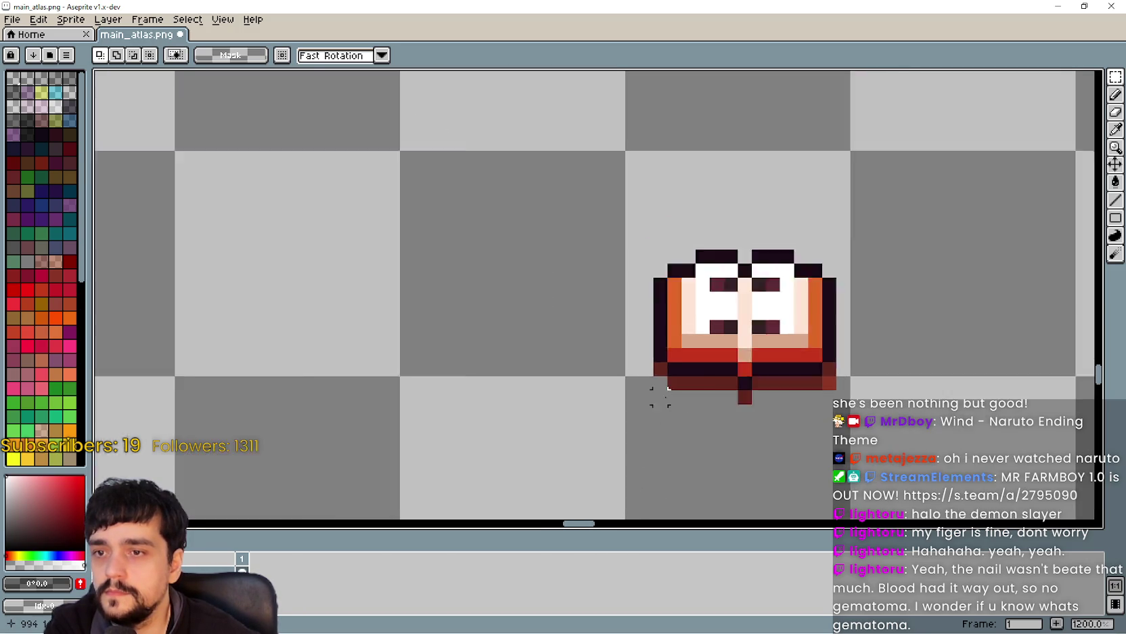
scroll(745, 406, "up", 2)
scroll(650, 362, "down", 3)
Nudge the book with arrow keys until it sits below the white circle.
key("ctrl+v")
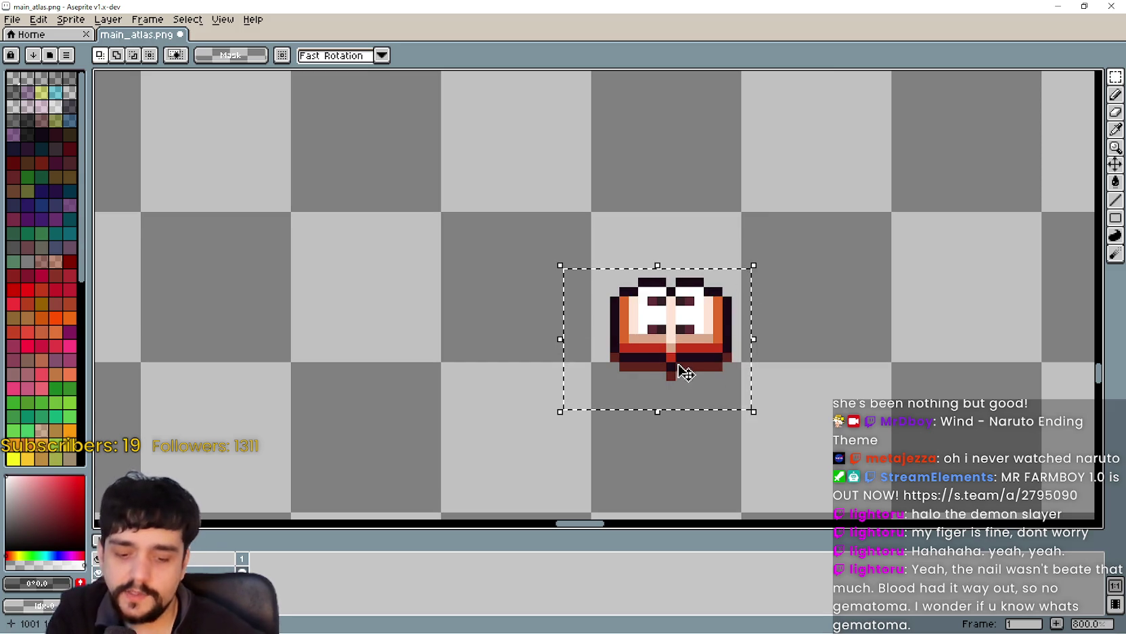
key("Up")
key("Up")
key("Up")
key("Up")
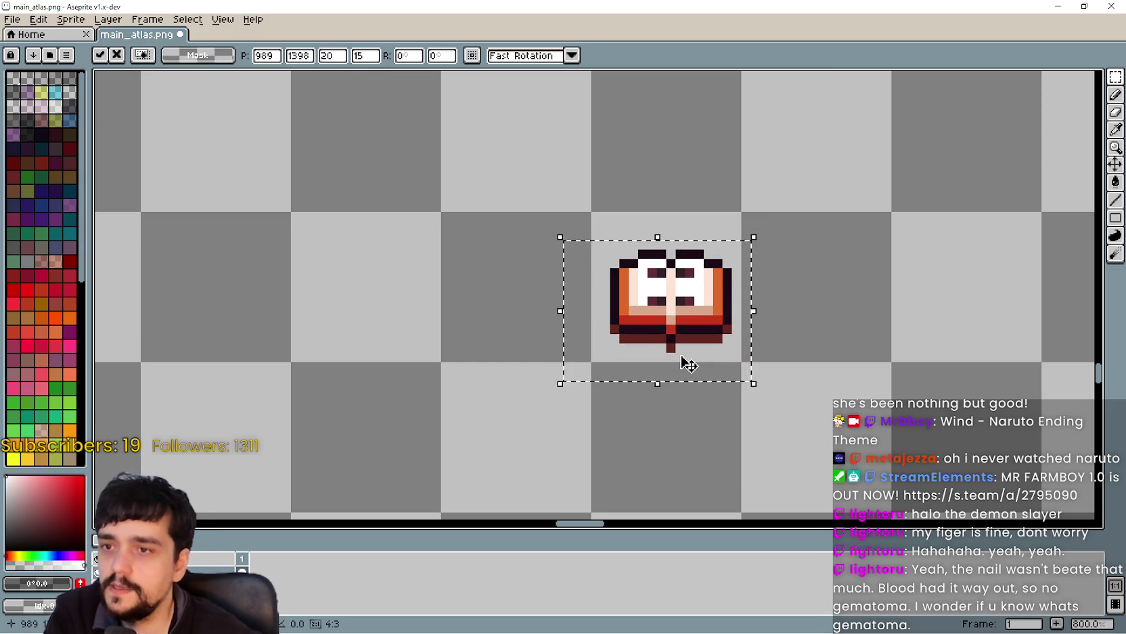
key("Left")
key("Left")
key("Right")
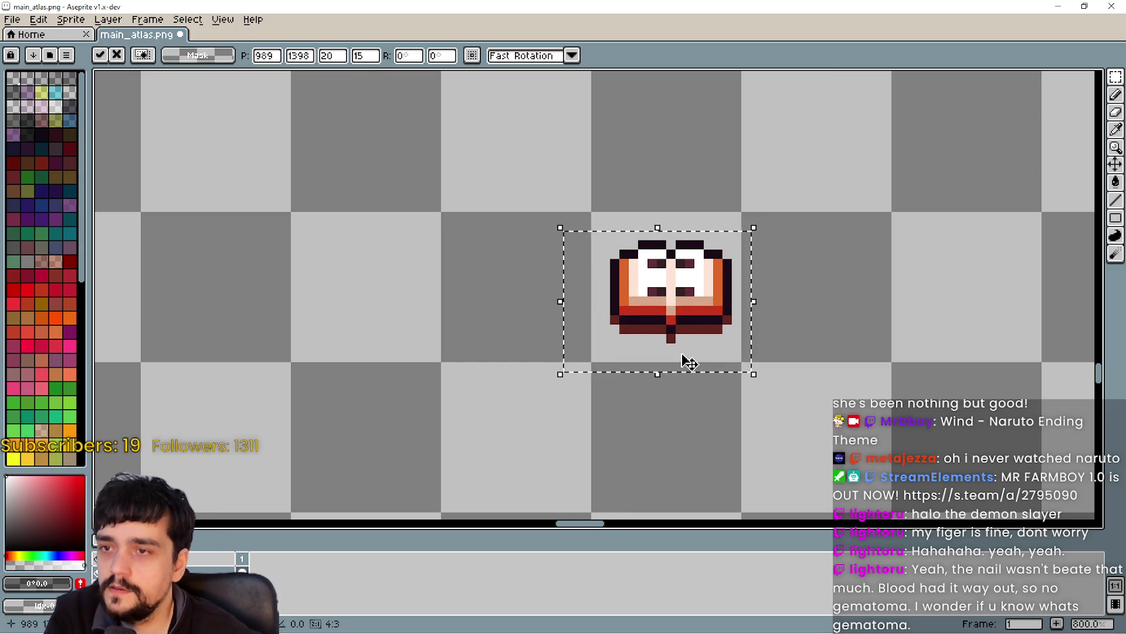
scroll(689, 355, "down", 2)
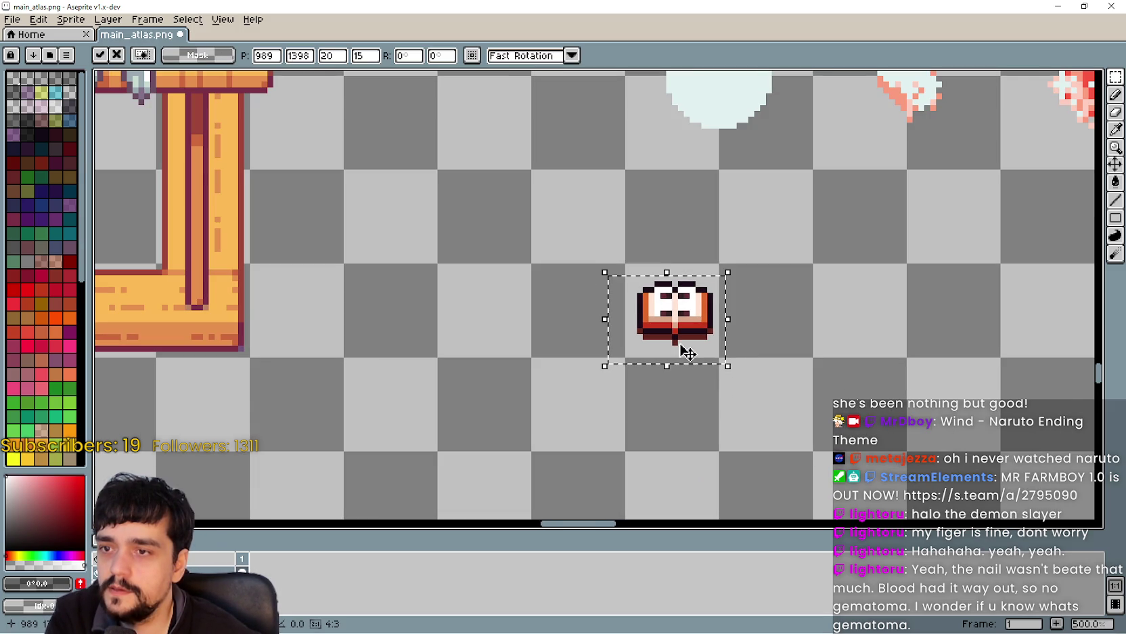
scroll(704, 348, "up", 2)
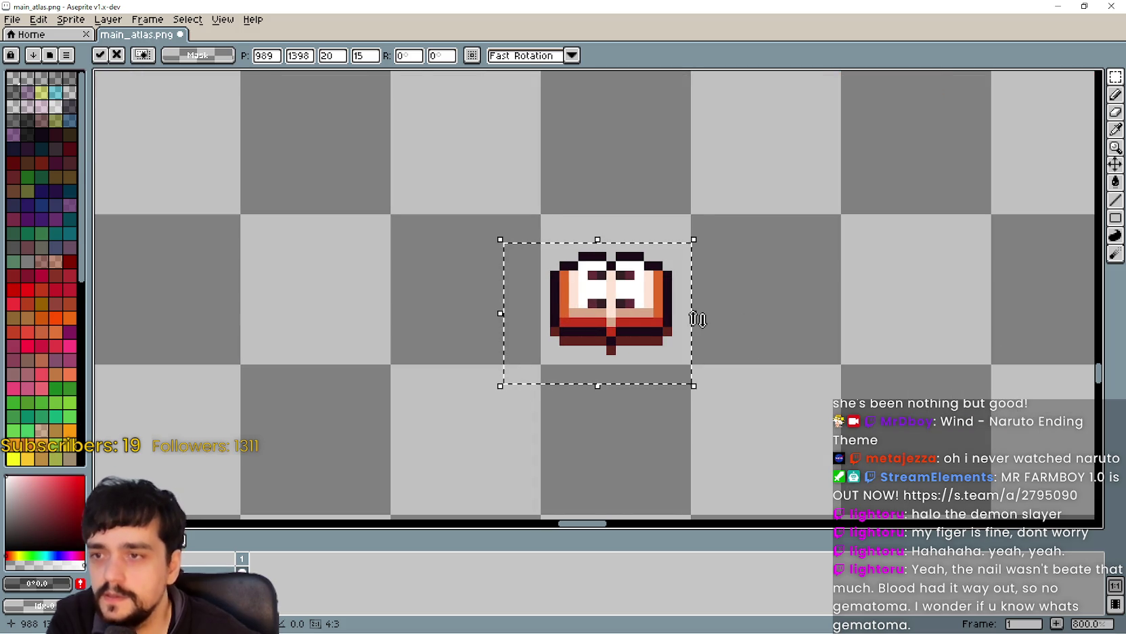
key("Return")
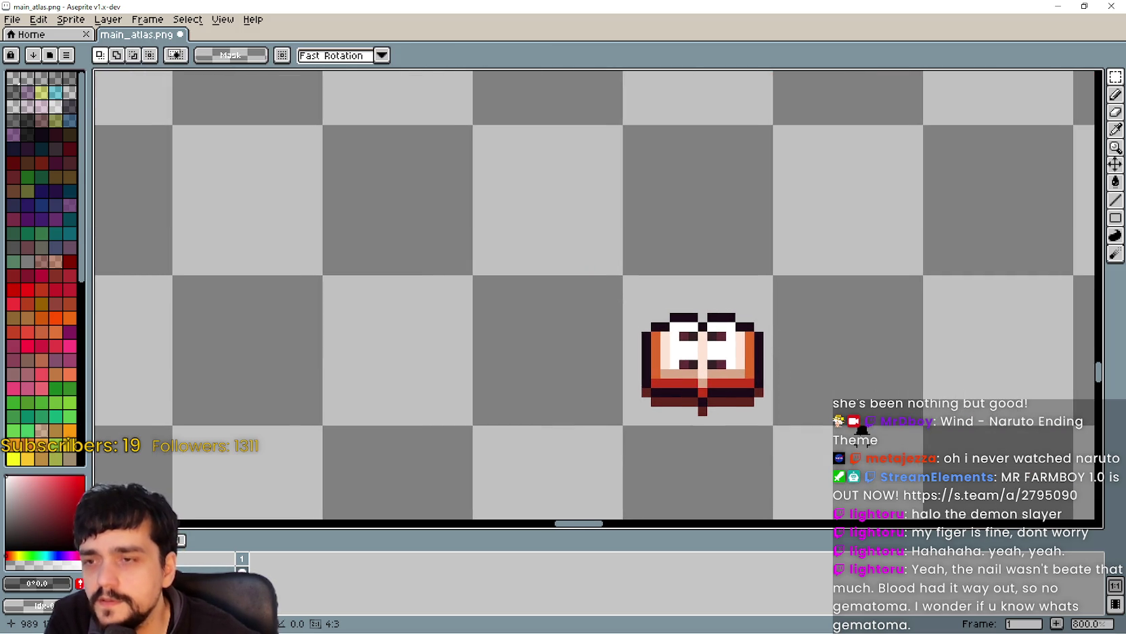
scroll(733, 372, "up", 3)
mouse_move(538, 221)
left_mouse_down()
mouse_move(530, 154)
mouse_move(726, 291)
mouse_move(667, 146)
mouse_move(623, 173)
left_mouse_up()
scroll(554, 263, "down", 1)
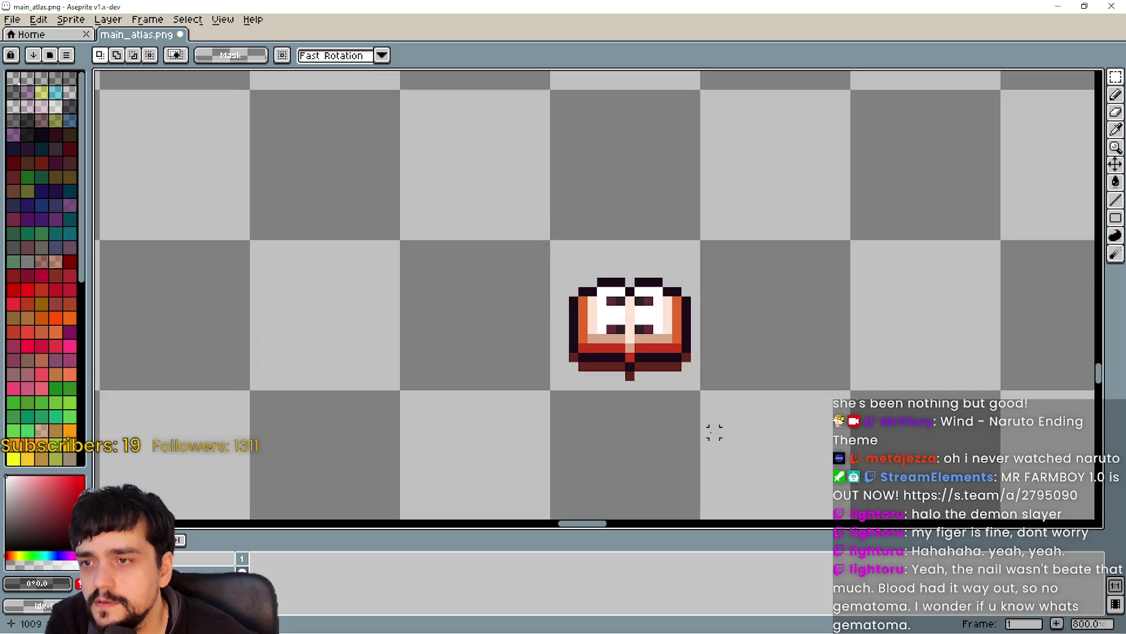
scroll(714, 431, "down", 5)
scroll(633, 317, "down", 2)
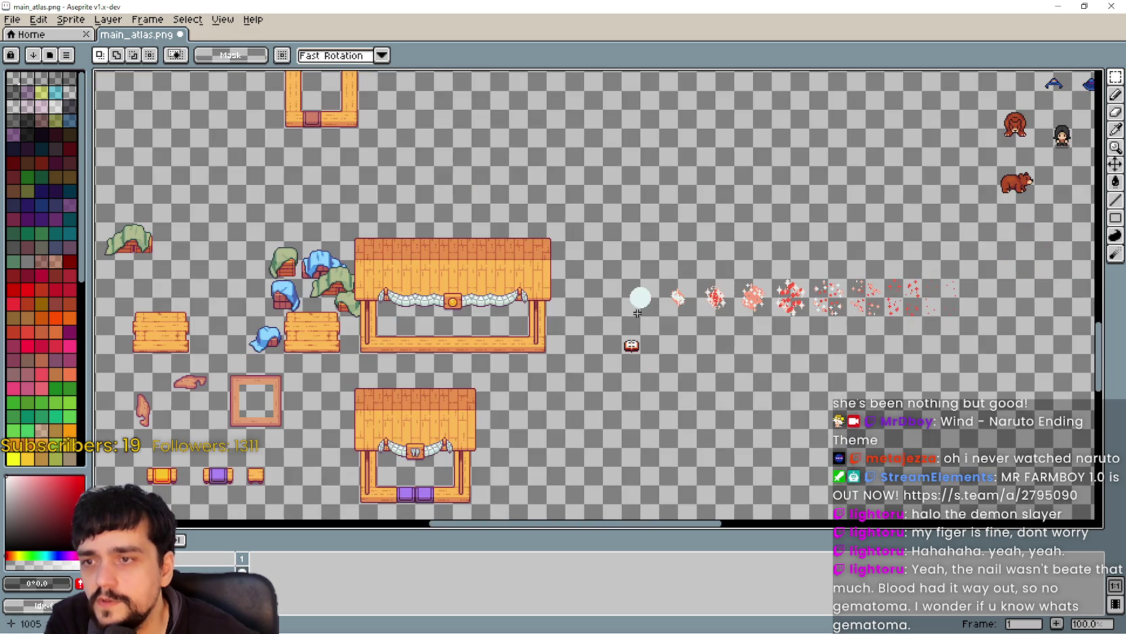
Pan down the atlas to bring the fountains and signposts into view.
scroll(632, 318, "up", 6)
scroll(677, 271, "down", 5)
mouse_move(660, 278)
left_mouse_down()
mouse_move(671, 470)
mouse_move(578, 264)
left_mouse_up()
scroll(660, 241, "up", 5)
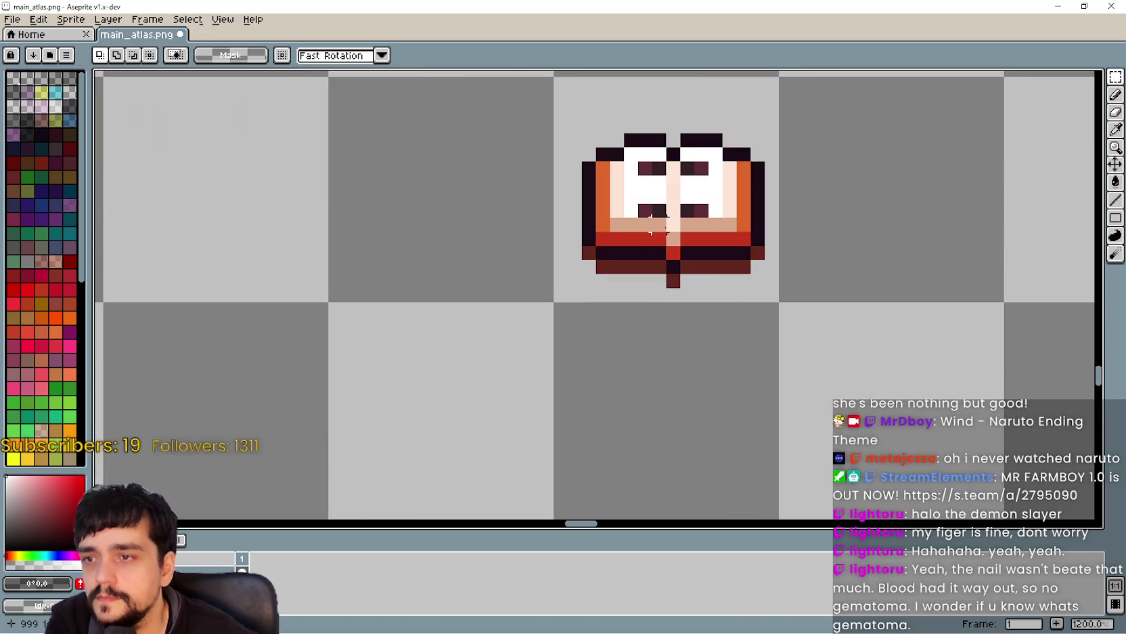
scroll(660, 240, "down", 6)
left_click_drag(661, 234, 641, 462)
left_click_drag(563, 214, 594, 374)
left_click_drag(447, 203, 593, 401)
left_click_drag(661, 224, 652, 488)
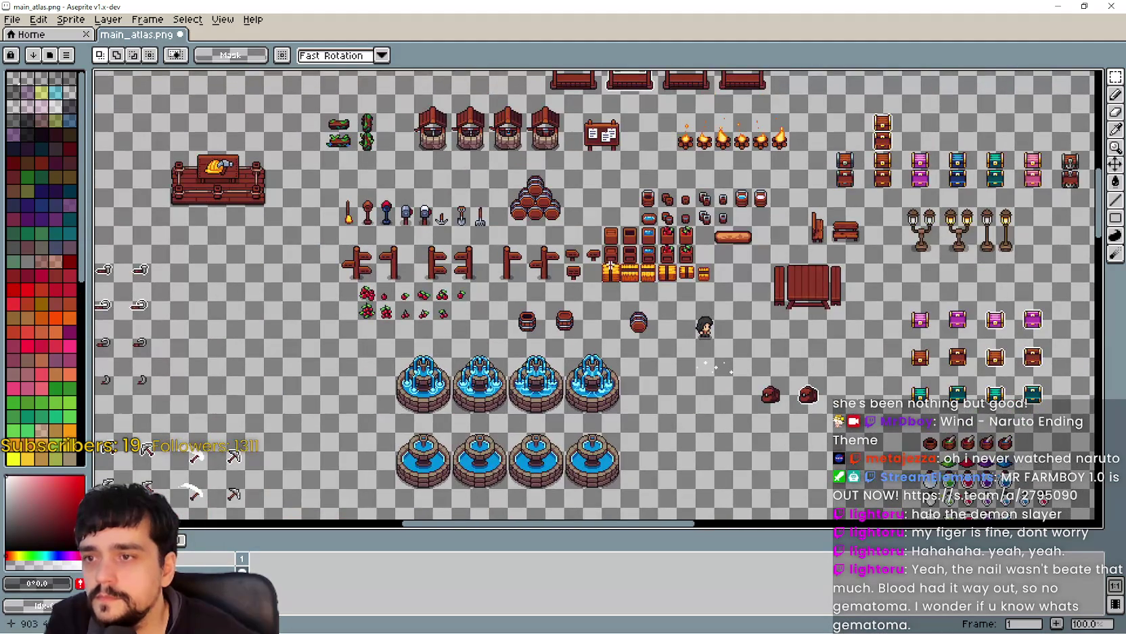
scroll(533, 285, "up", 4)
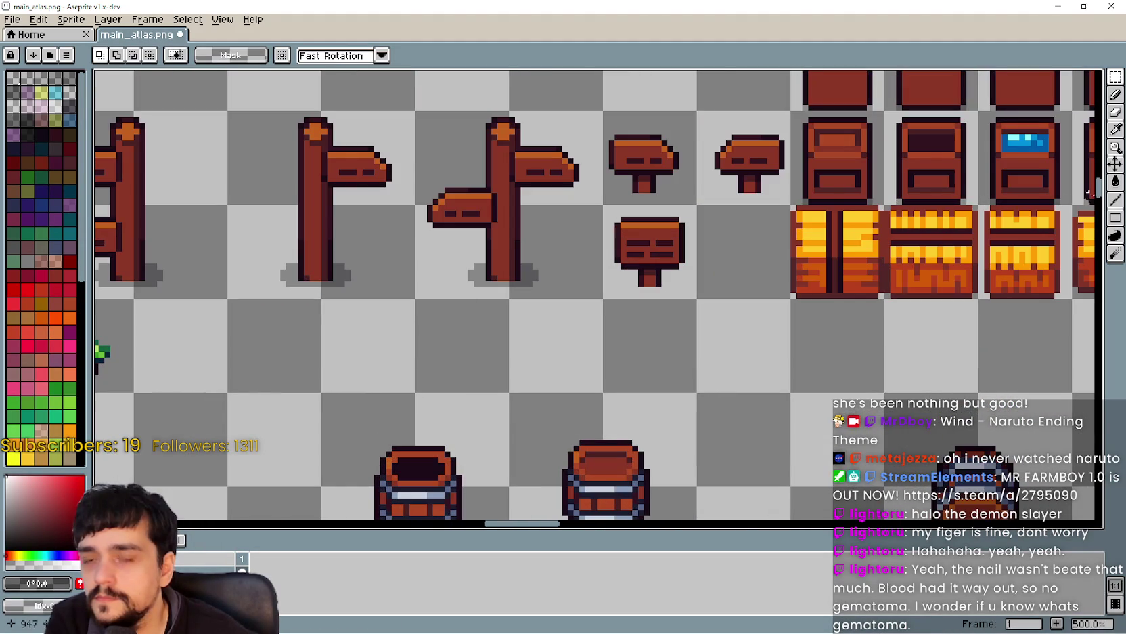
Sample the near-black #020206 from a signpost's shadow with the Eyedropper.
left_click(1116, 129)
scroll(510, 242, "up", 4)
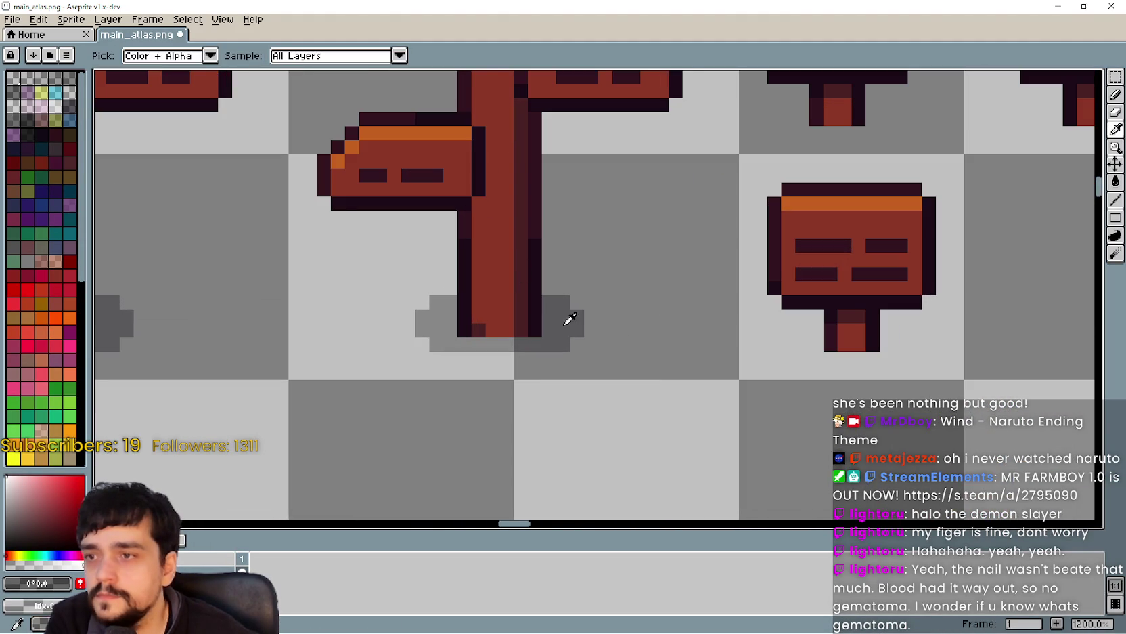
left_click(569, 328)
scroll(572, 325, "down", 10)
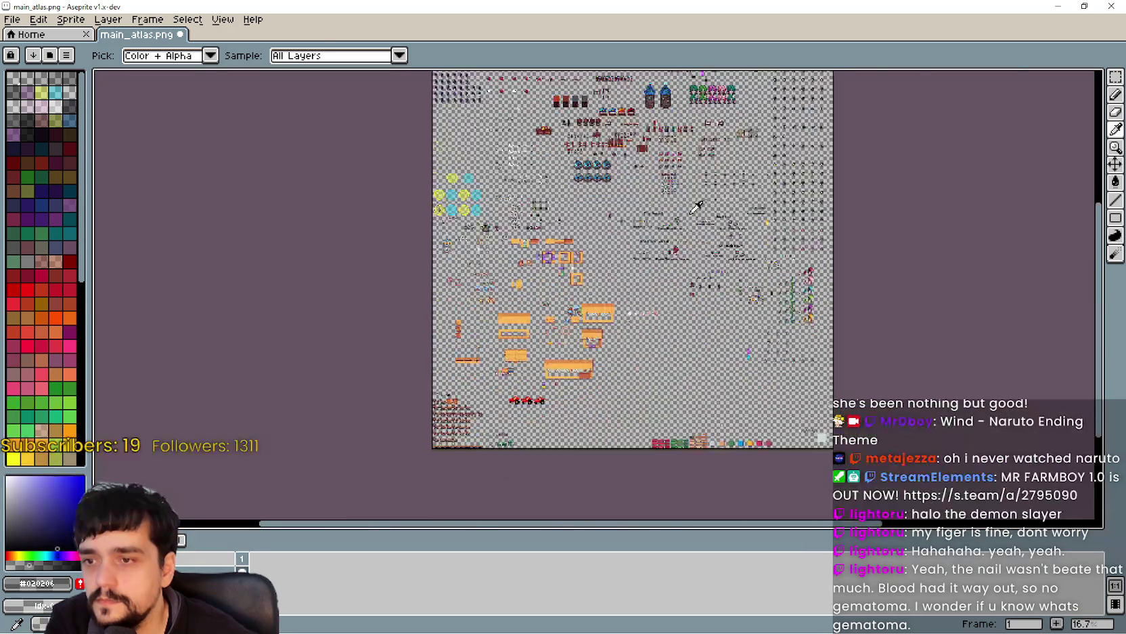
scroll(648, 258, "up", 3)
scroll(602, 393, "up", 10)
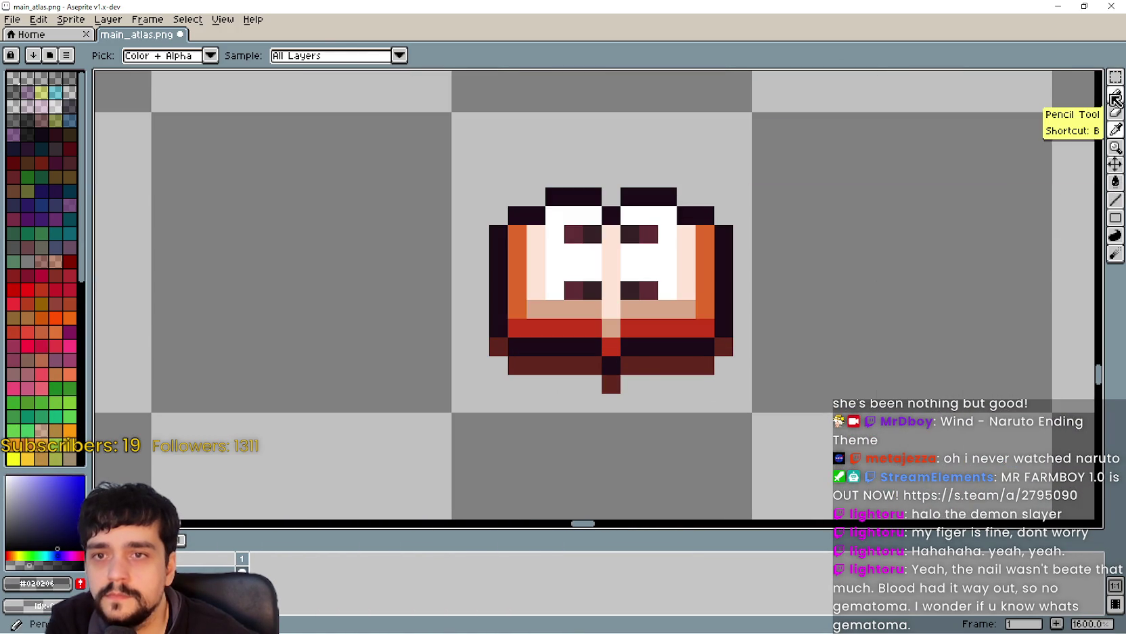
Erase the dark pixels along the book's bottom edge.
left_click(1116, 94)
scroll(621, 372, "up", 1)
left_click(829, 314)
left_click_drag(788, 357, 643, 355)
left_click(600, 396)
left_click(530, 373)
mouse_move(530, 374)
left_mouse_down()
mouse_move(559, 355)
mouse_move(425, 354)
mouse_move(372, 319)
left_mouse_up()
scroll(425, 409, "down", 2)
left_click_drag(534, 396, 719, 384)
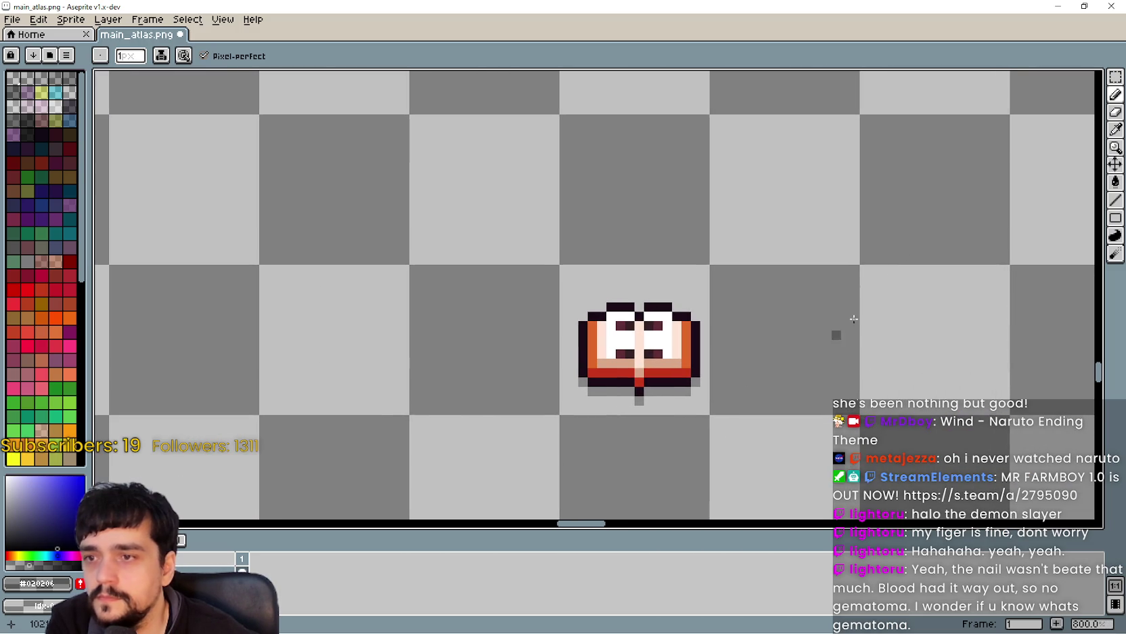
Sample white #FFFFFF from the tower's outline and zoom back onto the book.
left_click(1115, 130)
scroll(771, 297, "down", 10)
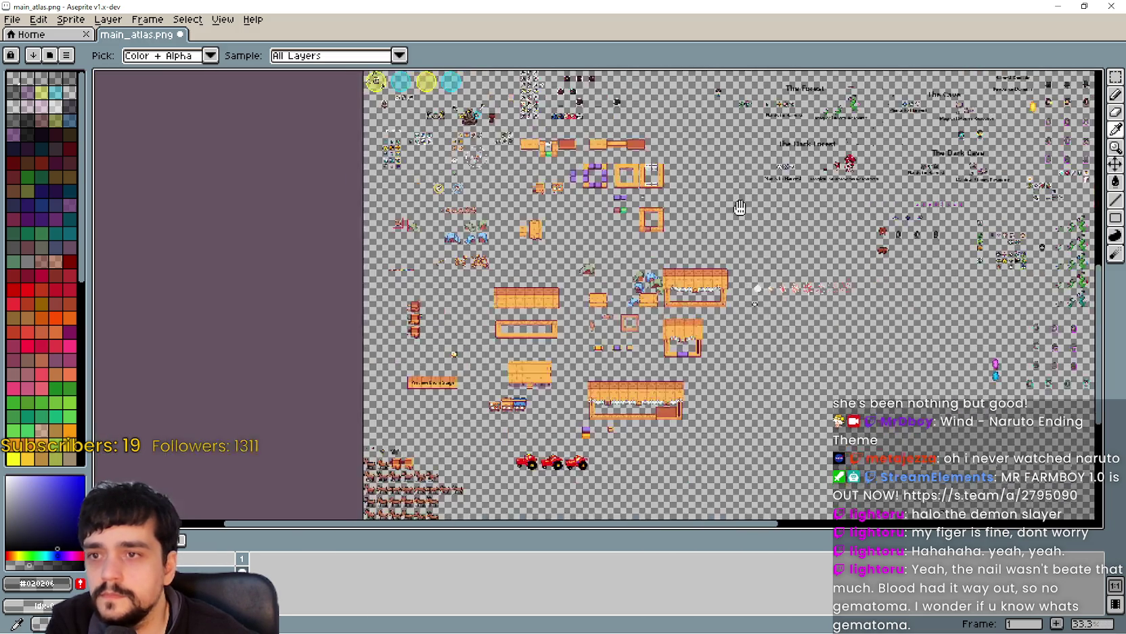
scroll(702, 232, "up", 5)
scroll(649, 244, "down", 4)
scroll(555, 259, "up", 3)
scroll(555, 260, "up", 8)
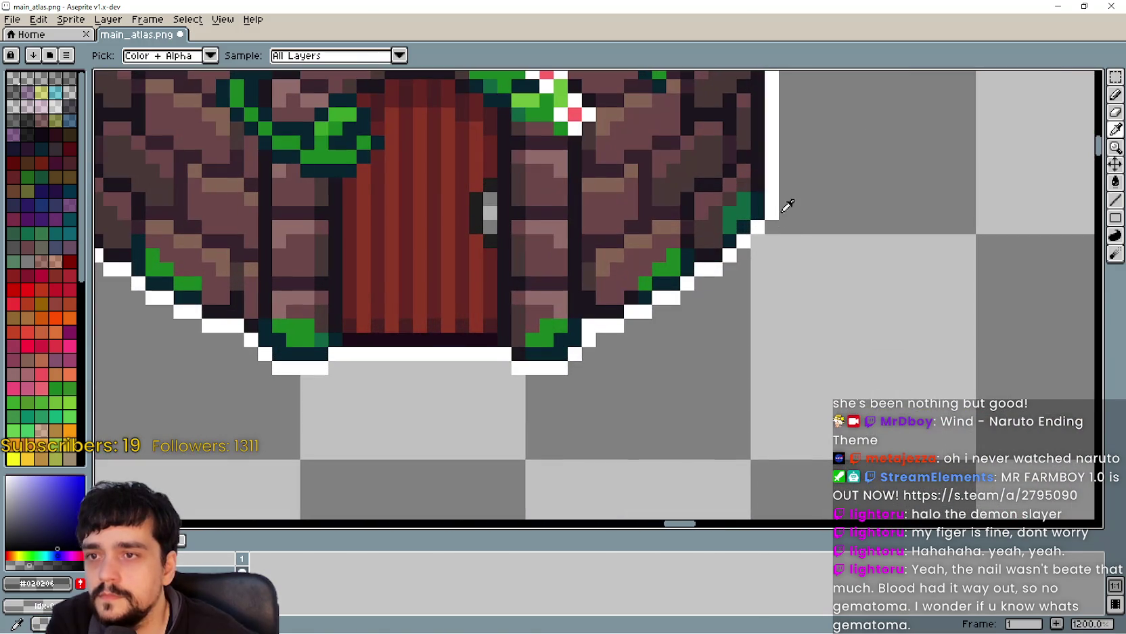
left_click(774, 200)
scroll(779, 195, "down", 9)
scroll(679, 251, "up", 2)
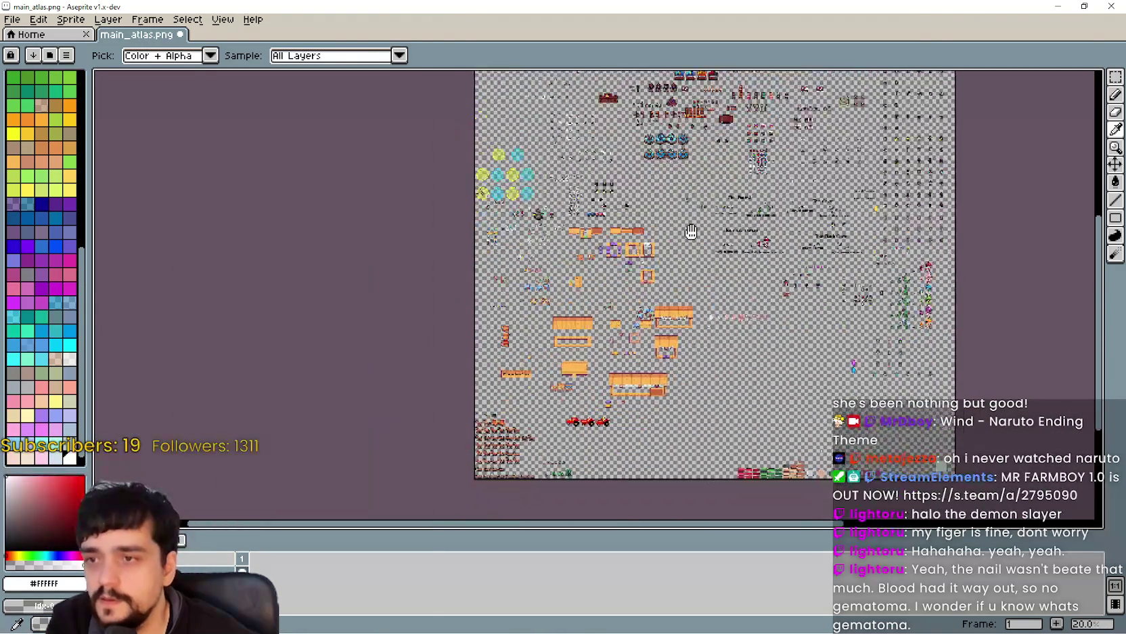
scroll(687, 253, "up", 4)
scroll(799, 268, "down", 1)
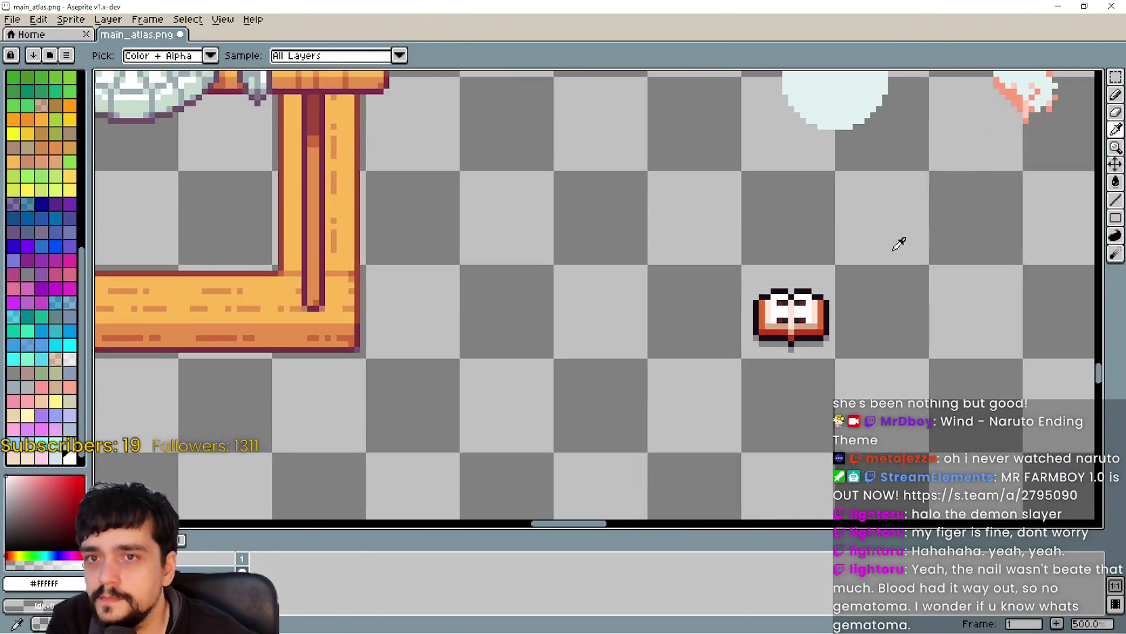
scroll(846, 247, "up", 2)
scroll(752, 309, "up", 1)
scroll(624, 306, "up", 1)
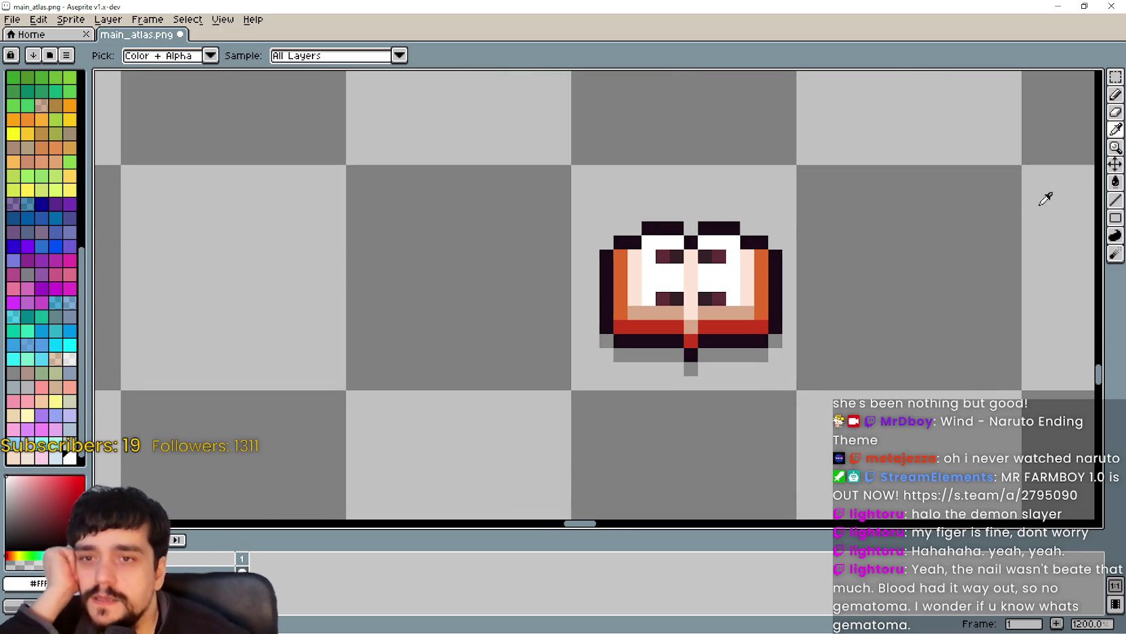
left_click(1113, 203)
Draw white lines along the book's edges and erase one stray pixel.
left_click(688, 230)
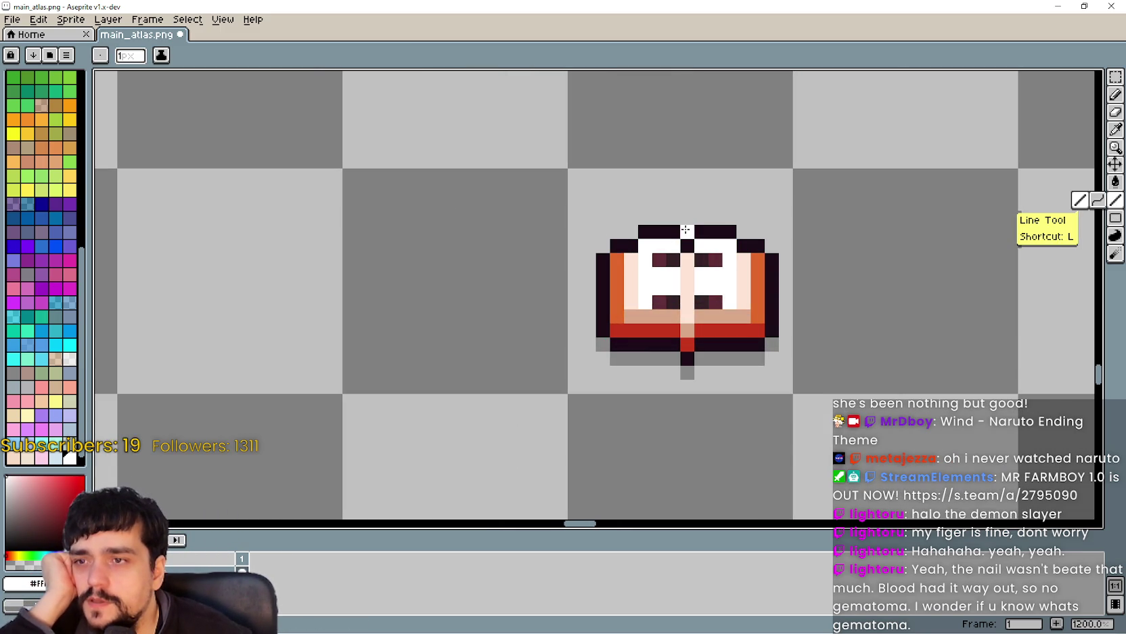
mouse_move(675, 216)
left_mouse_down()
mouse_move(616, 232)
mouse_move(586, 299)
mouse_move(585, 335)
mouse_move(675, 357)
mouse_move(687, 374)
mouse_move(704, 358)
mouse_move(770, 351)
mouse_move(785, 268)
mouse_move(744, 218)
mouse_move(697, 217)
left_mouse_up()
left_click(603, 246)
left_click(597, 342)
right_click(772, 354)
scroll(743, 324, "down", 1)
scroll(744, 324, "down", 4)
scroll(780, 351, "up", 1)
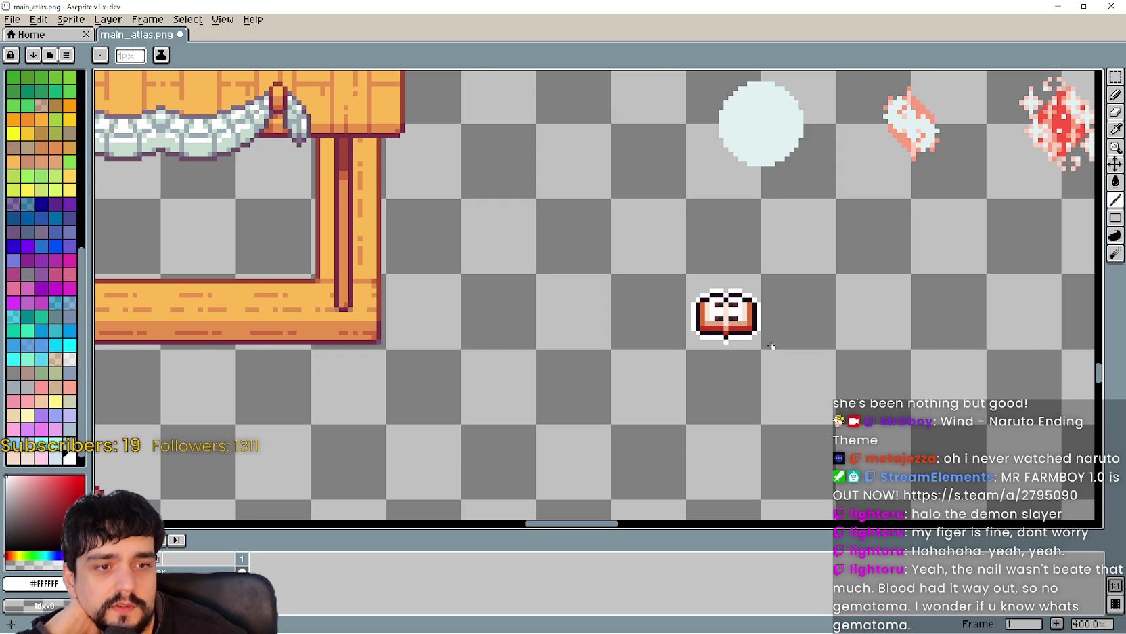
scroll(772, 345, "up", 1)
Capture a snip with Snipping Tool over the Aseprite window.
scroll(769, 345, "up", 4)
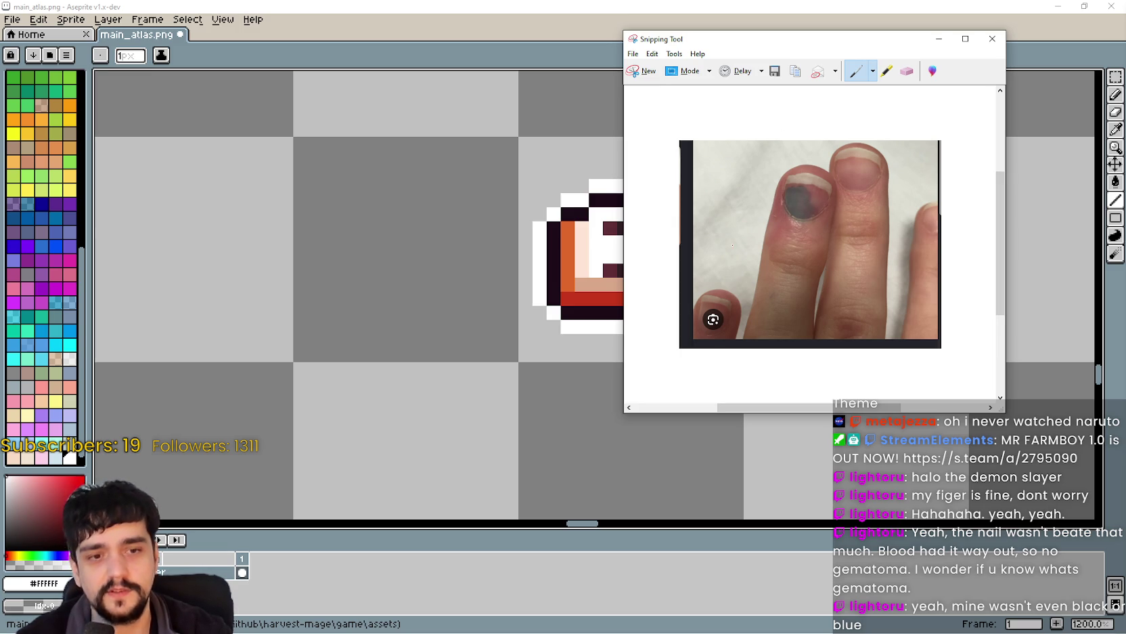
Cancel a new snip, then close Snipping Tool without saving.
left_click(648, 71)
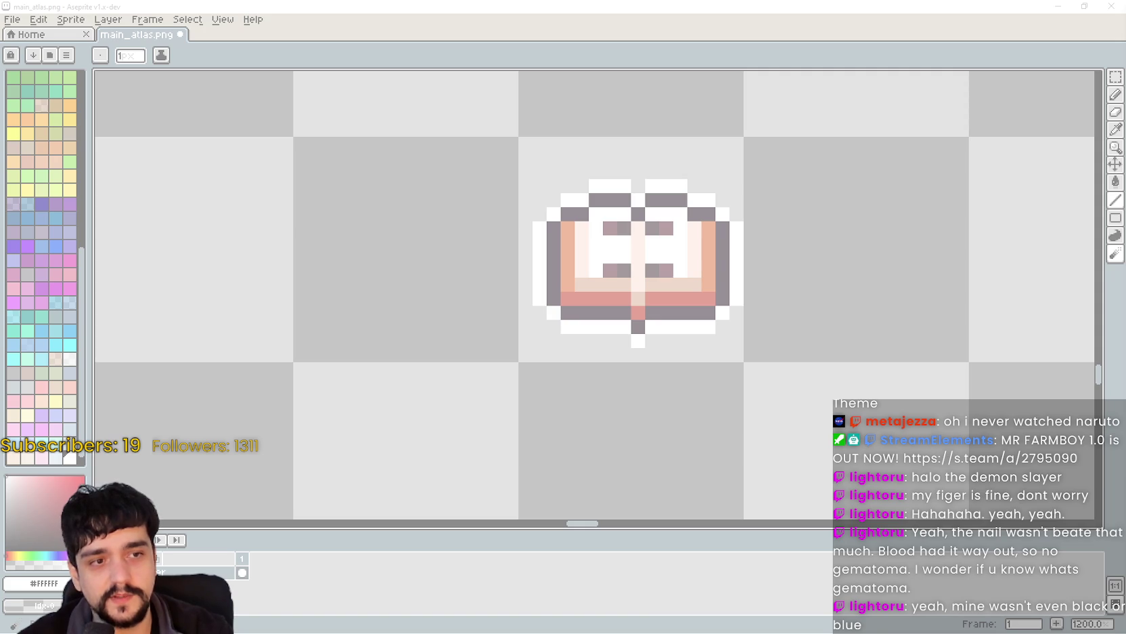
key("Escape")
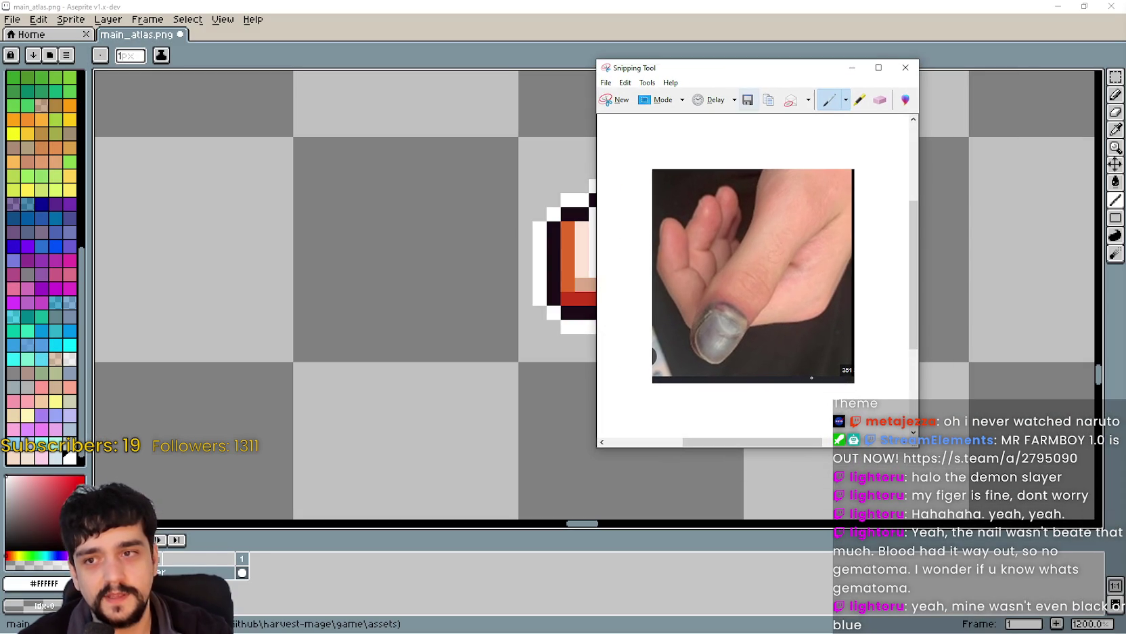
scroll(761, 367, "down", 1)
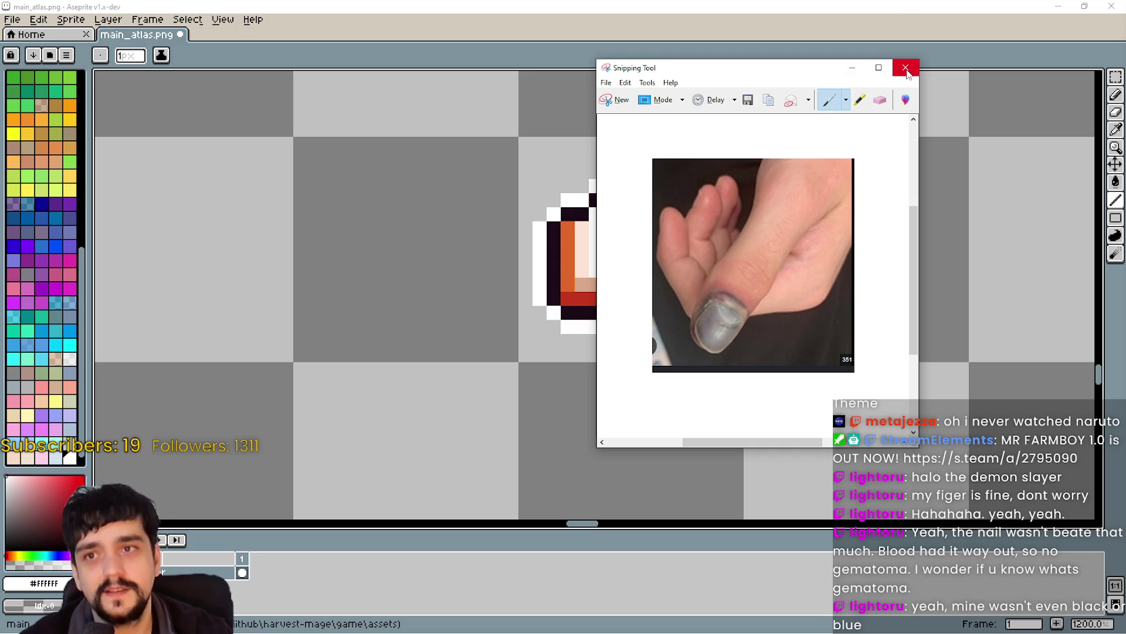
left_click_drag(790, 73, 746, 68)
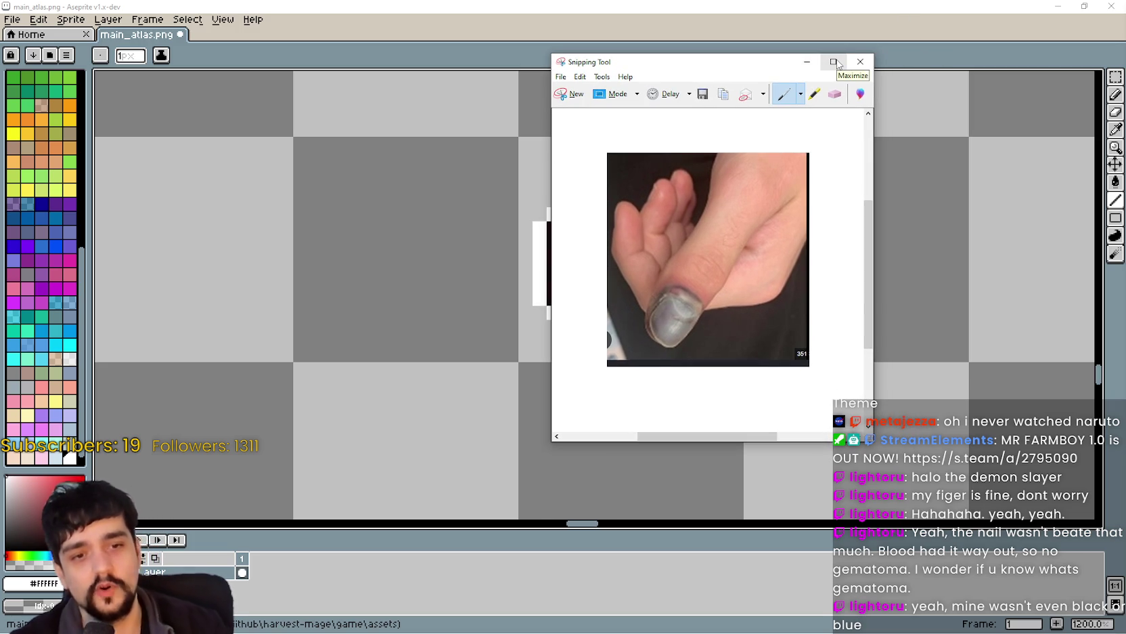
left_click(849, 70)
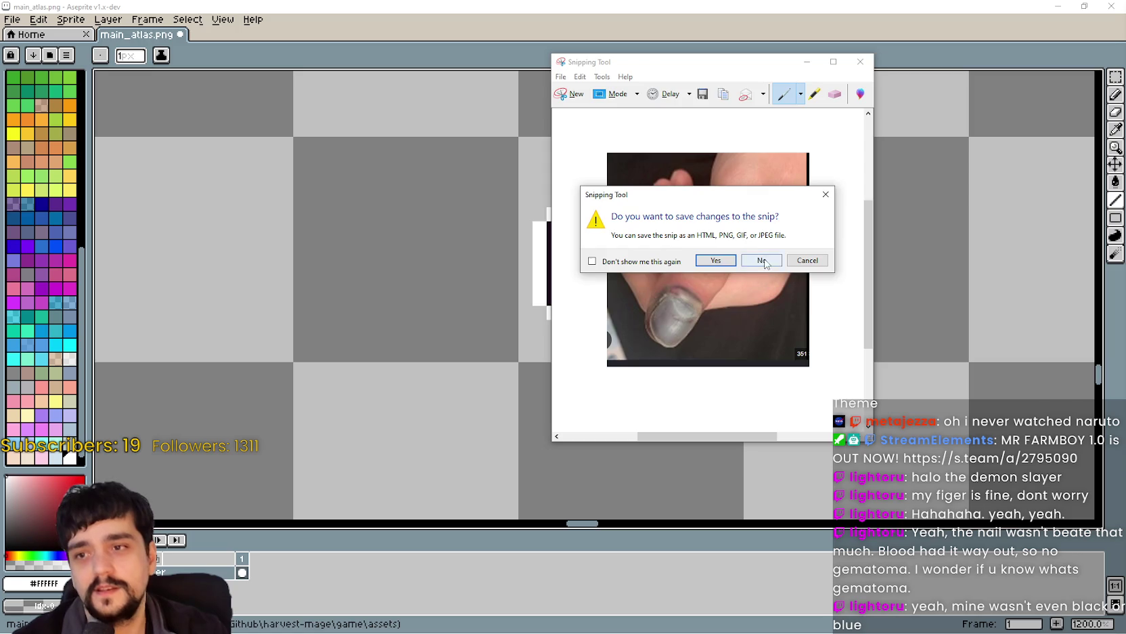
left_click(756, 267)
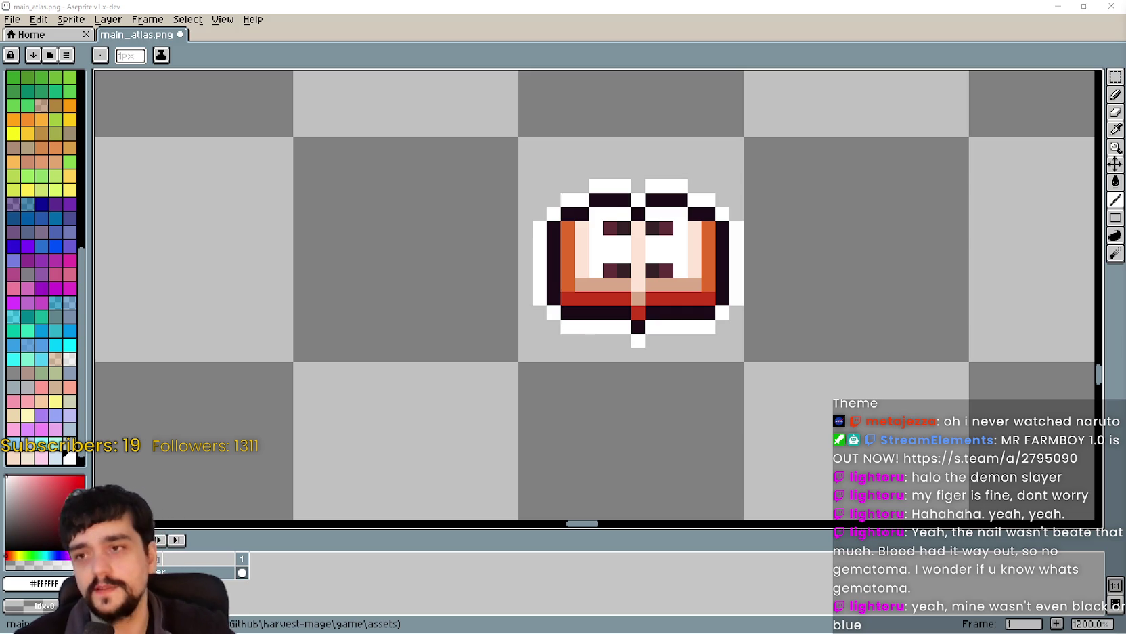
Use the Rectangular Marquee to draw a selection around the open-book sprite, then redraw it.
scroll(735, 334, "down", 2)
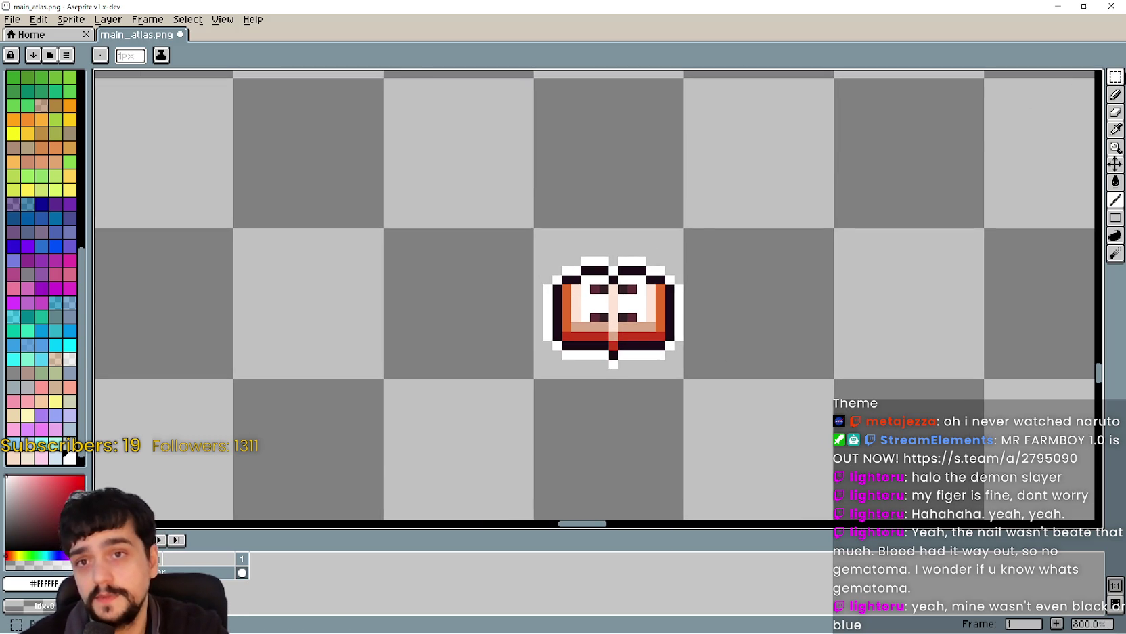
left_click(1115, 77)
left_click_drag(654, 259, 660, 279)
left_click_drag(531, 248, 702, 409)
scroll(677, 382, "up", 2)
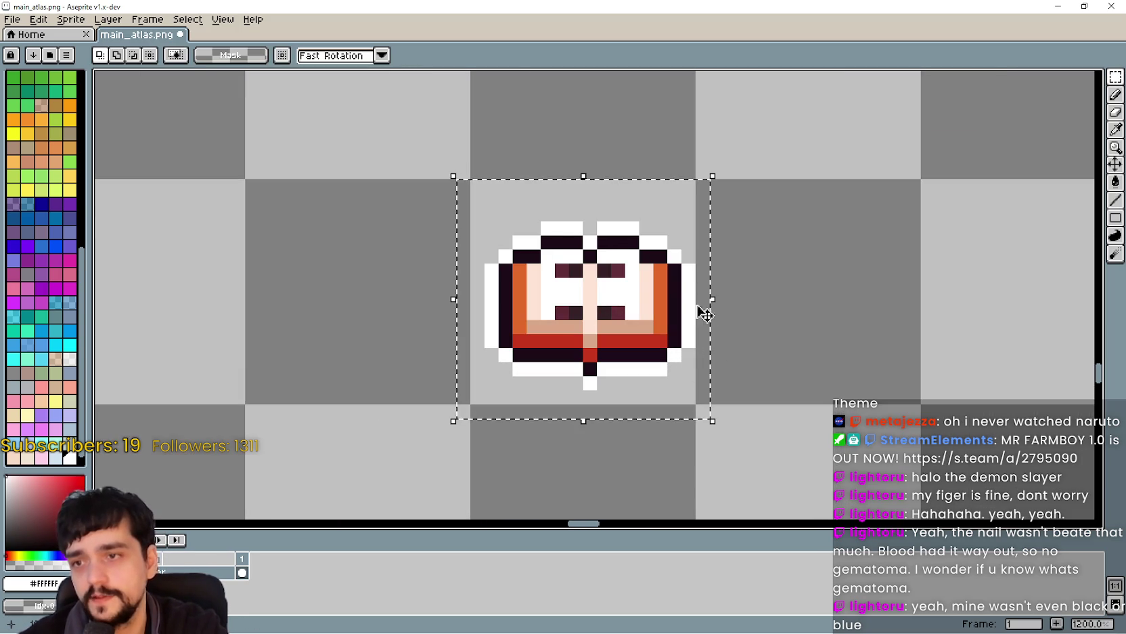
key("ctrl+d")
left_click_drag(696, 405, 482, 175)
Try a wider selection covering the book and the empty space beside it, then clear it.
scroll(800, 324, "up", 1)
scroll(813, 237, "down", 1)
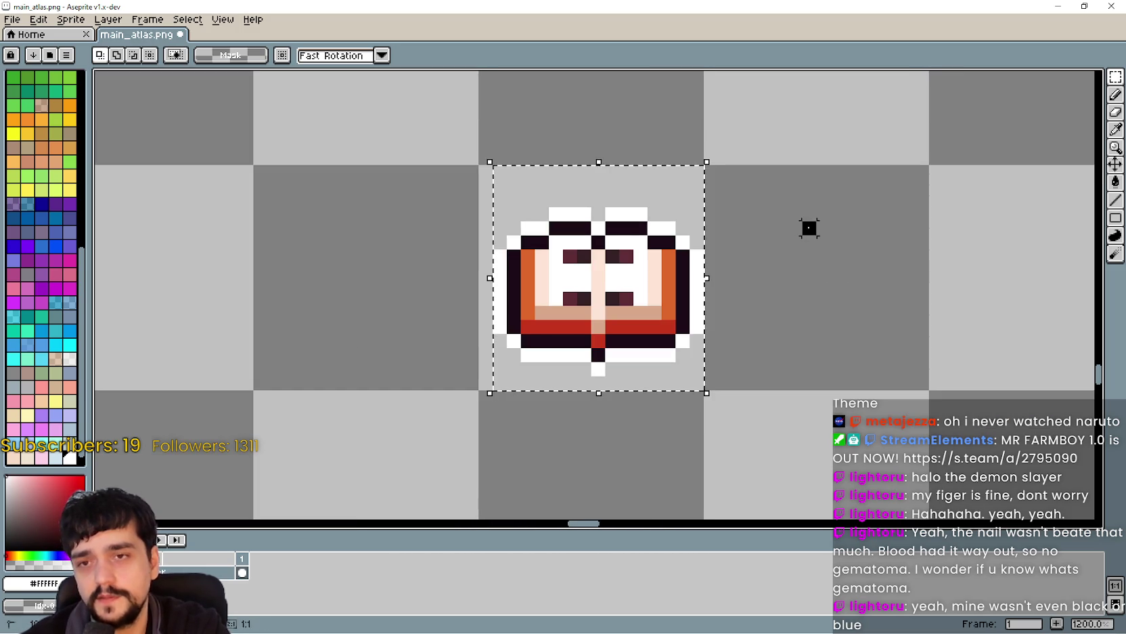
scroll(574, 285, "down", 5)
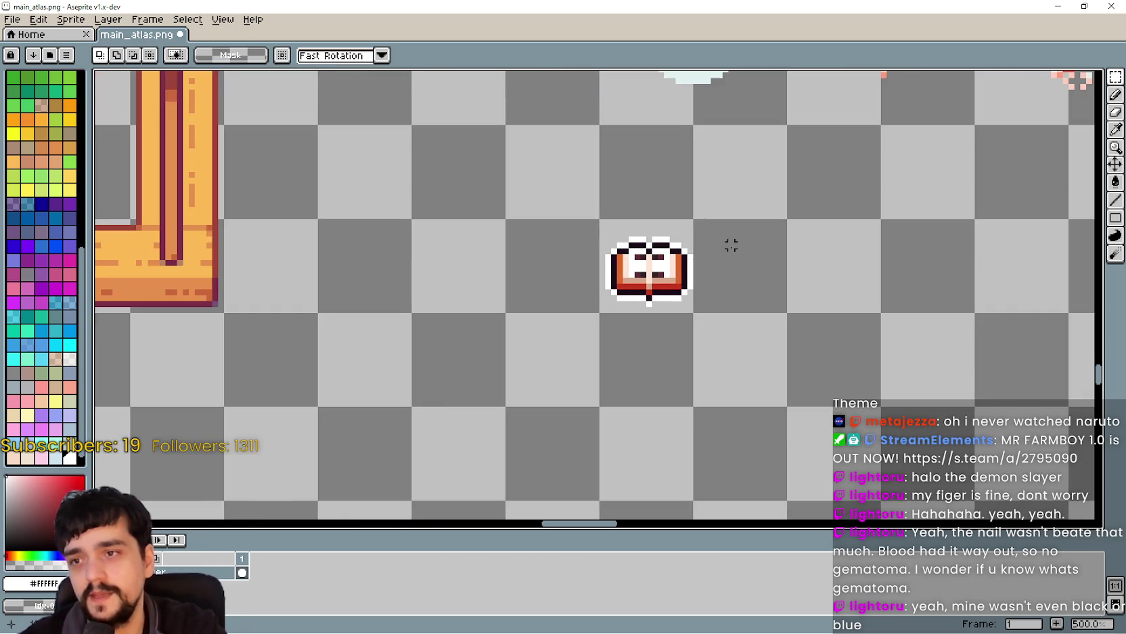
scroll(731, 245, "up", 3)
mouse_move(804, 206)
left_mouse_down()
mouse_move(662, 352)
mouse_move(510, 352)
left_mouse_up()
scroll(818, 272, "down", 3)
key("ctrl+d")
Enclose the book sprite in a fresh rectangular selection and recentre the view on it.
scroll(615, 299, "down", 1)
scroll(646, 264, "down", 1)
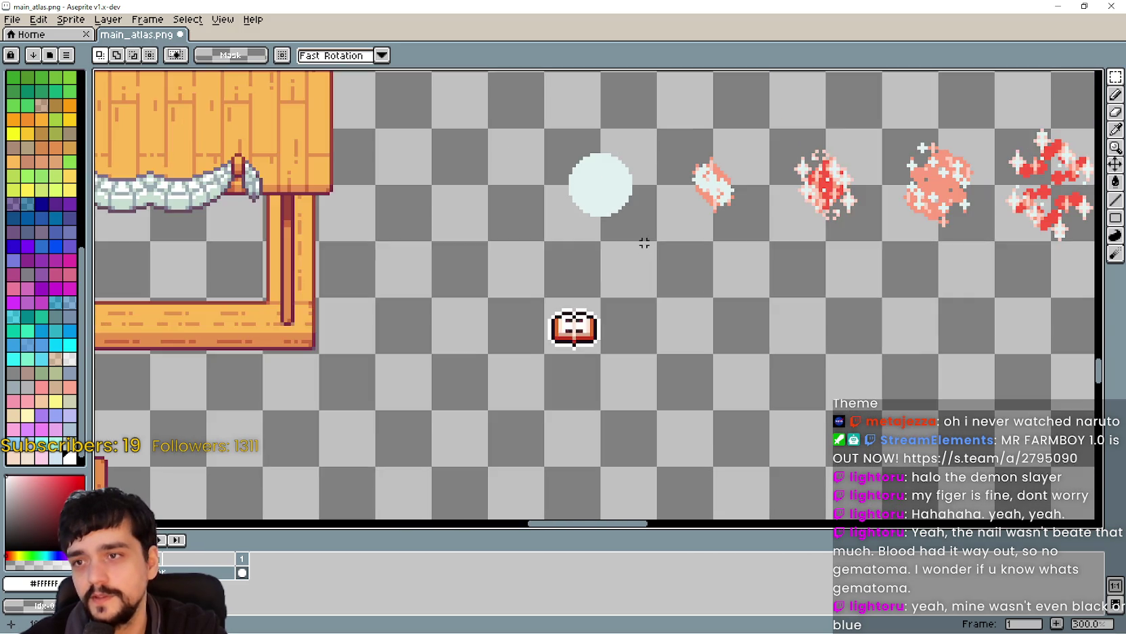
scroll(477, 314, "up", 2)
scroll(572, 266, "down", 2)
scroll(626, 266, "down", 4)
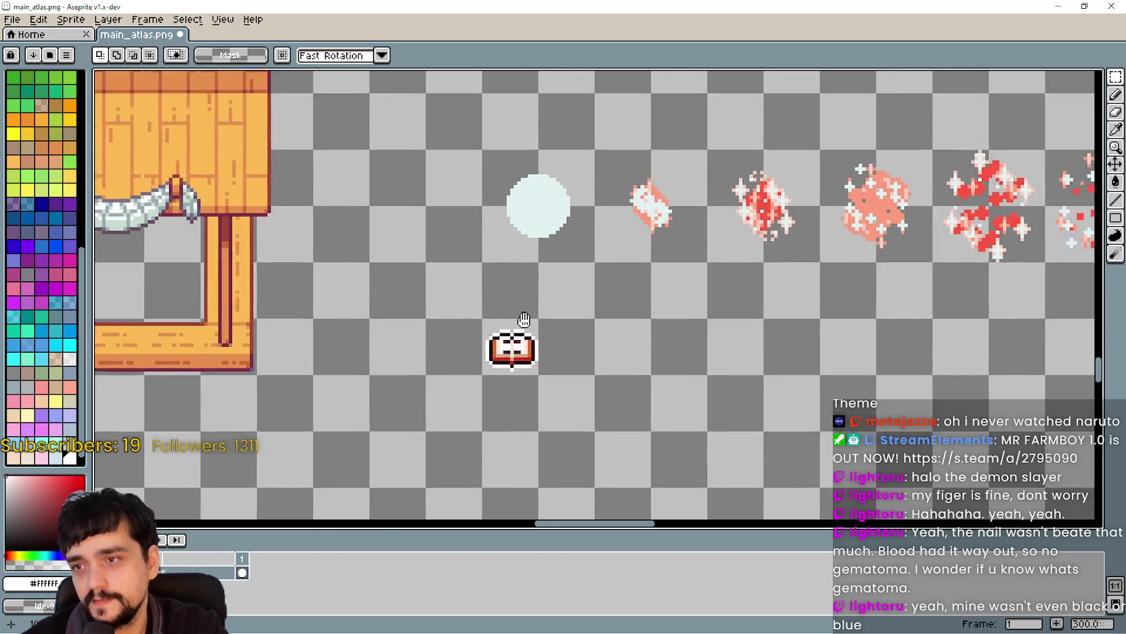
scroll(295, 352, "up", 3)
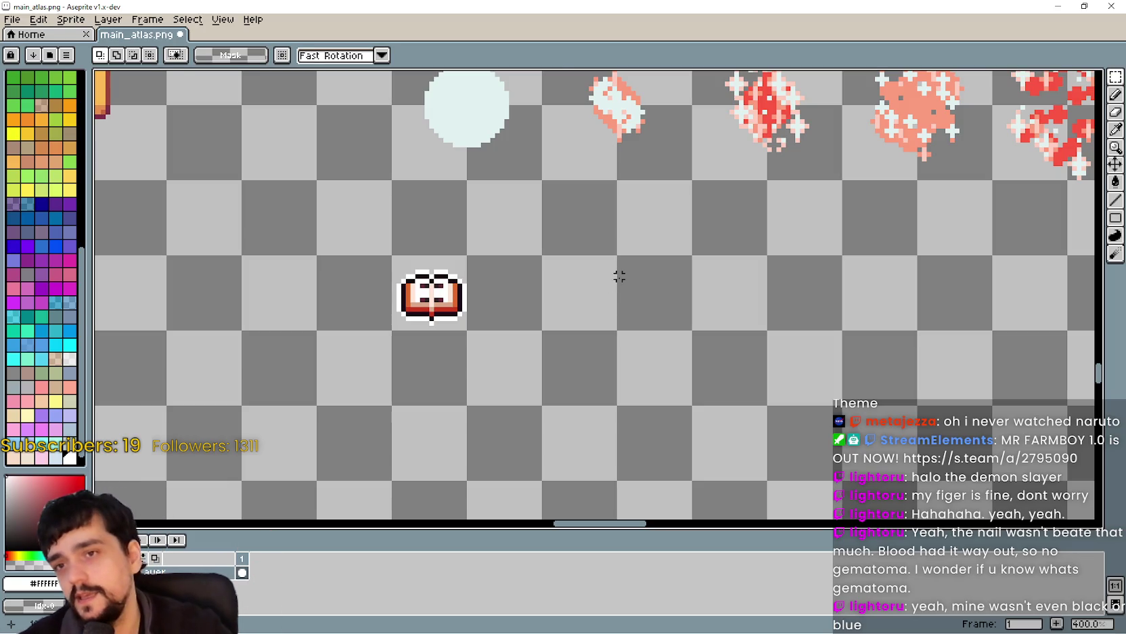
scroll(433, 284, "up", 3)
scroll(541, 339, "down", 4)
scroll(567, 341, "down", 3)
scroll(619, 349, "up", 4)
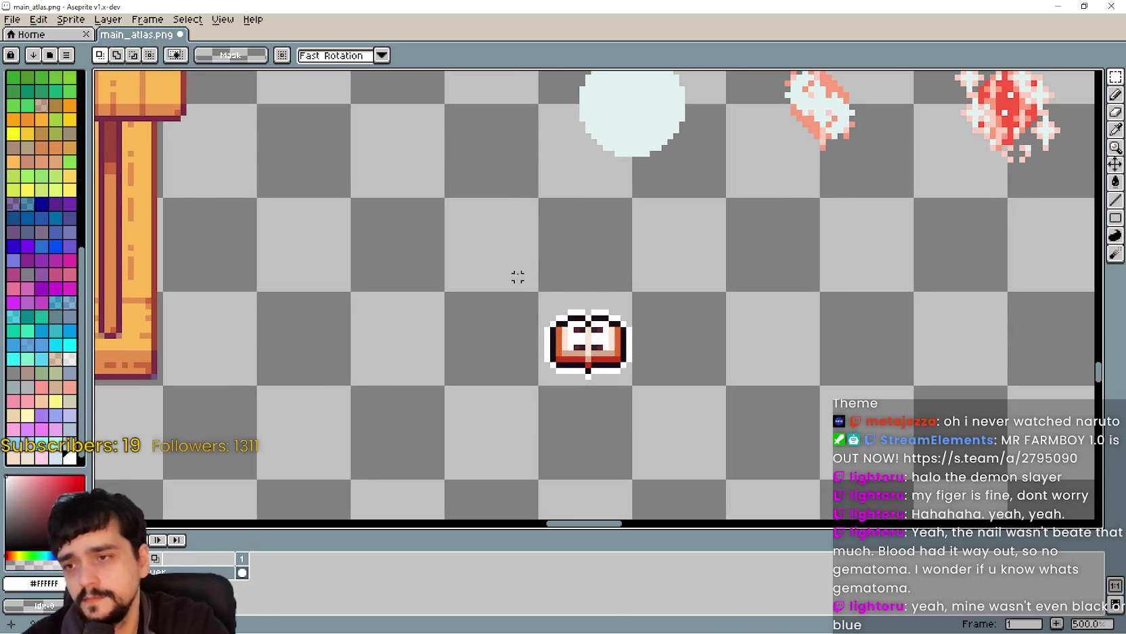
left_click_drag(515, 276, 673, 398)
scroll(628, 373, "down", 2)
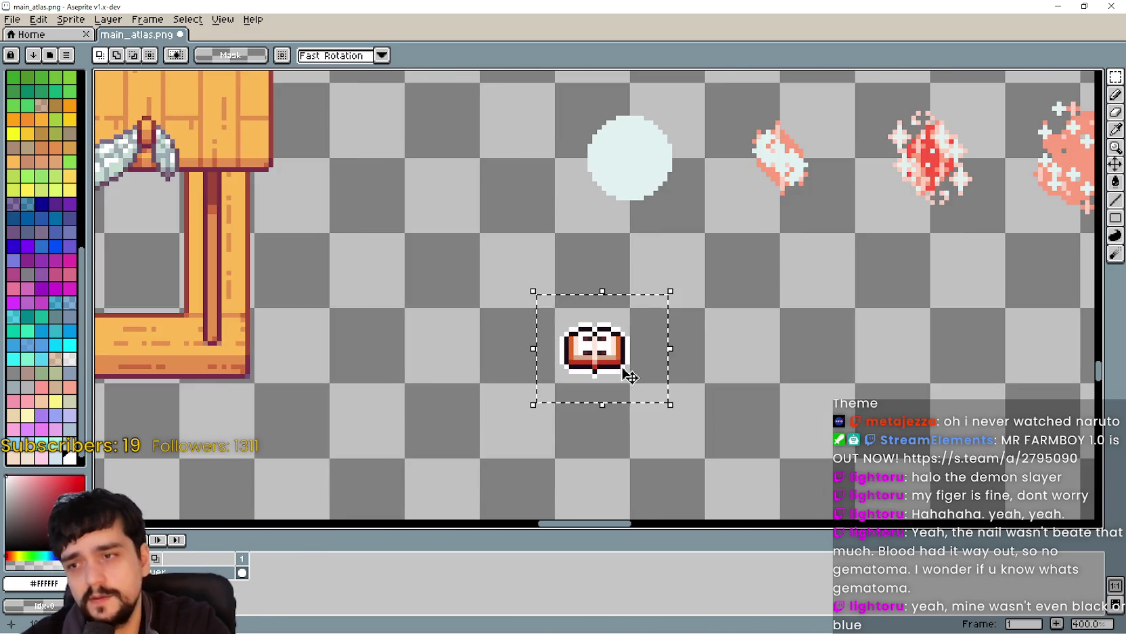
scroll(618, 363, "up", 1)
left_click_drag(618, 363, 700, 367)
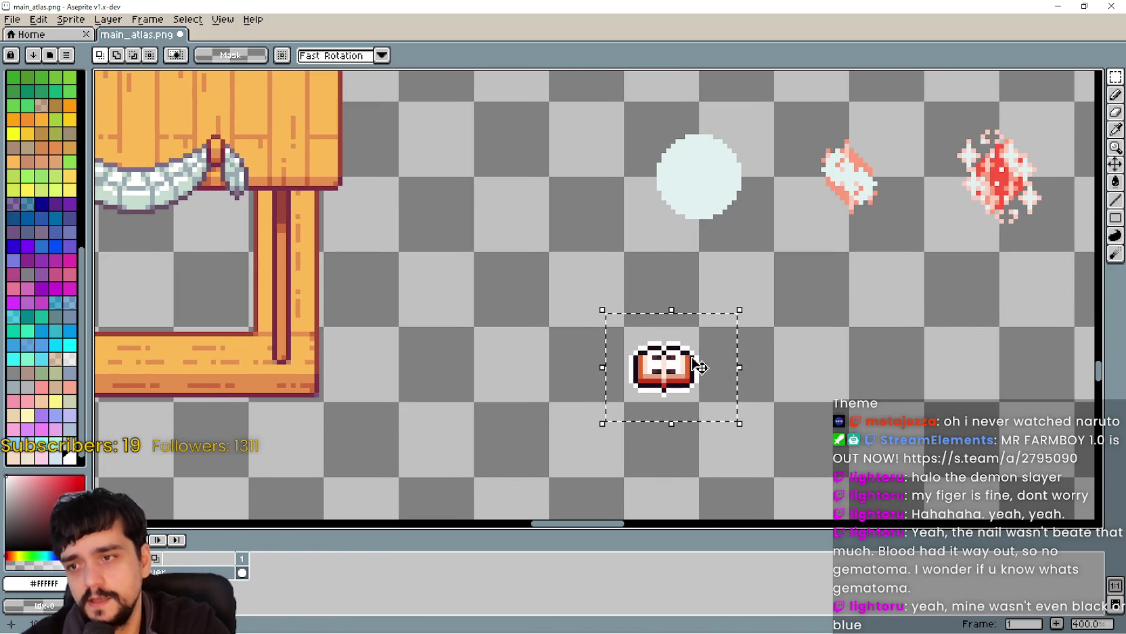
scroll(692, 364, "down", 1)
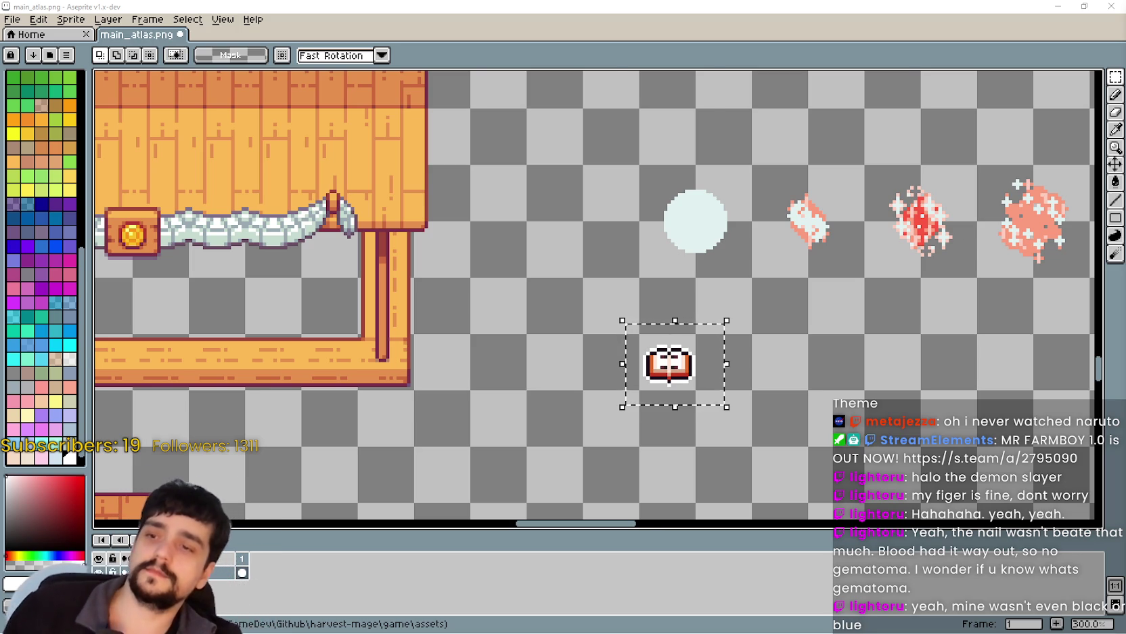
scroll(750, 305, "down", 1)
scroll(750, 337, "up", 3)
left_click_drag(800, 372, 857, 379)
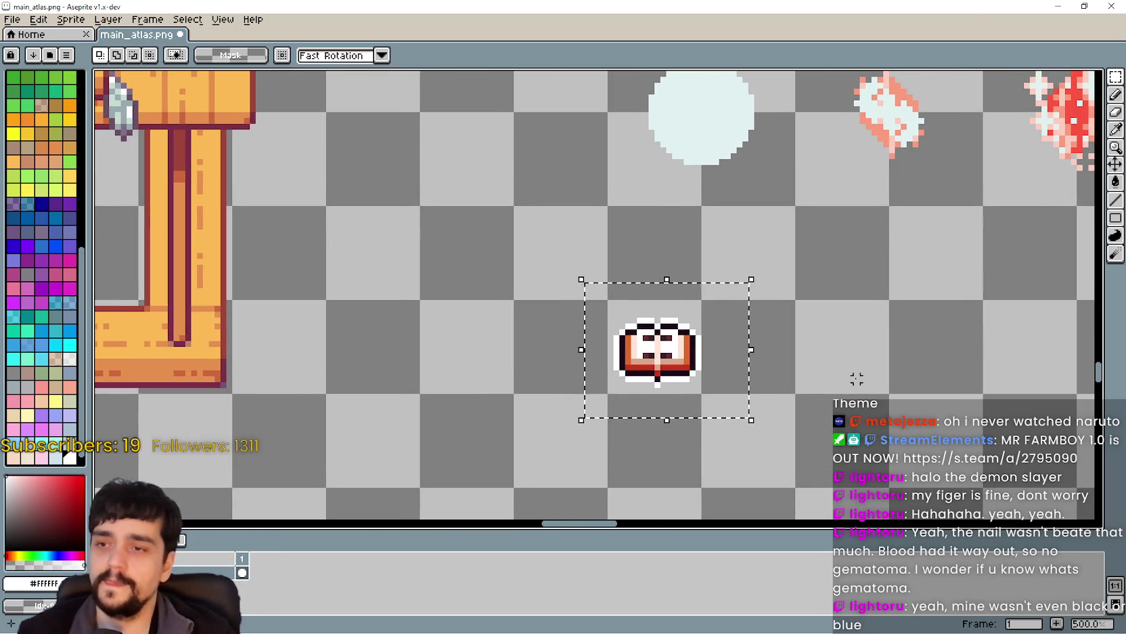
scroll(857, 379, "down", 2)
left_click(781, 337)
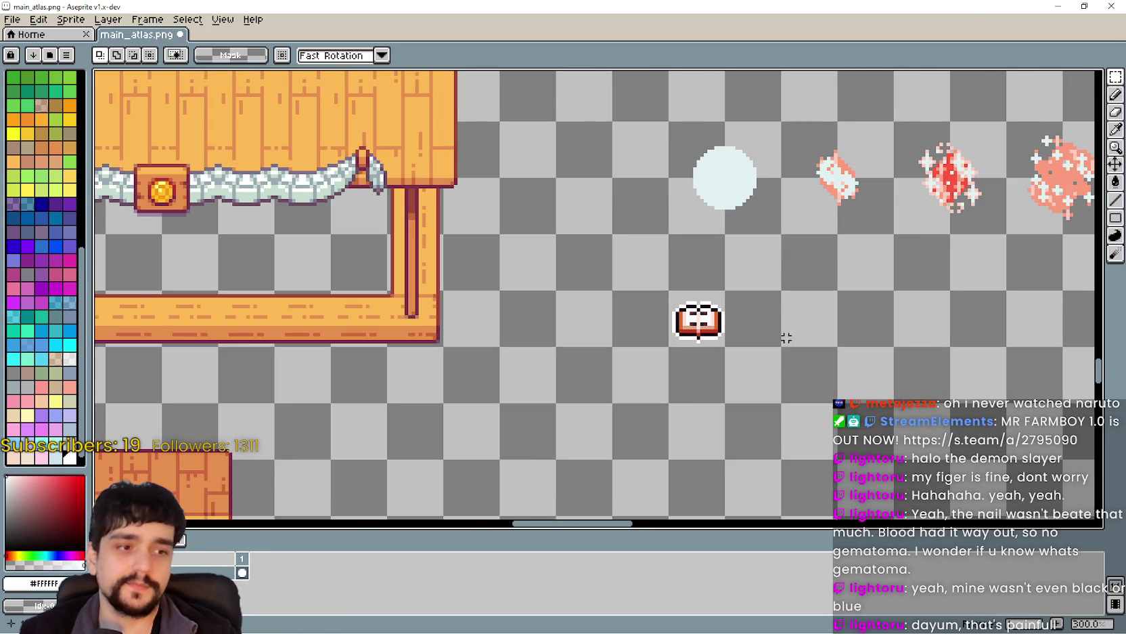
scroll(786, 337, "down", 1)
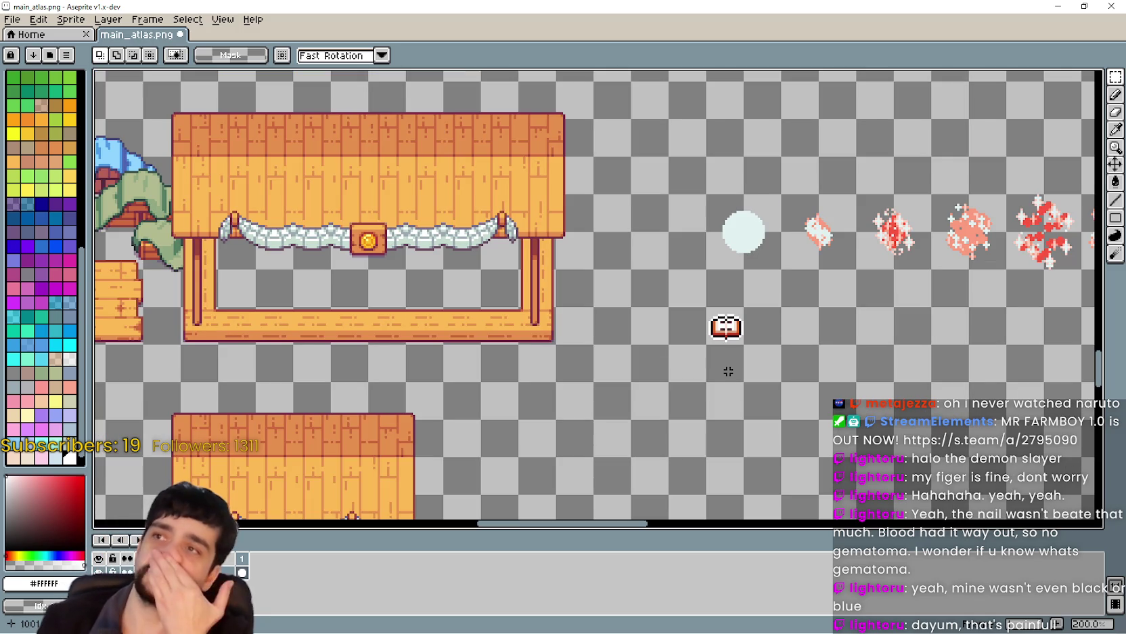
scroll(778, 379, "down", 1)
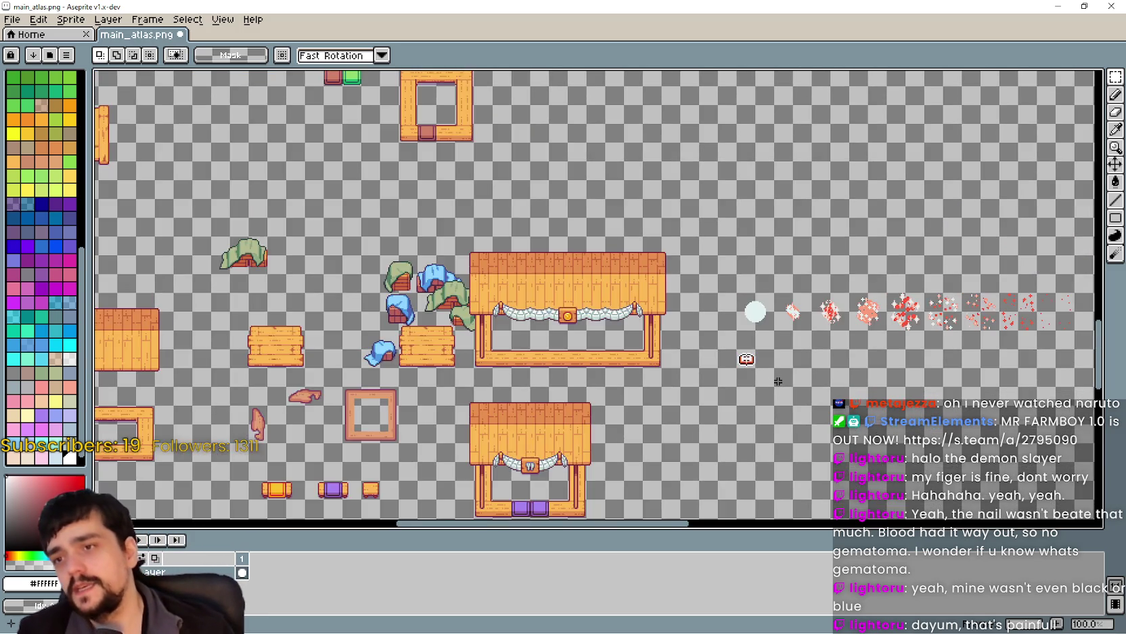
scroll(778, 381, "up", 4)
left_click_drag(533, 285, 745, 397)
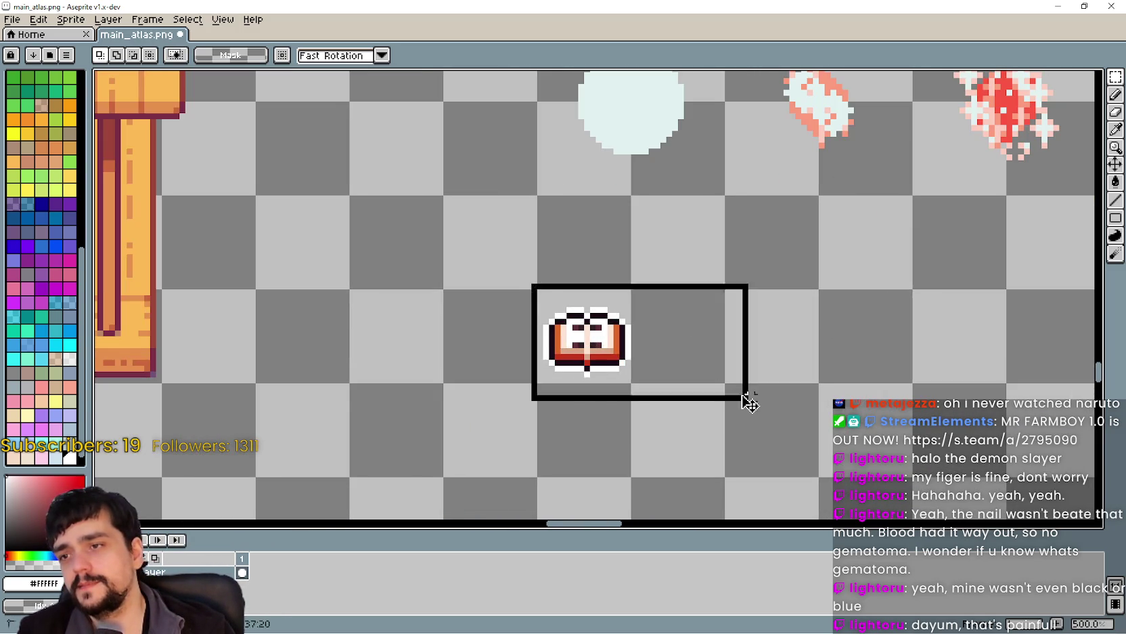
scroll(813, 403, "down", 3)
scroll(838, 406, "up", 2)
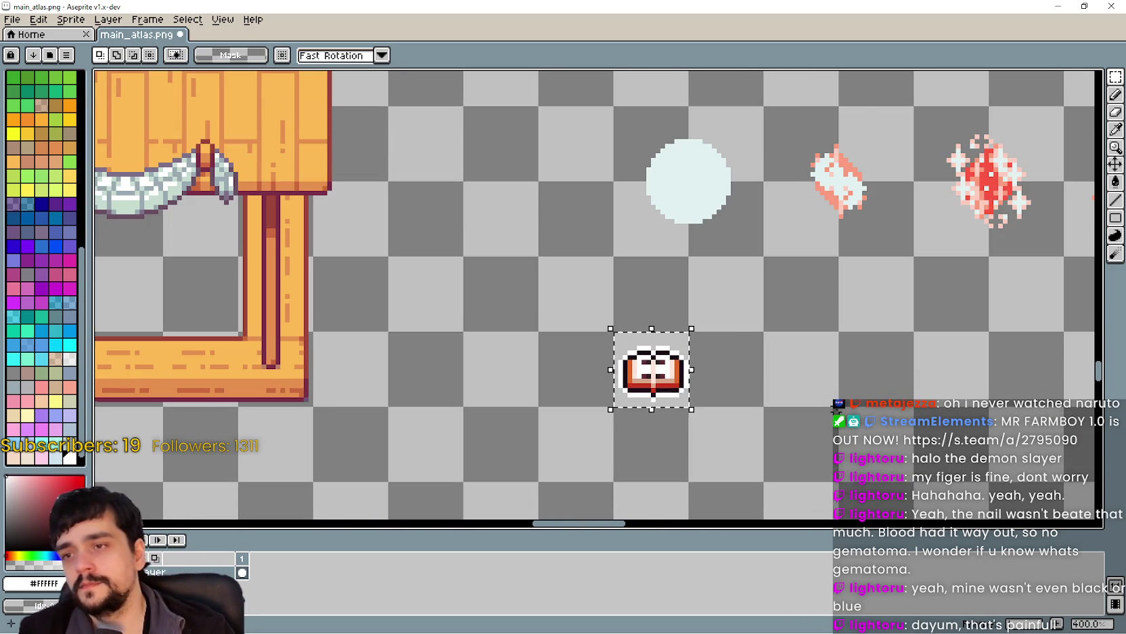
left_click_drag(611, 330, 846, 411)
scroll(679, 464, "down", 2)
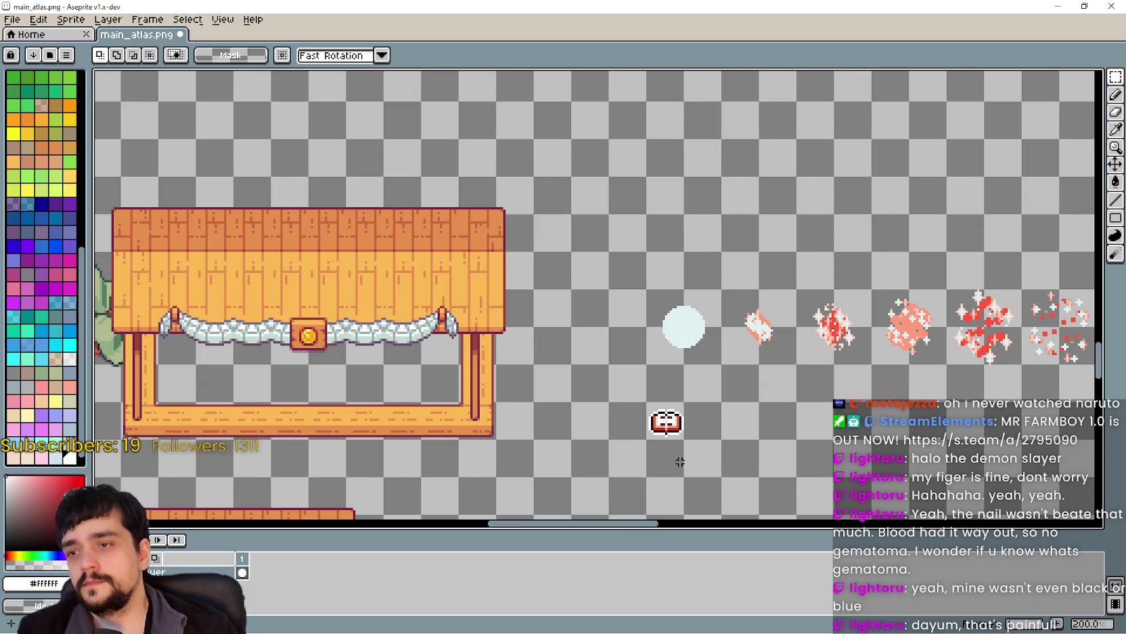
mouse_move(646, 479)
left_mouse_down()
mouse_move(760, 366)
mouse_move(751, 405)
left_mouse_up()
scroll(743, 411, "up", 2)
scroll(743, 412, "down", 2)
scroll(718, 448, "up", 1)
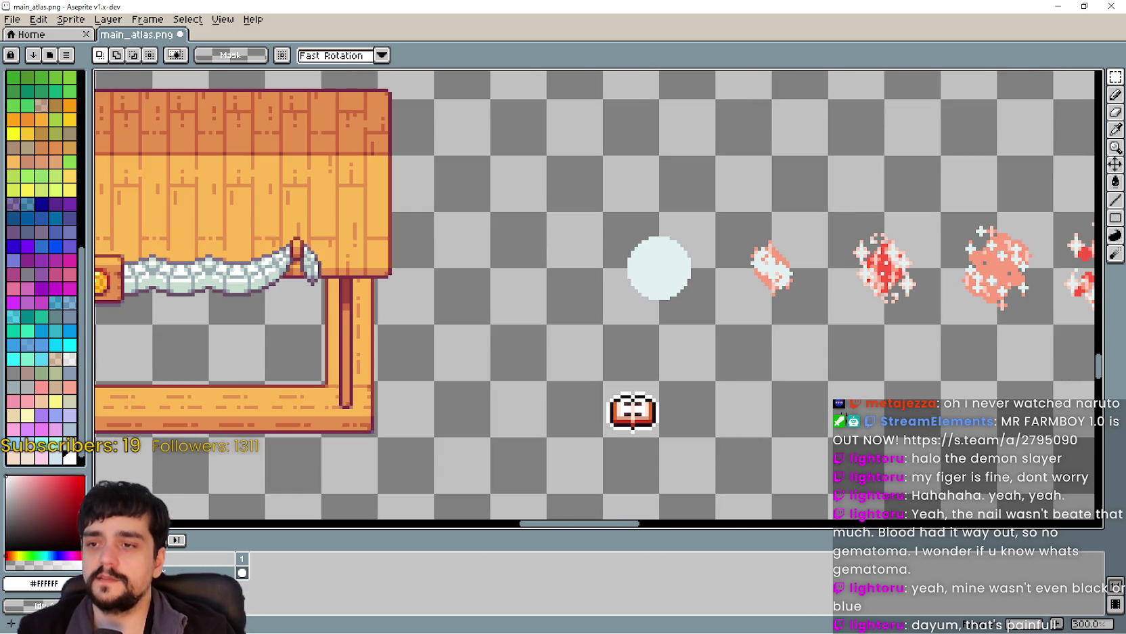
left_click_drag(738, 435, 607, 347)
left_click(777, 457)
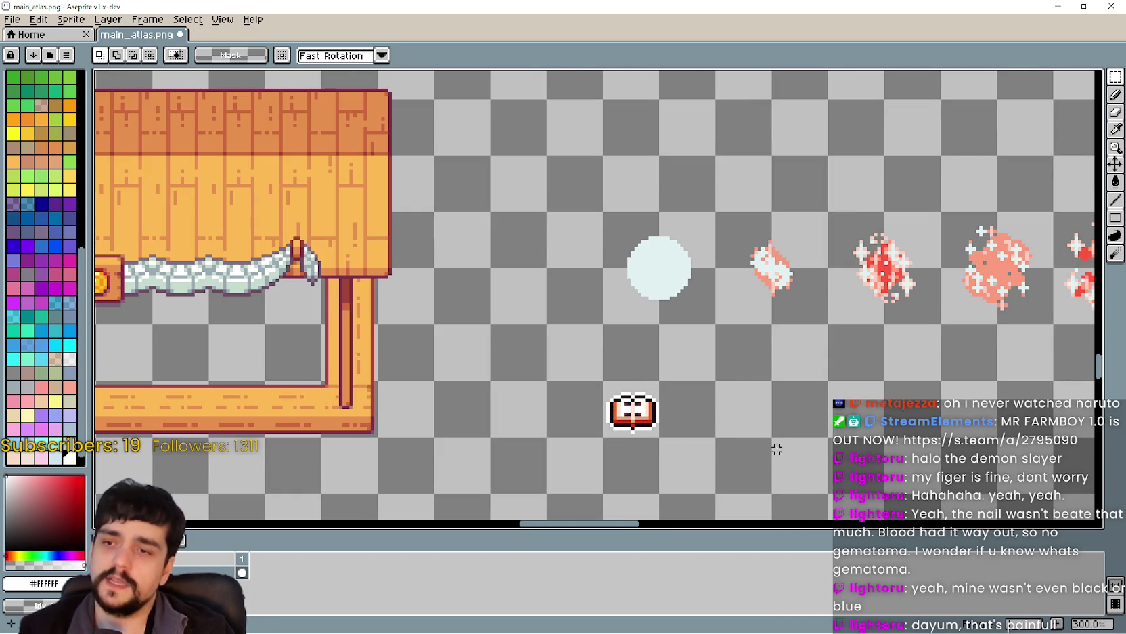
left_click_drag(756, 425, 698, 371)
mouse_move(724, 421)
left_mouse_down()
mouse_move(608, 364)
mouse_move(729, 408)
mouse_move(657, 367)
mouse_move(603, 377)
left_mouse_up()
left_click(729, 407)
left_click(548, 385)
left_click_drag(604, 325, 761, 409)
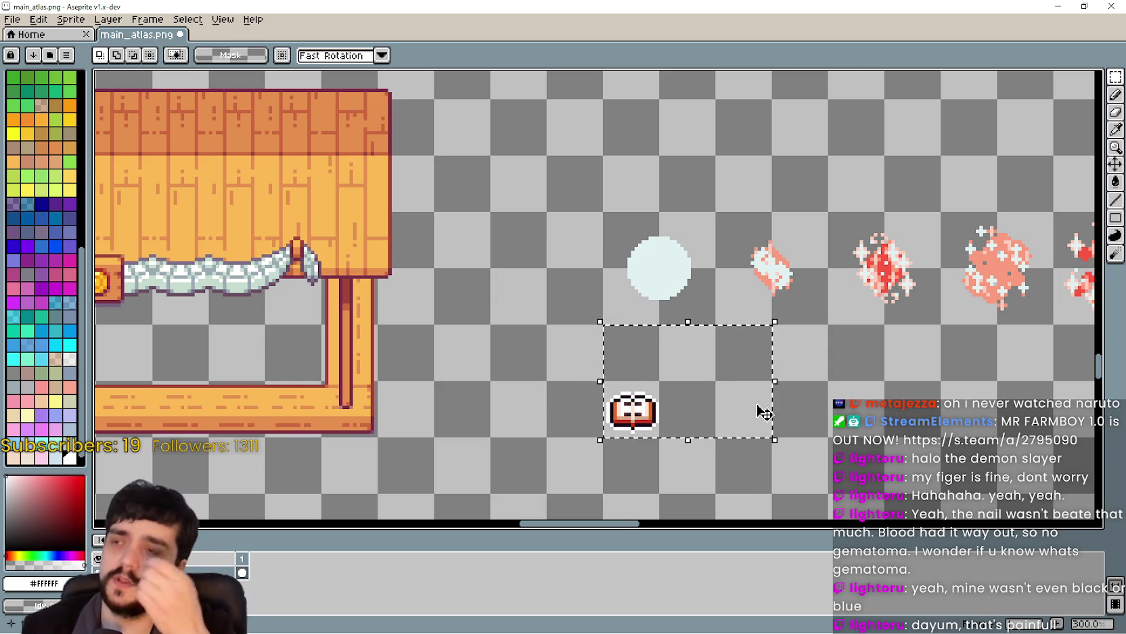
key("ctrl+d")
scroll(674, 397, "down", 1)
scroll(675, 396, "up", 2)
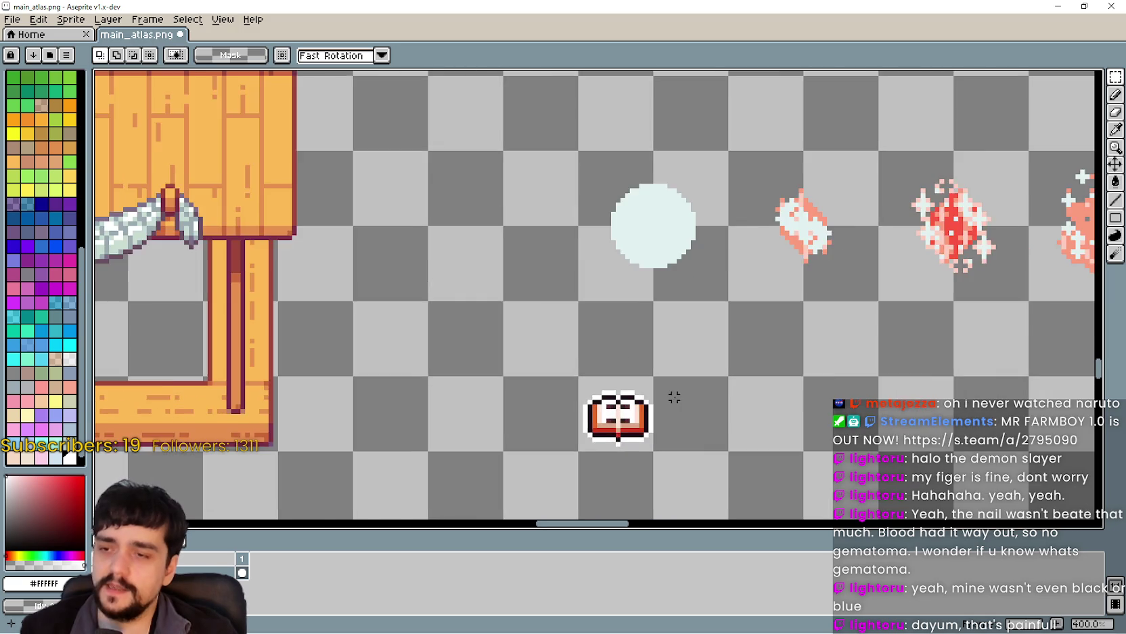
scroll(672, 352, "up", 1)
scroll(673, 351, "down", 2)
scroll(634, 398, "down", 1)
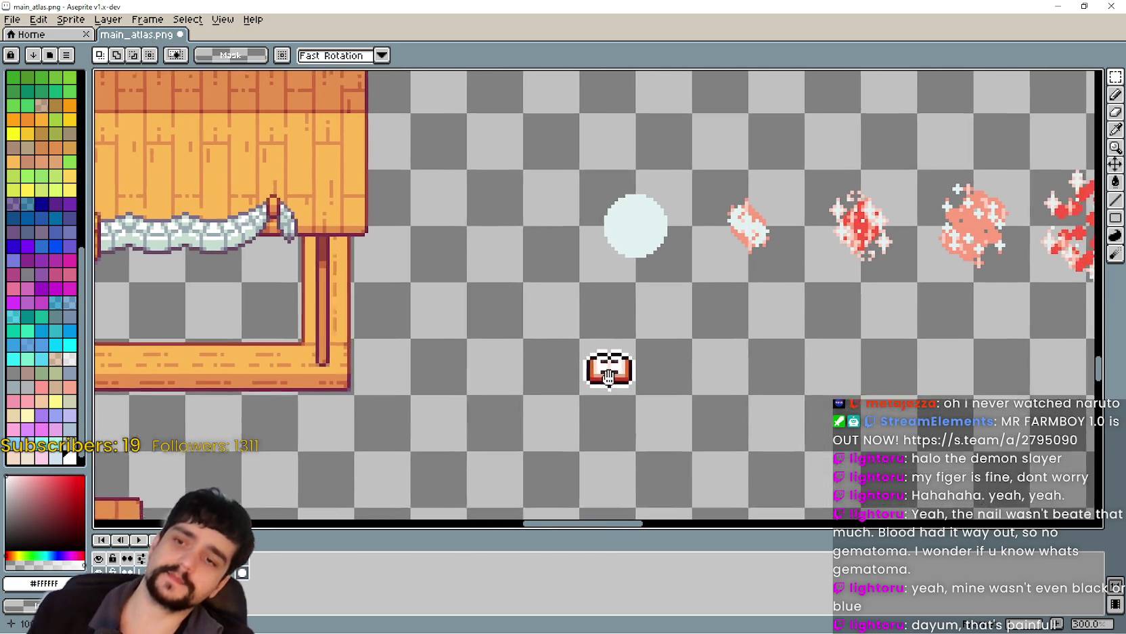
scroll(536, 366, "up", 3)
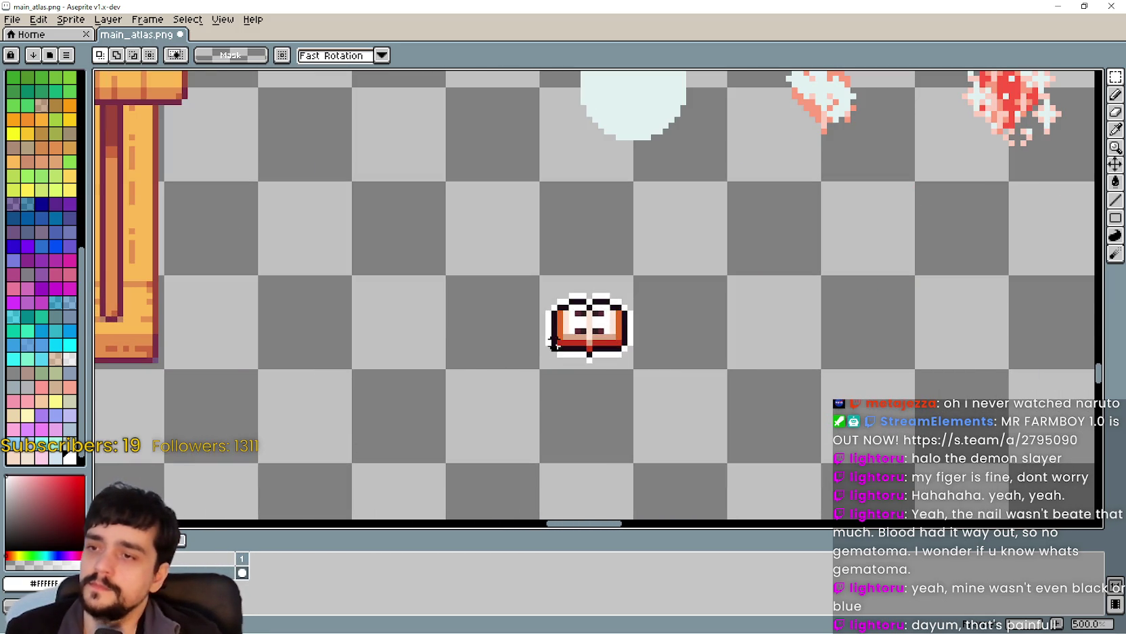
key("ctrl+shift+d")
left_click_drag(619, 330, 794, 234)
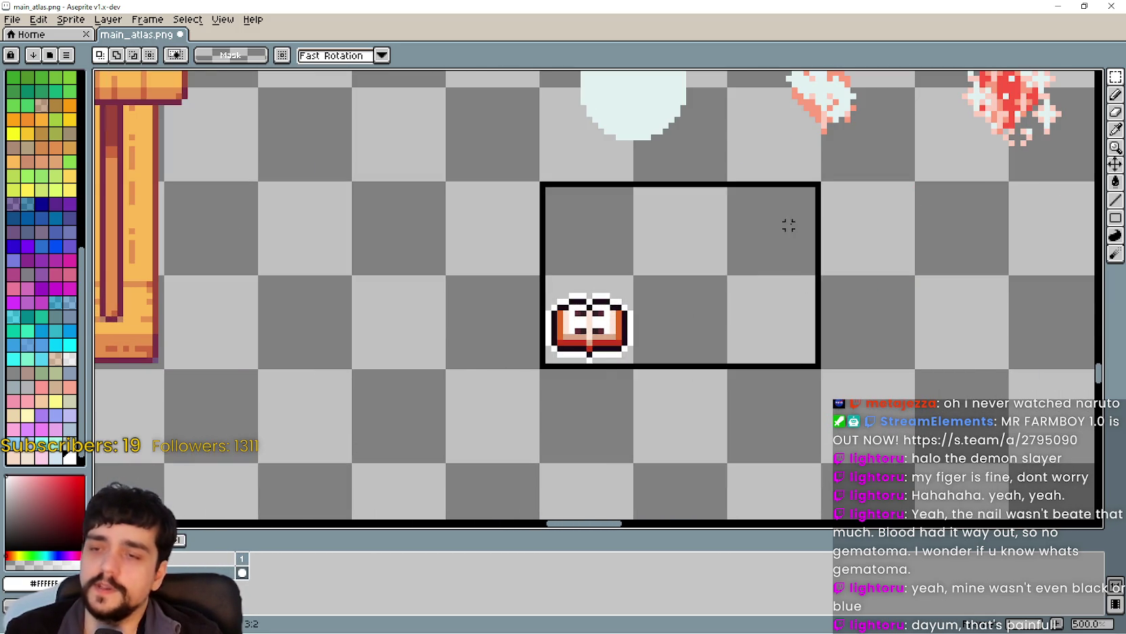
scroll(749, 311, "down", 3)
scroll(654, 392, "up", 2)
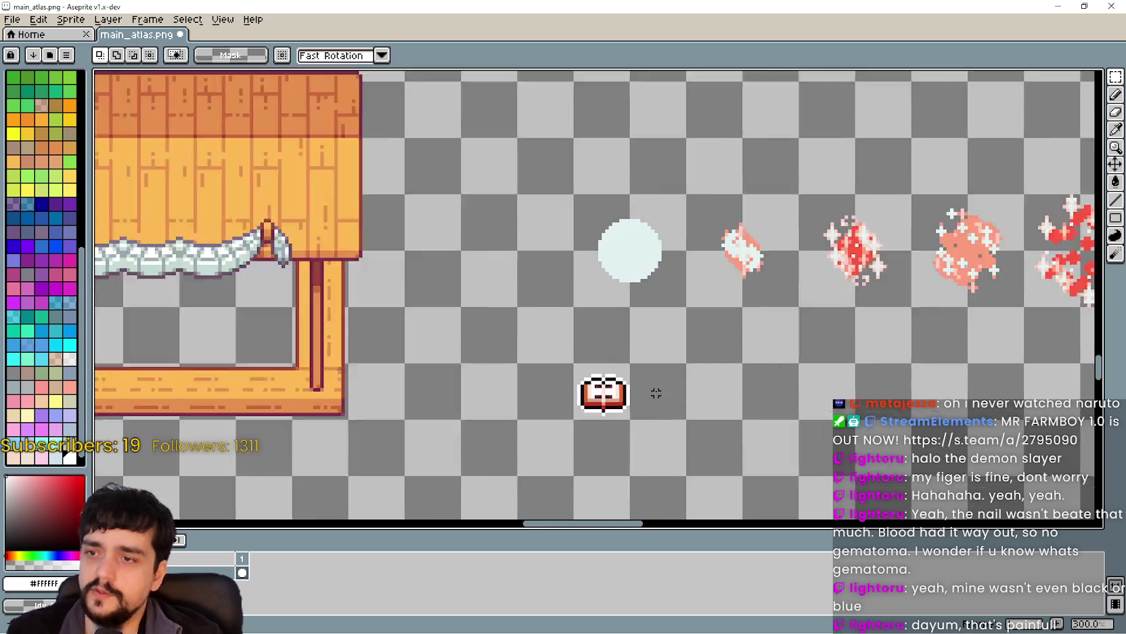
mouse_move(566, 299)
left_mouse_down()
mouse_move(707, 393)
mouse_move(578, 314)
mouse_move(605, 335)
mouse_move(731, 400)
left_mouse_up()
key("ctrl+d")
key("ctrl+d")
key("ctrl+d")
scroll(492, 425, "down", 3)
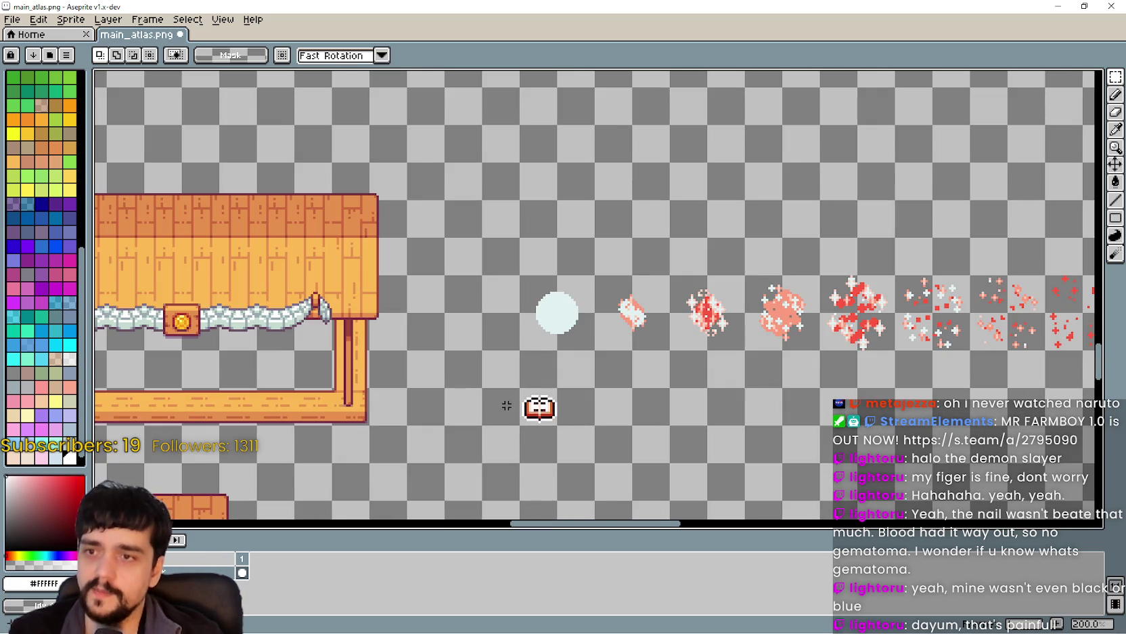
scroll(576, 306, "up", 3)
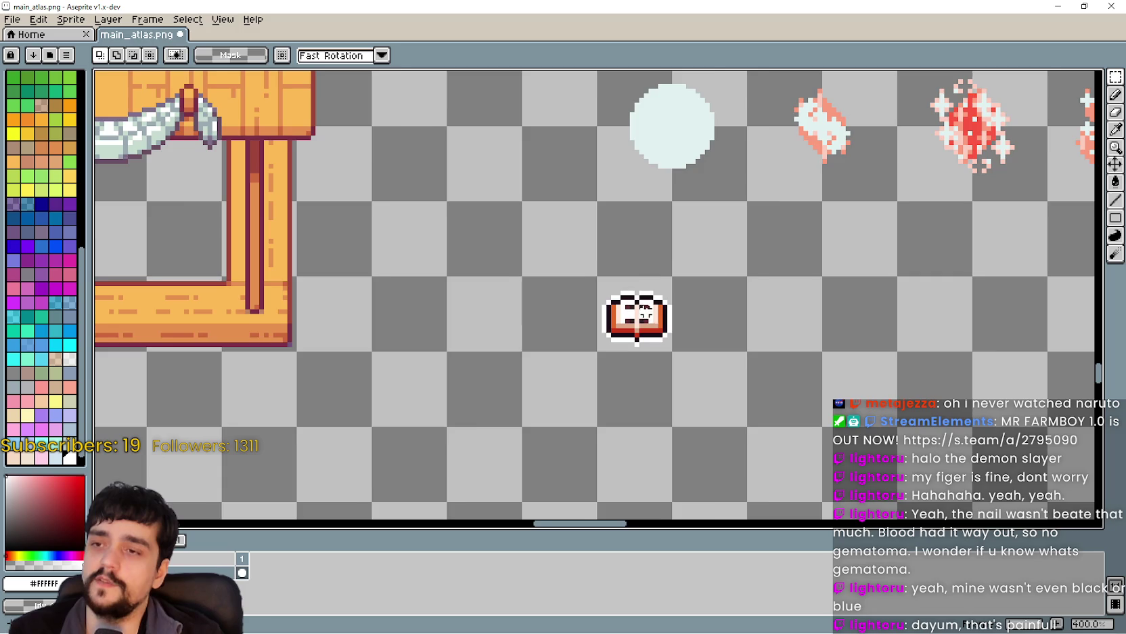
scroll(644, 314, "down", 1)
mouse_move(616, 272)
left_mouse_down()
mouse_move(611, 245)
mouse_move(769, 303)
left_mouse_up()
key("ctrl+d")
scroll(666, 296, "down", 2)
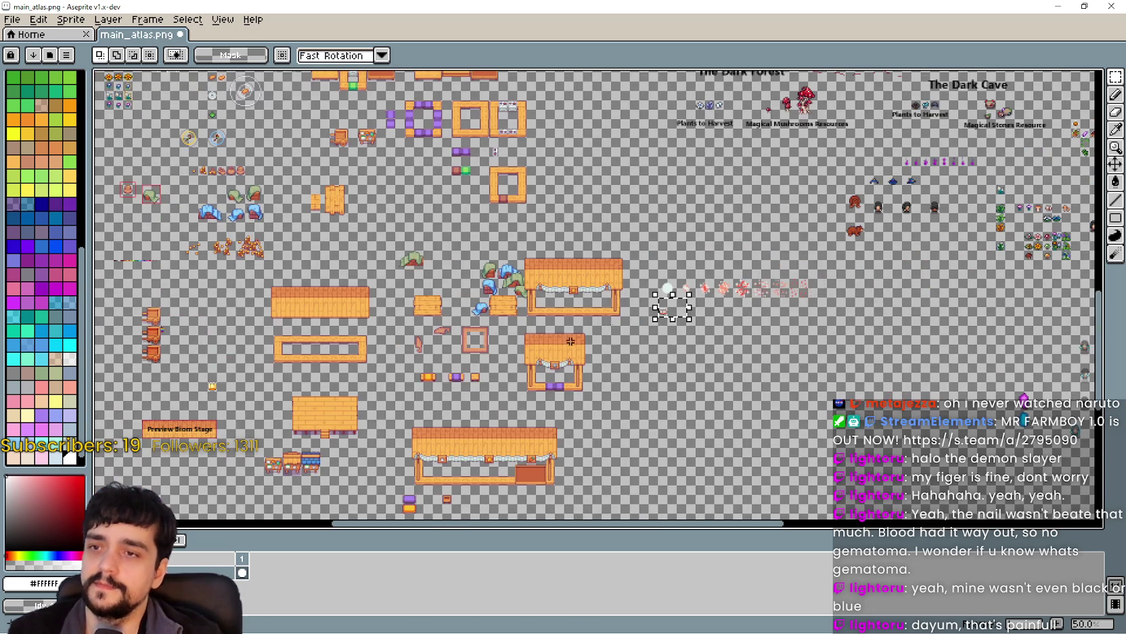
scroll(666, 296, "up", 3)
scroll(482, 281, "down", 1)
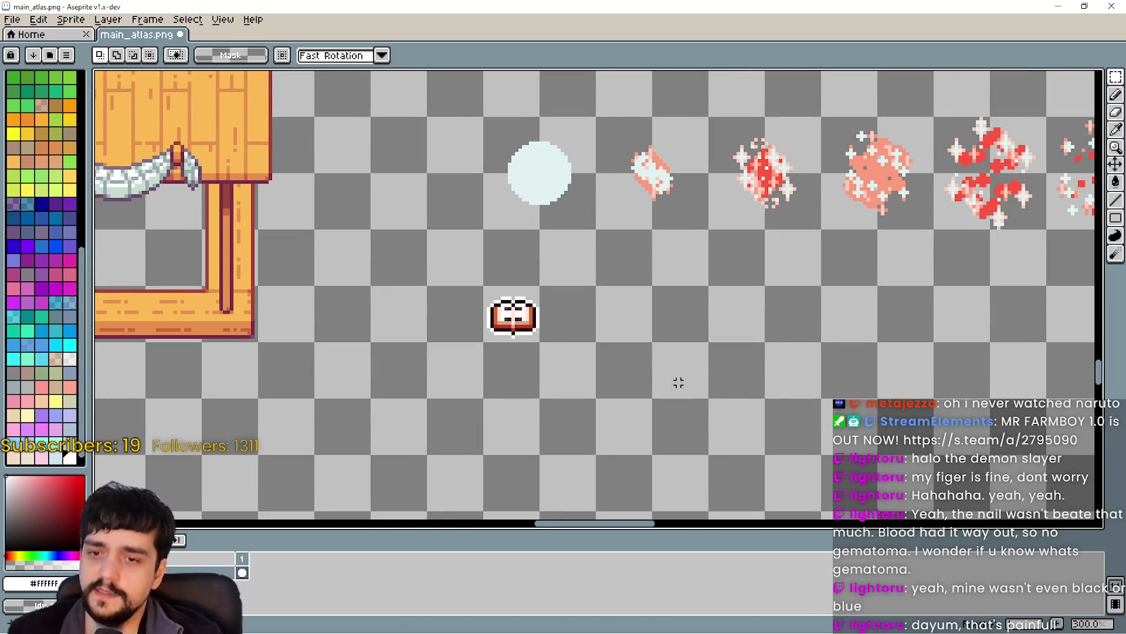
scroll(584, 327, "down", 1)
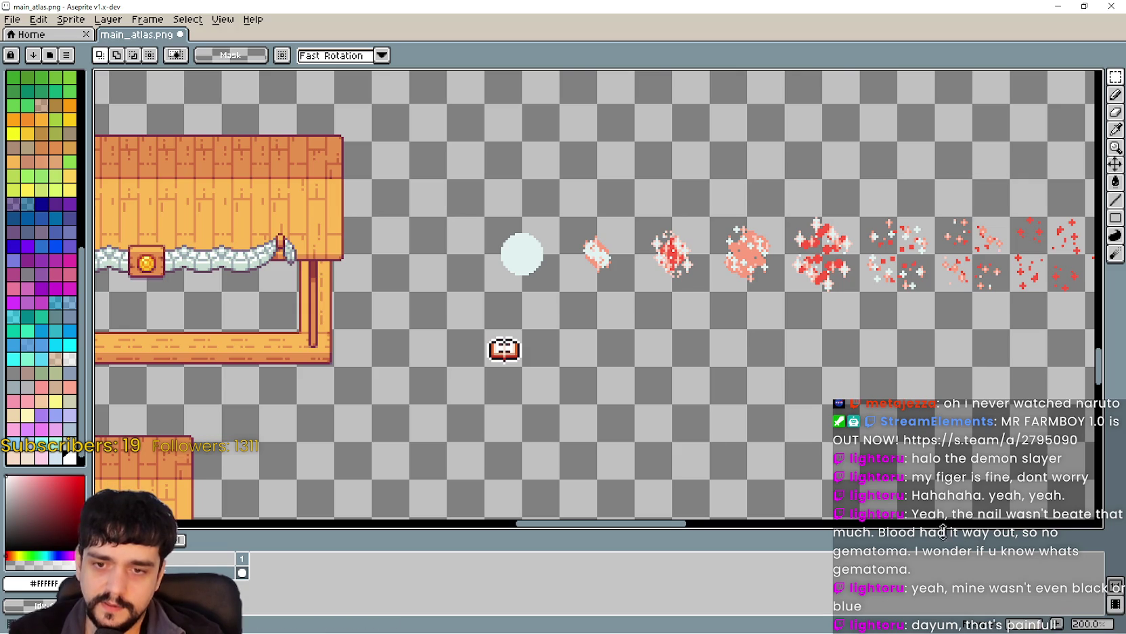
scroll(620, 285, "up", 1)
scroll(535, 296, "down", 3)
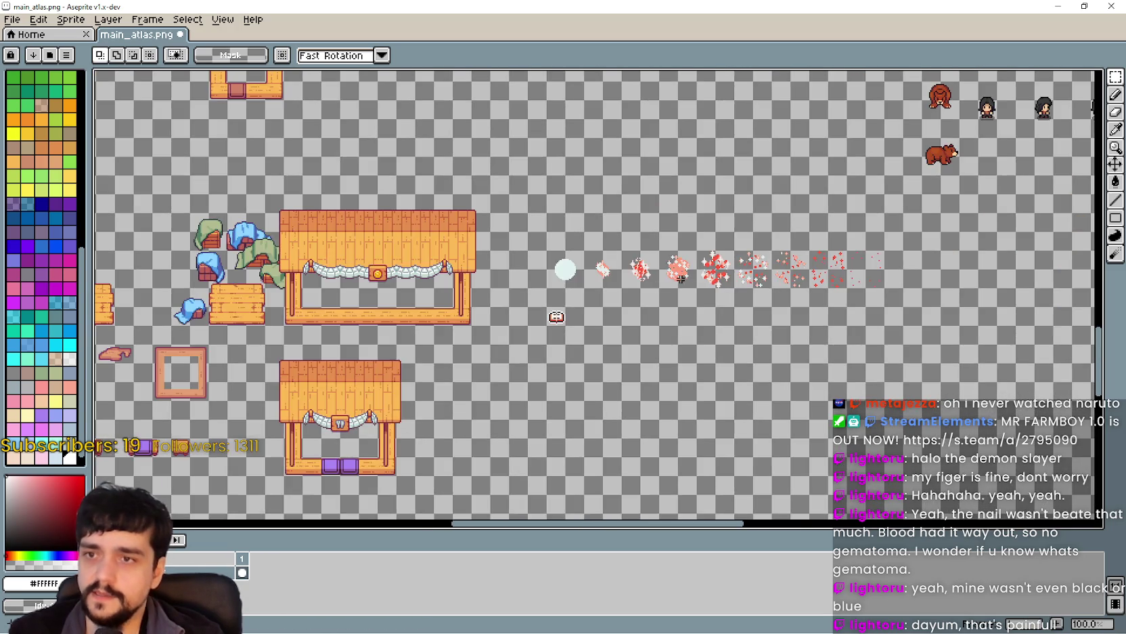
scroll(406, 368, "up", 4)
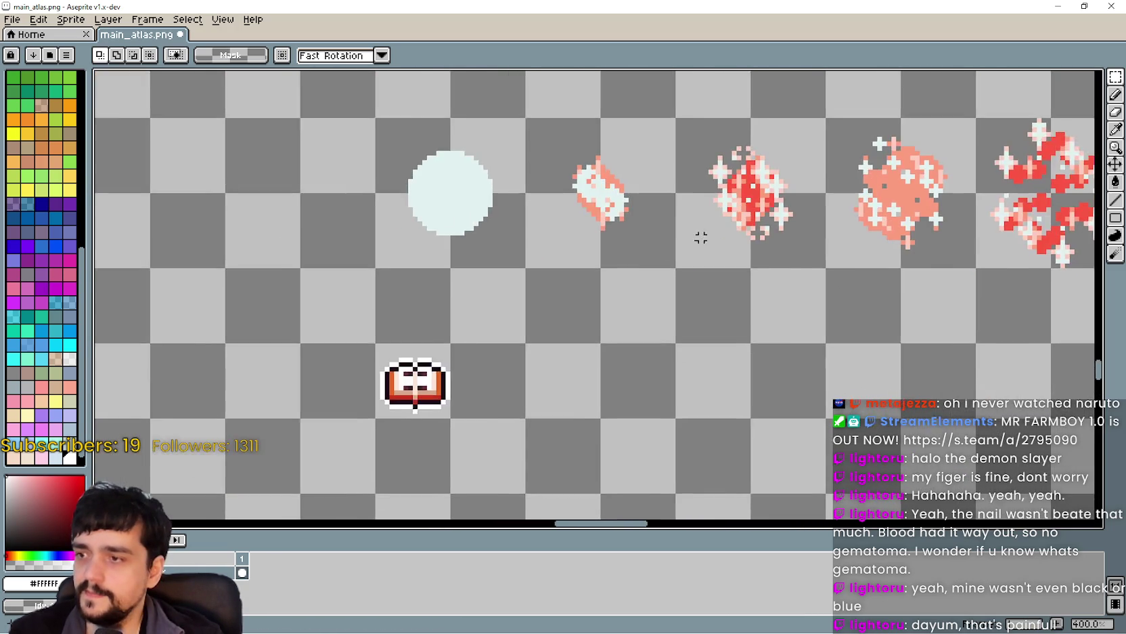
scroll(677, 257, "down", 3)
scroll(609, 281, "up", 1)
mouse_move(641, 323)
left_mouse_down()
mouse_move(709, 280)
mouse_move(640, 308)
left_mouse_up()
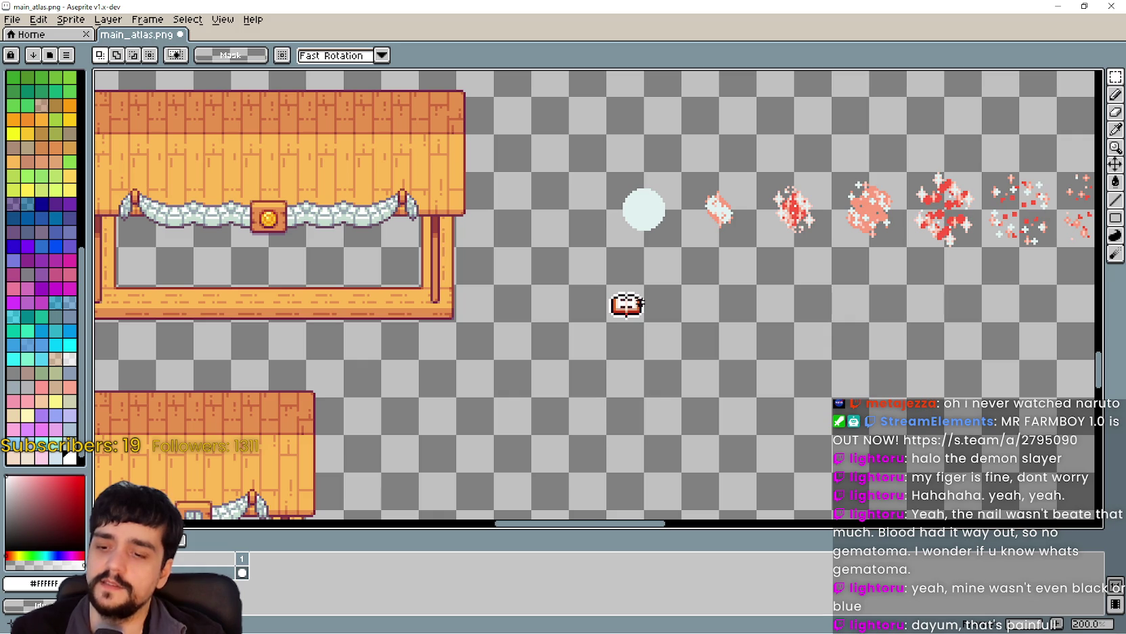
scroll(653, 269, "up", 1)
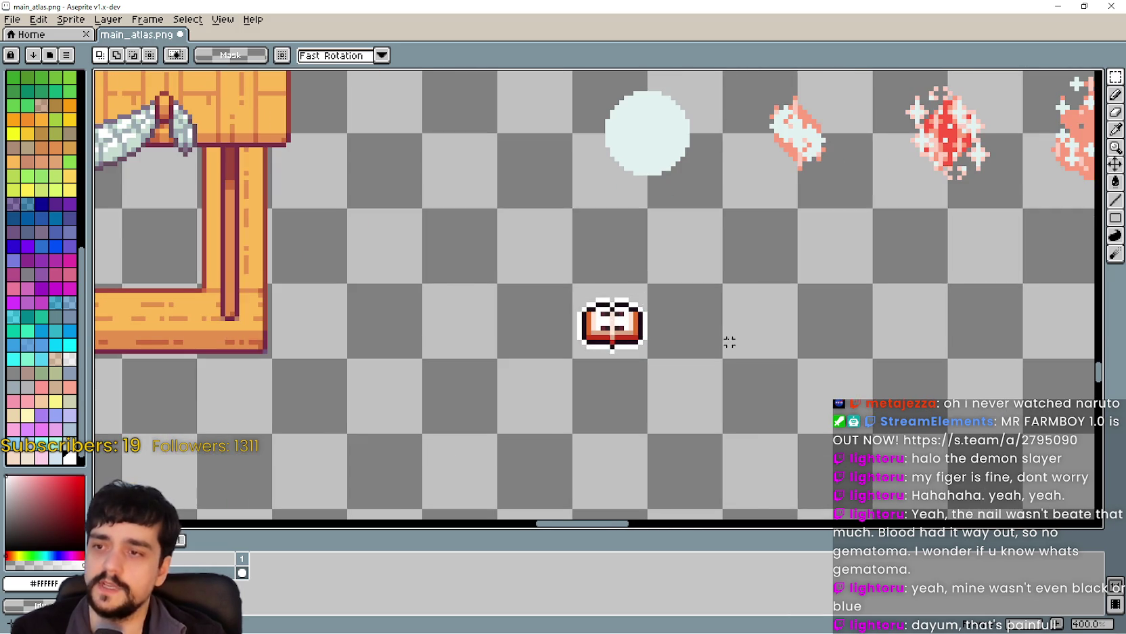
scroll(725, 347, "down", 2)
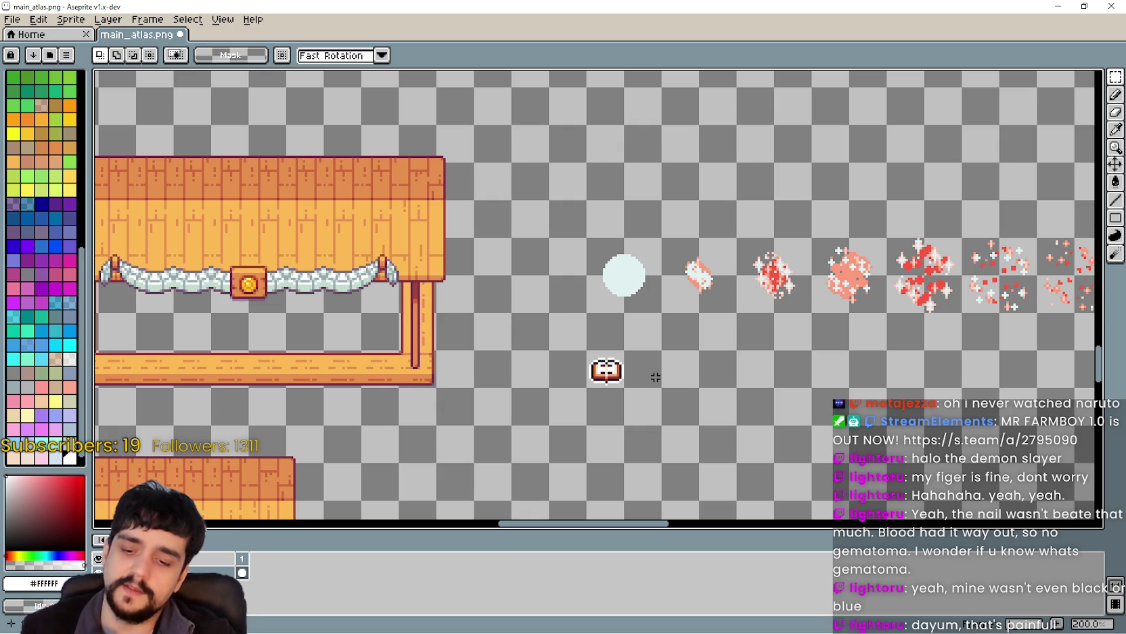
scroll(666, 369, "down", 1)
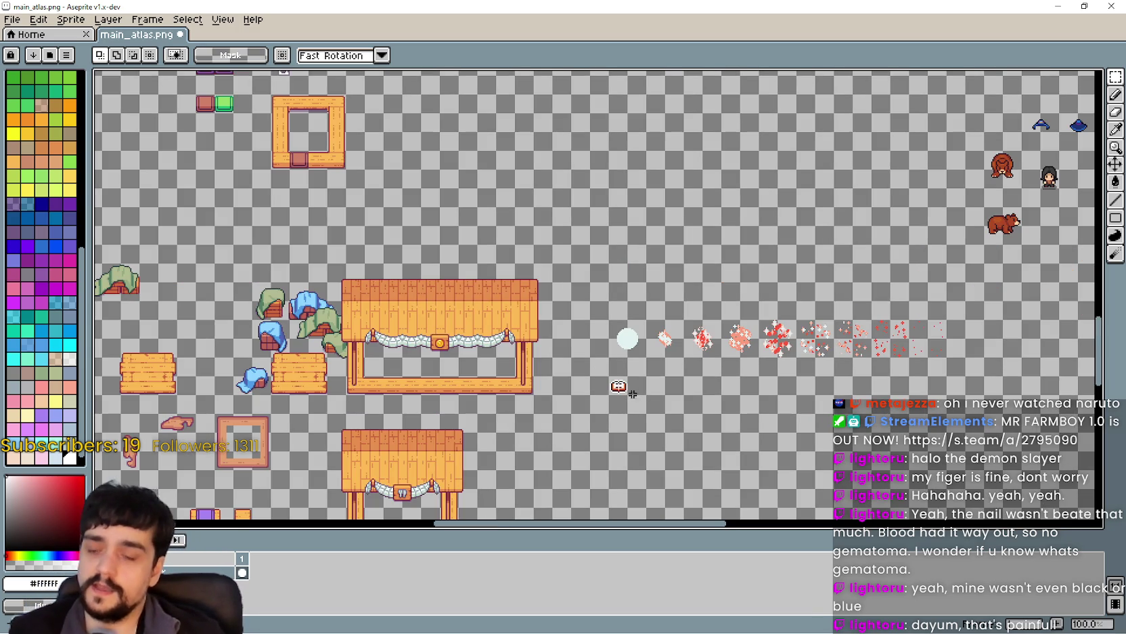
scroll(631, 397, "up", 2)
scroll(701, 323, "down", 2)
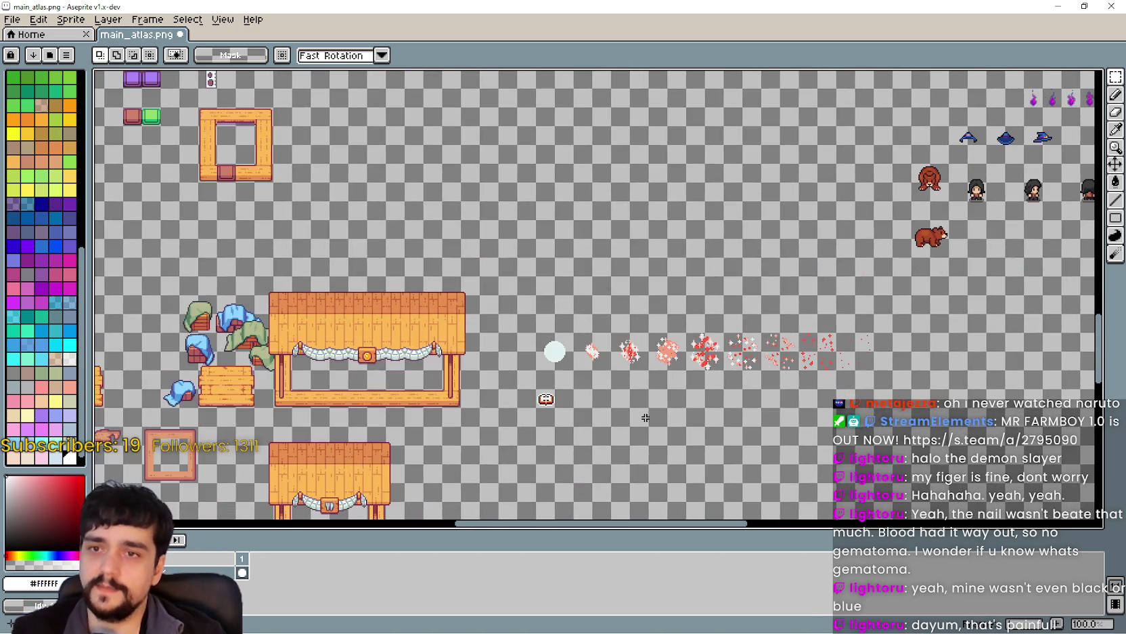
scroll(560, 417, "up", 2)
scroll(581, 388, "down", 2)
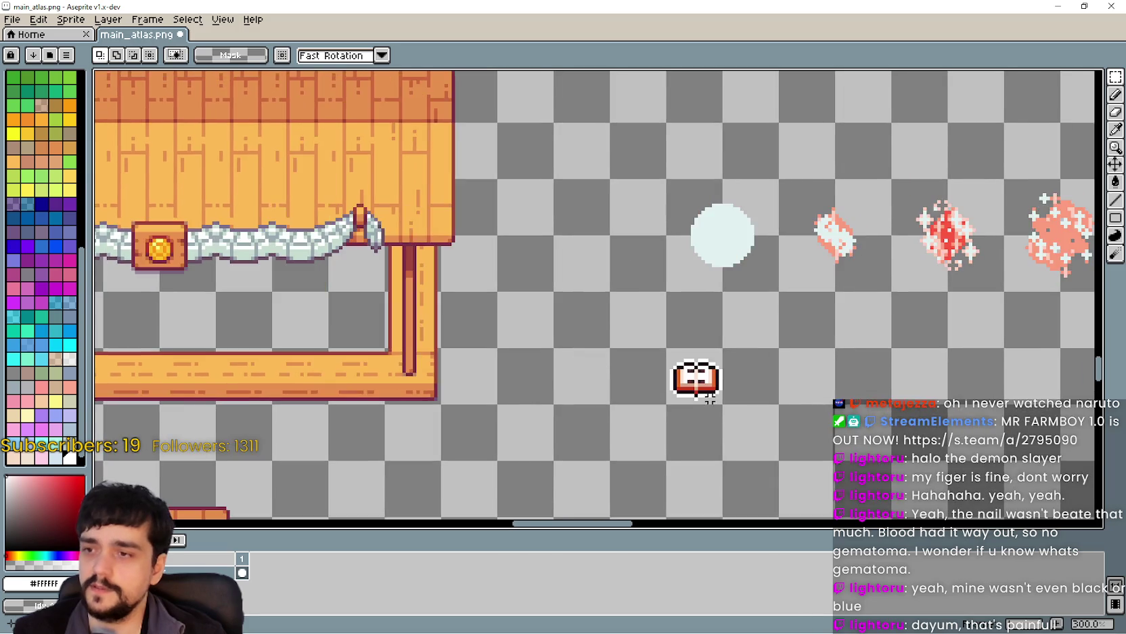
scroll(745, 392, "up", 4)
scroll(648, 373, "down", 1)
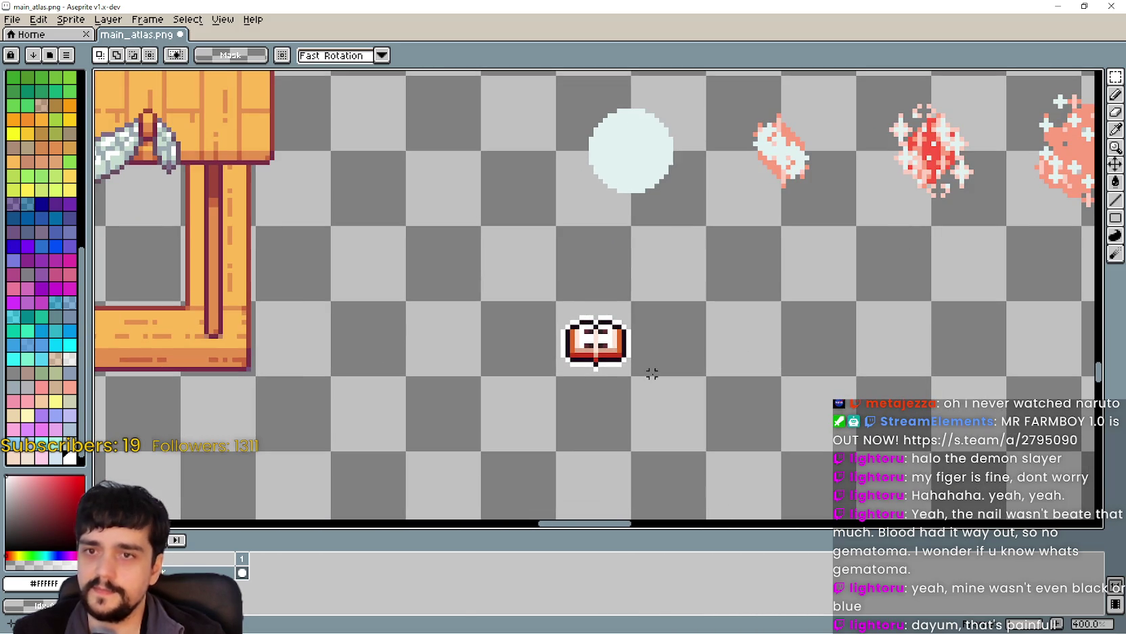
mouse_move(808, 229)
left_mouse_down()
mouse_move(848, 196)
mouse_move(734, 221)
left_mouse_up()
mouse_move(1116, 76)
scroll(555, 352, "up", 2)
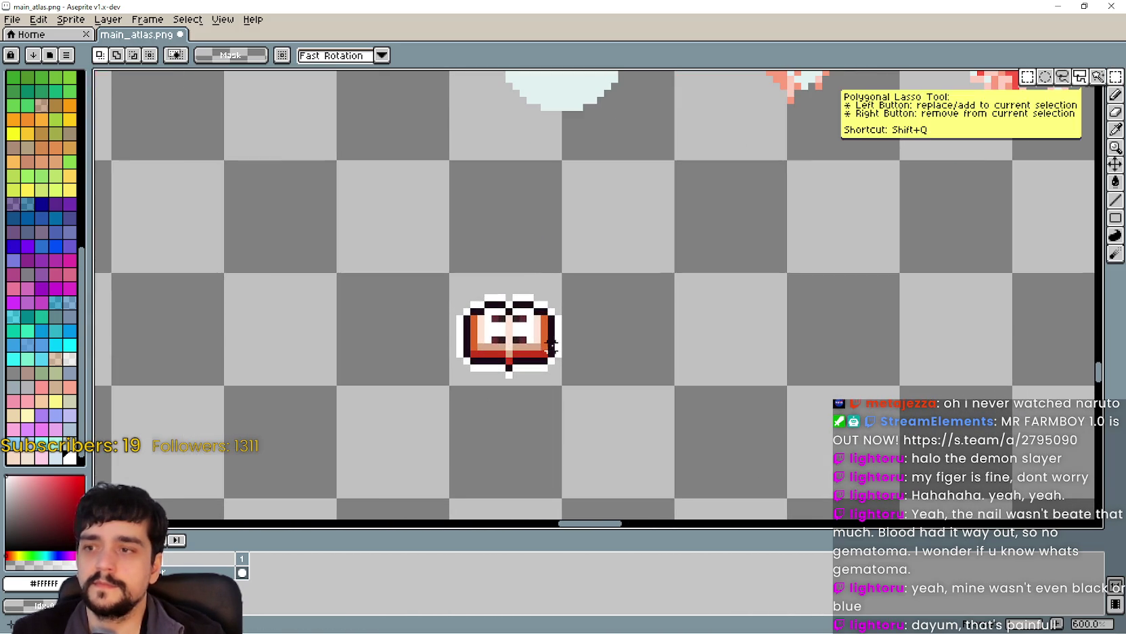
left_click_drag(488, 284, 649, 381)
scroll(782, 361, "down", 2)
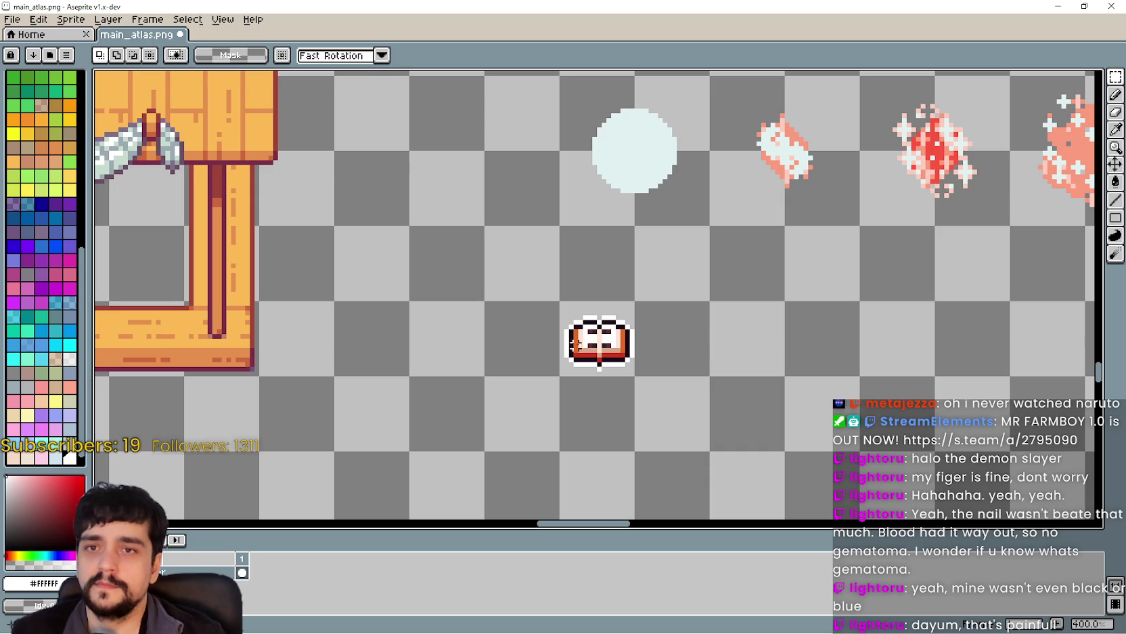
left_click(698, 369)
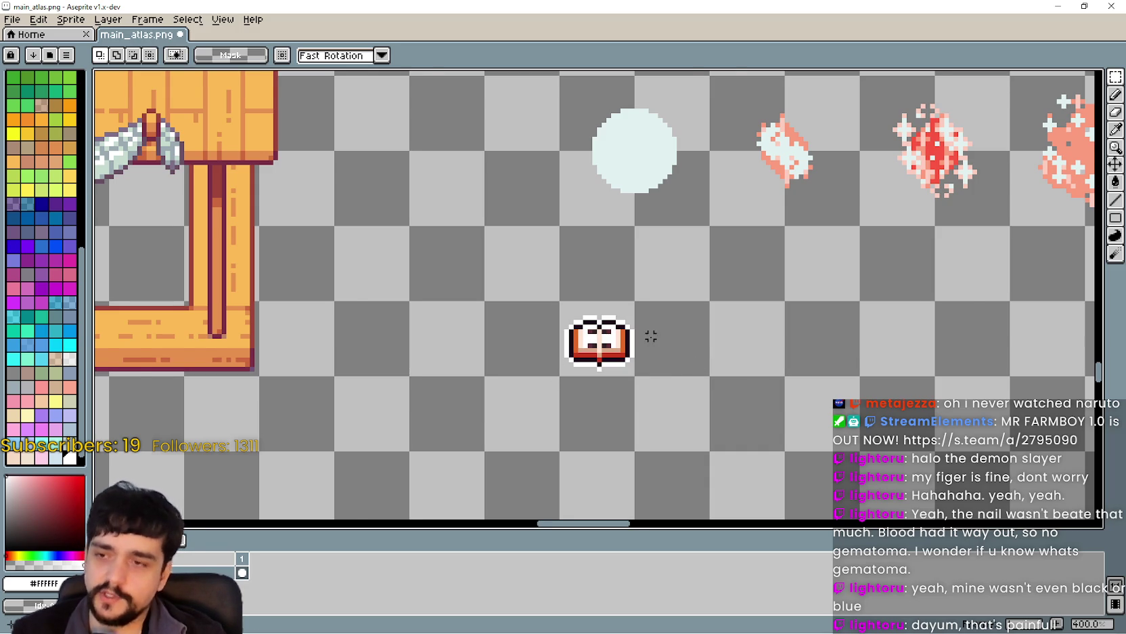
scroll(655, 336, "down", 1)
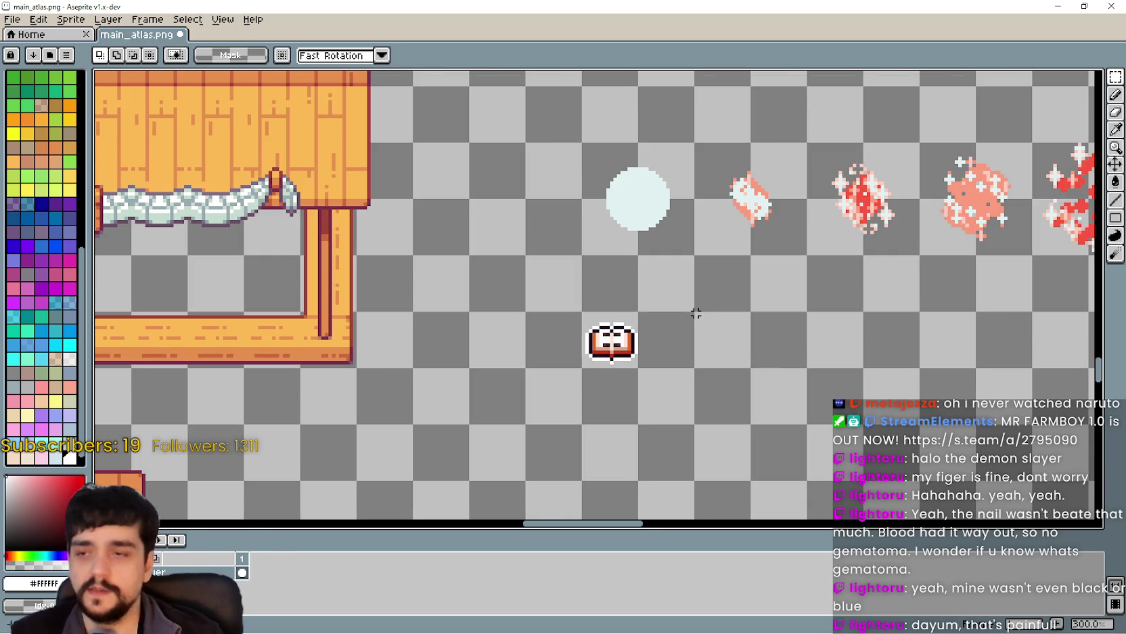
scroll(599, 342, "up", 2)
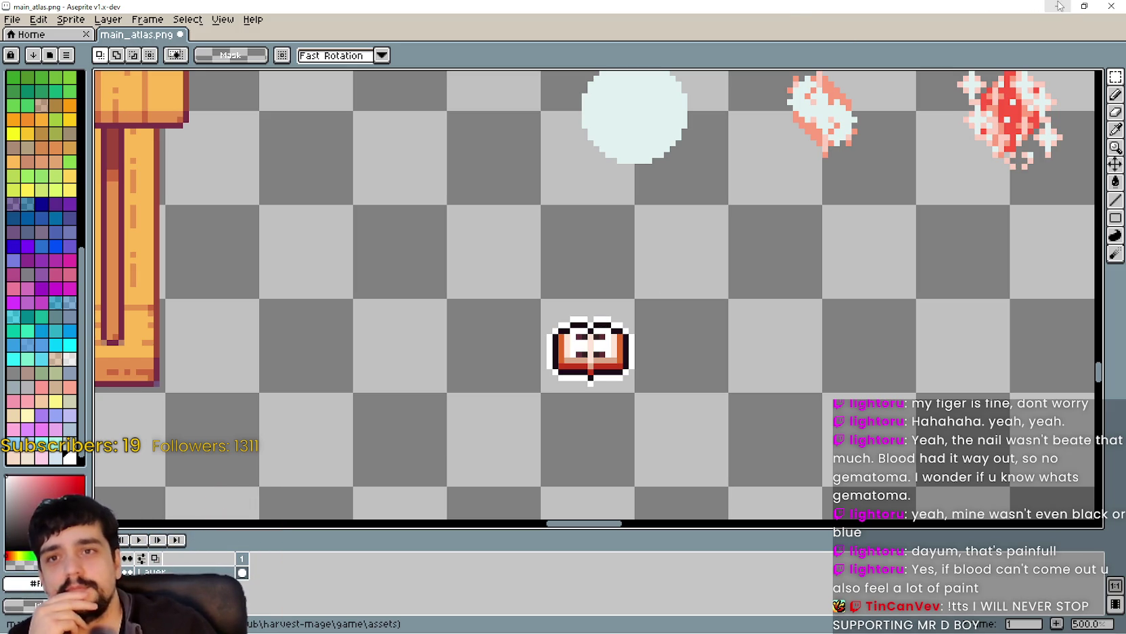
scroll(646, 332, "down", 2)
scroll(648, 333, "down", 4)
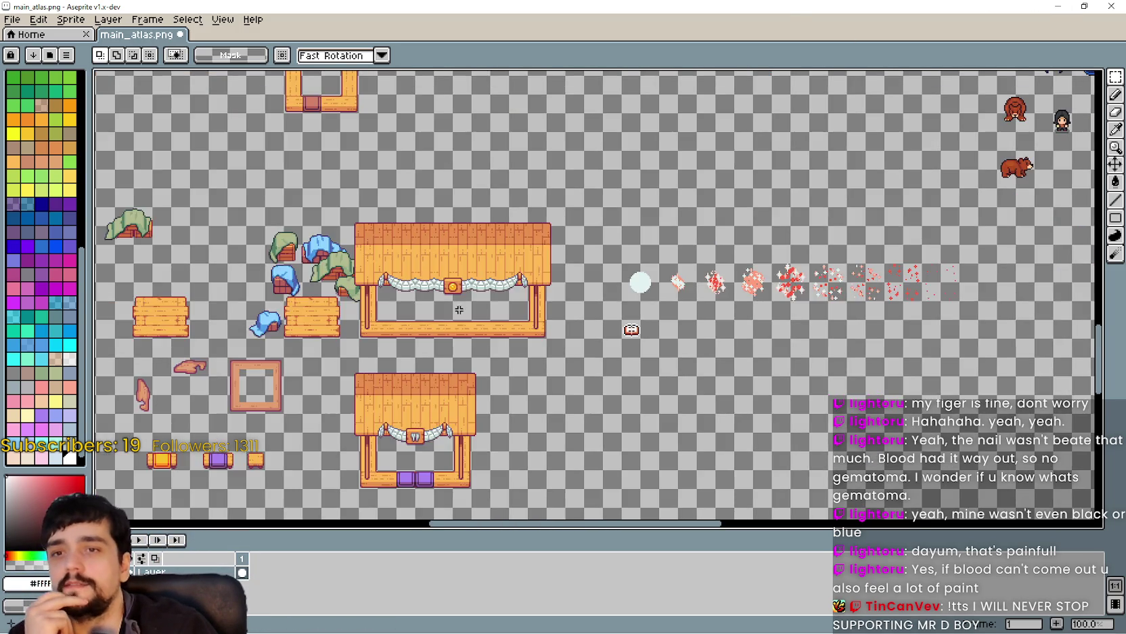
scroll(672, 300, "up", 10)
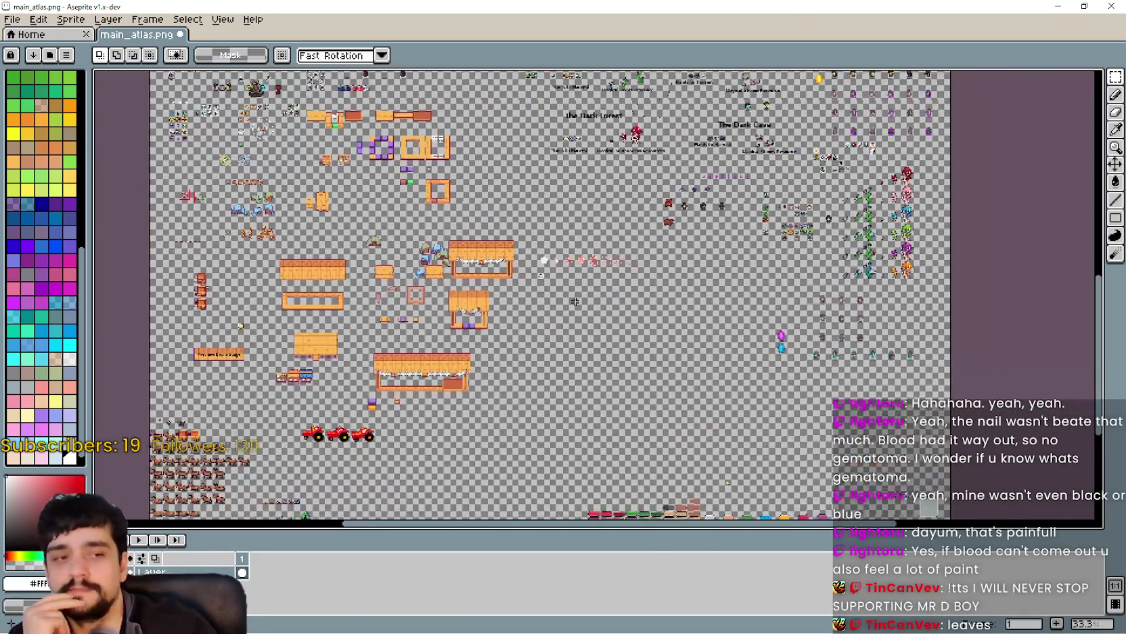
scroll(561, 270, "up", 2)
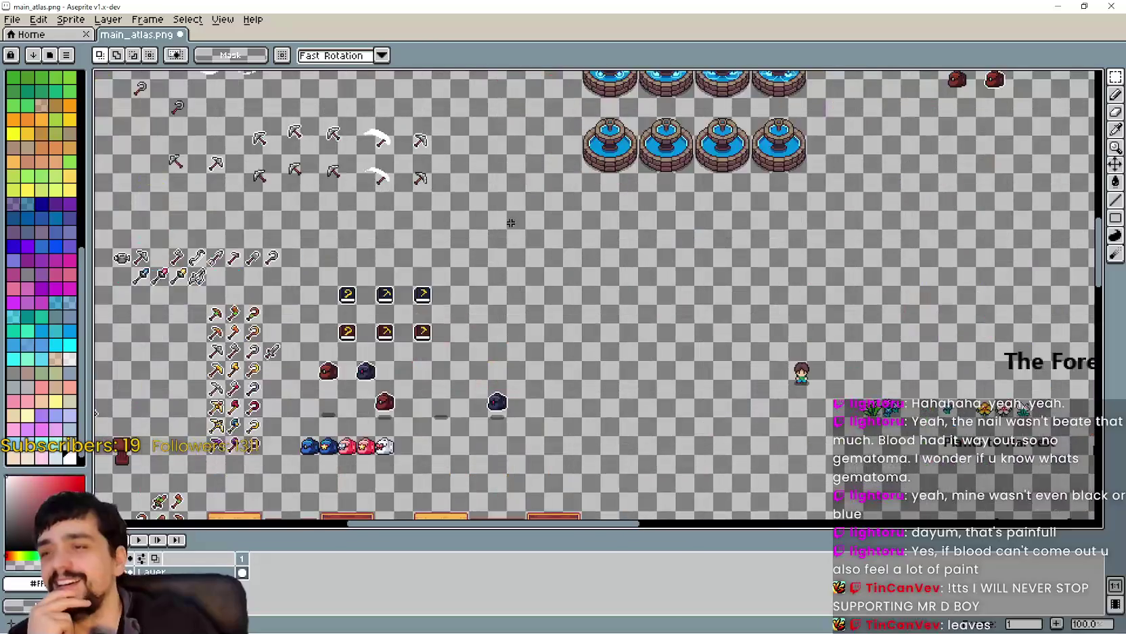
scroll(551, 266, "down", 2)
scroll(541, 303, "up", 1)
scroll(541, 303, "up", 6)
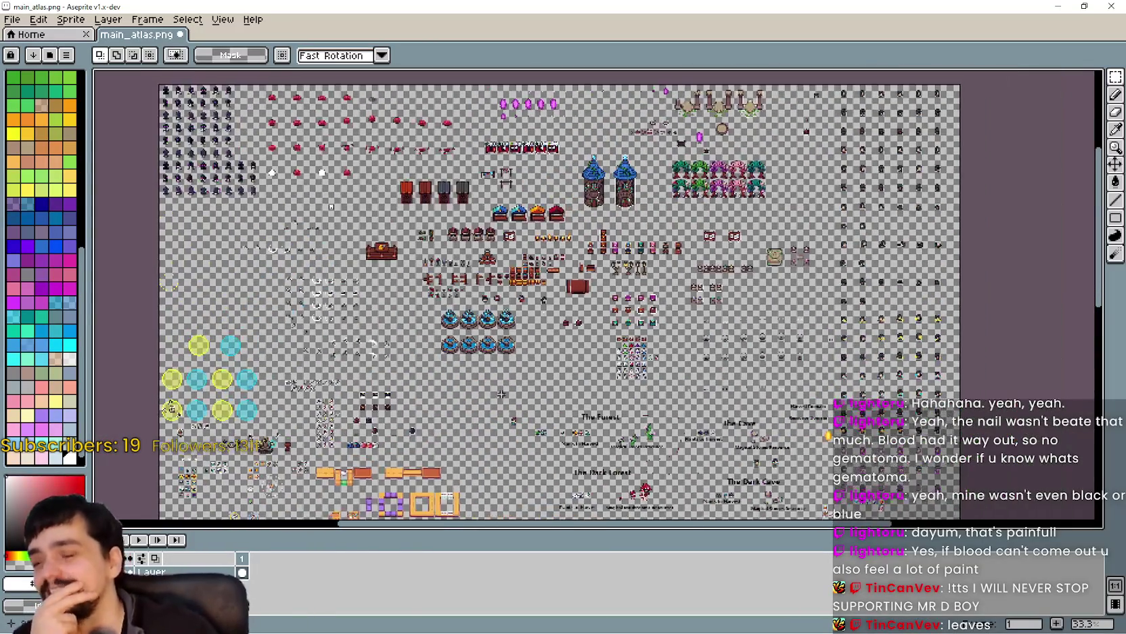
scroll(701, 245, "up", 4)
scroll(701, 245, "down", 4)
scroll(704, 251, "down", 8)
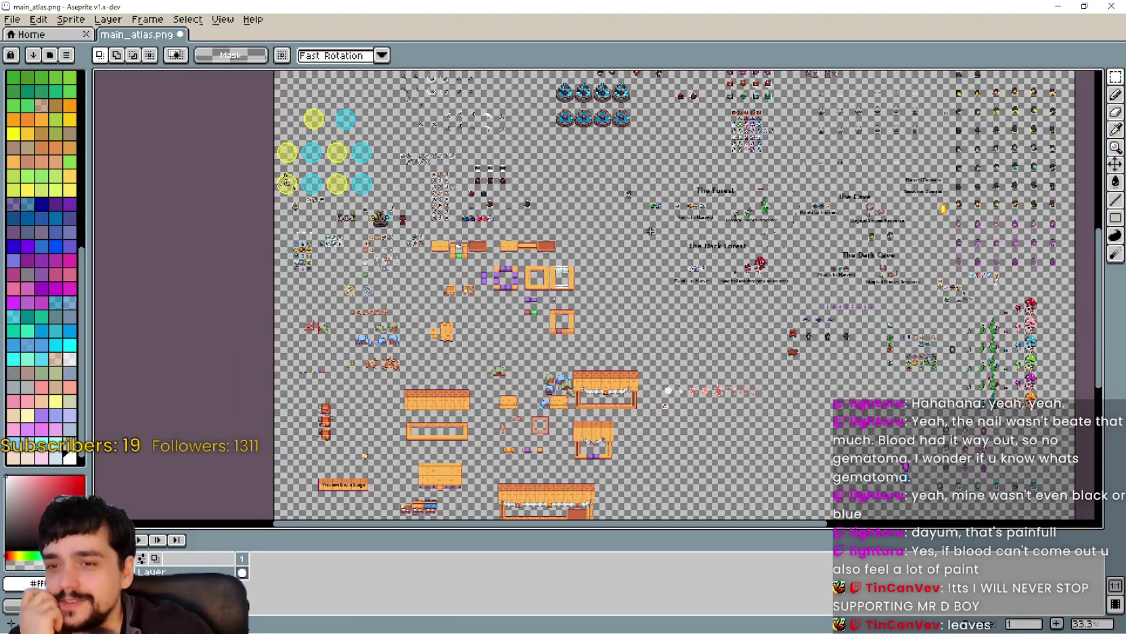
scroll(527, 319, "up", 3)
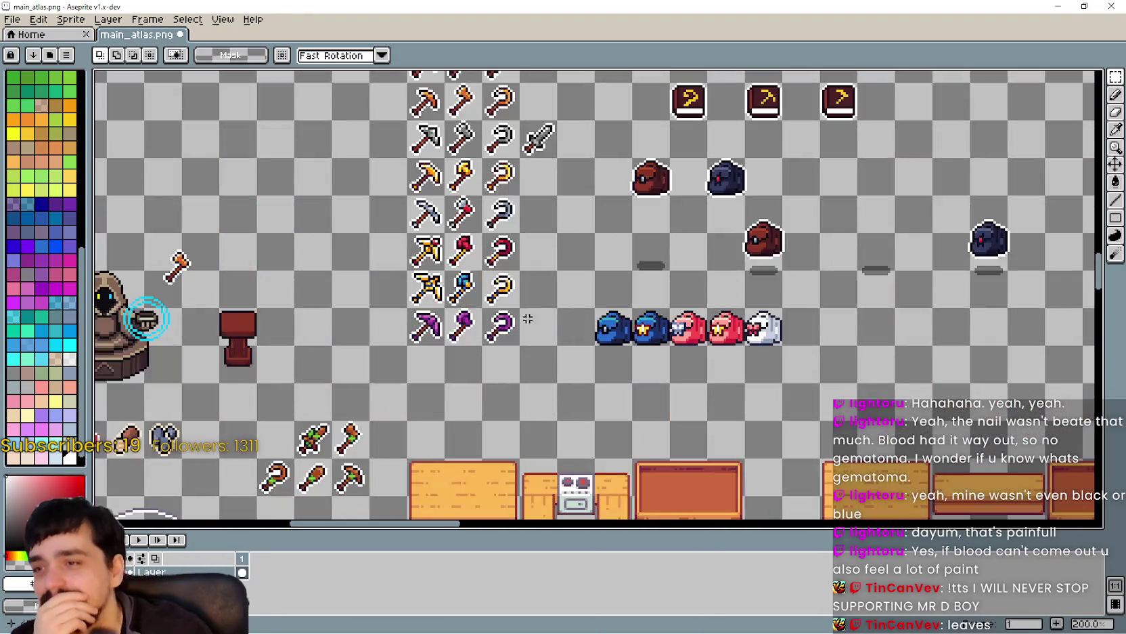
left_click_drag(527, 318, 575, 396)
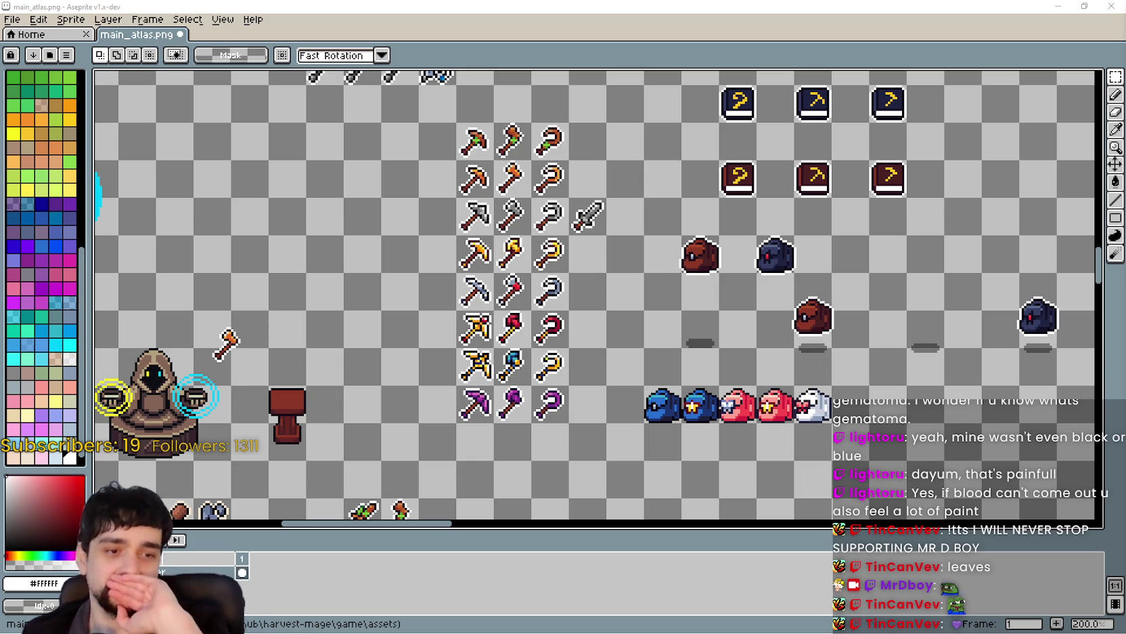
key("alt+Tab")
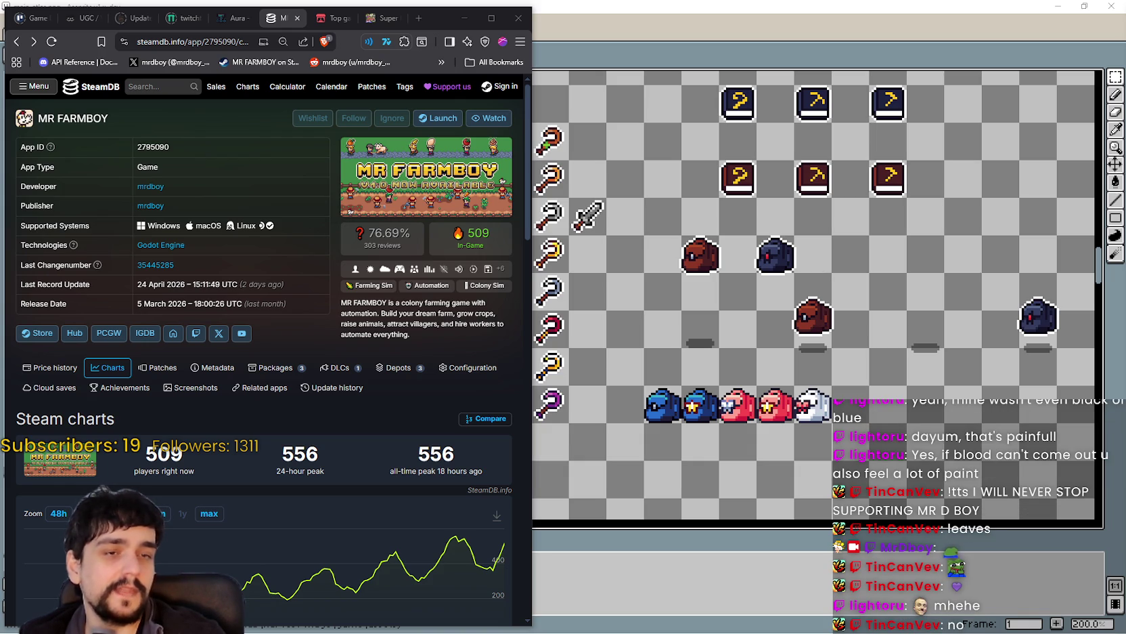
left_click(792, 310)
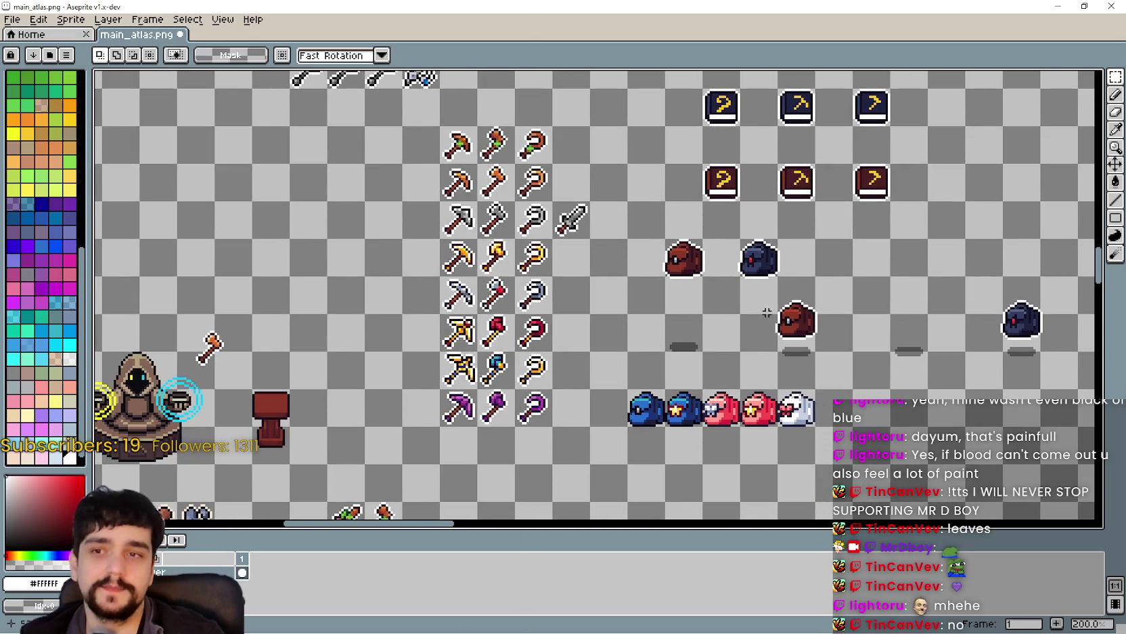
Select the grey hook sprite in the tool rows with the Rectangular Marquee.
scroll(792, 310, "up", 1)
scroll(697, 365, "down", 4)
scroll(566, 255, "up", 3)
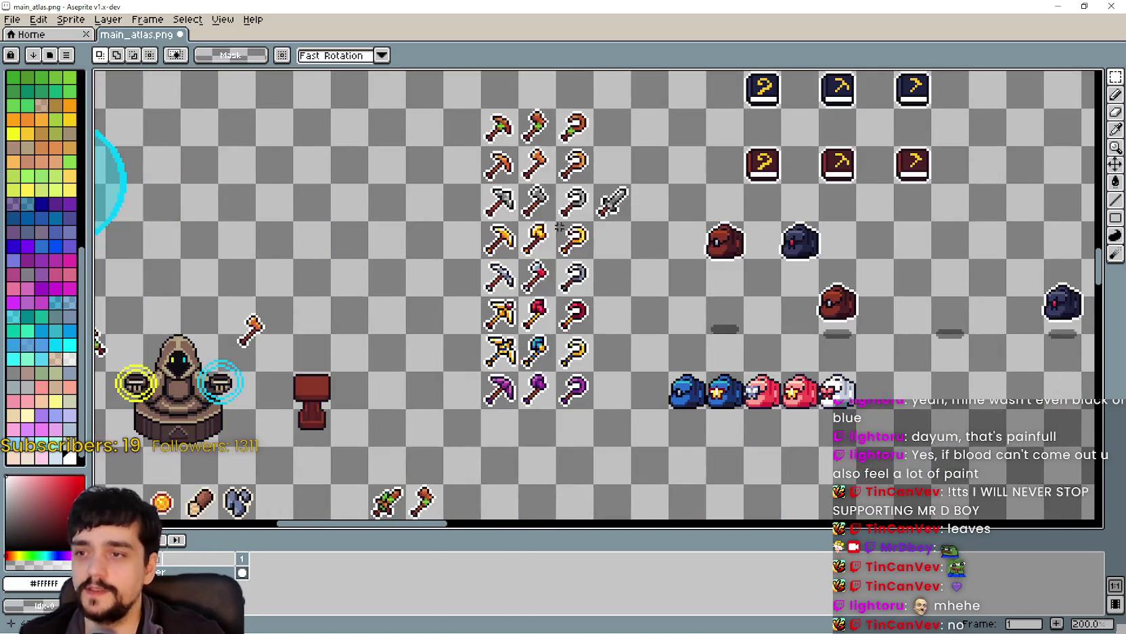
scroll(566, 253, "up", 1)
scroll(631, 409, "down", 3)
scroll(516, 355, "up", 2)
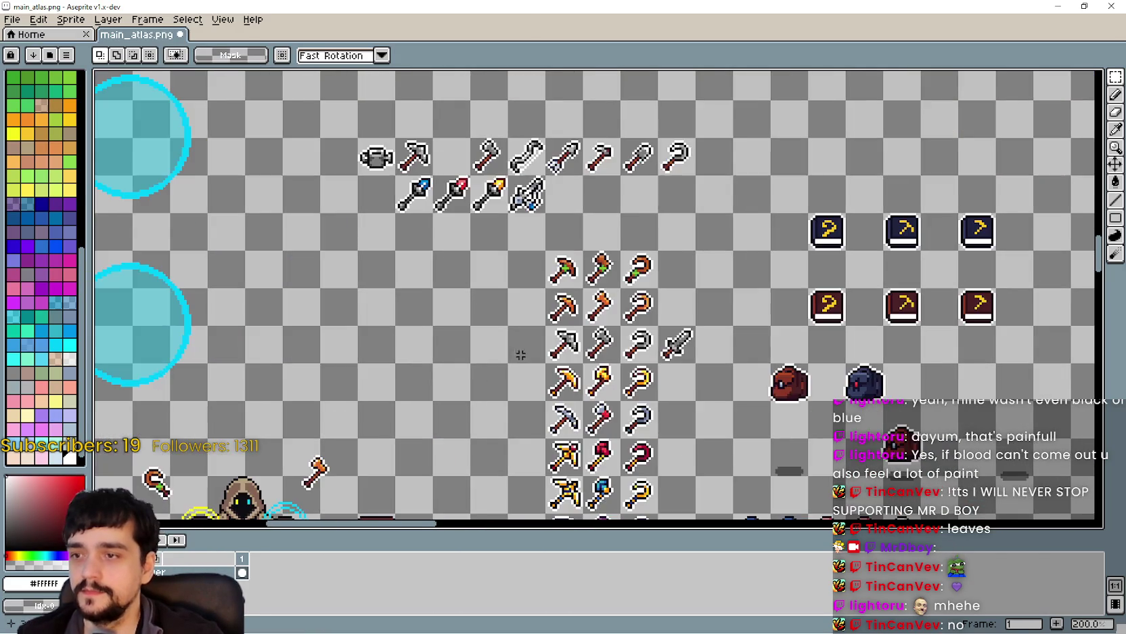
scroll(576, 389, "up", 2)
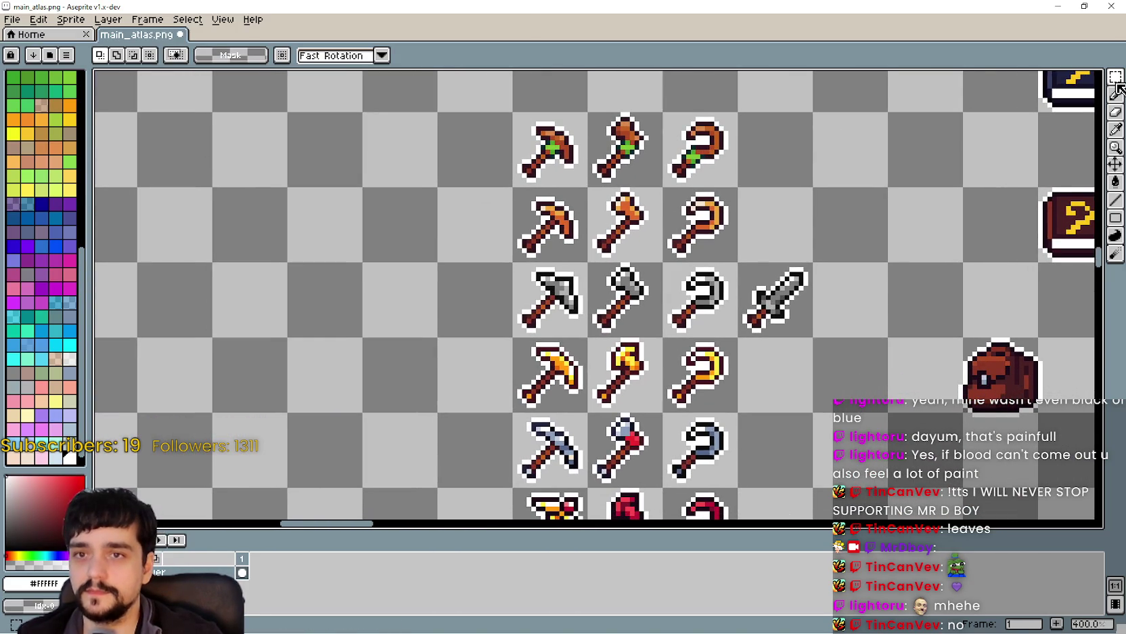
left_click(1116, 83)
scroll(622, 305, "up", 1)
left_click_drag(585, 263, 658, 343)
Pan and zoom the atlas to about 600% on the open book sprite.
scroll(631, 346, "down", 3)
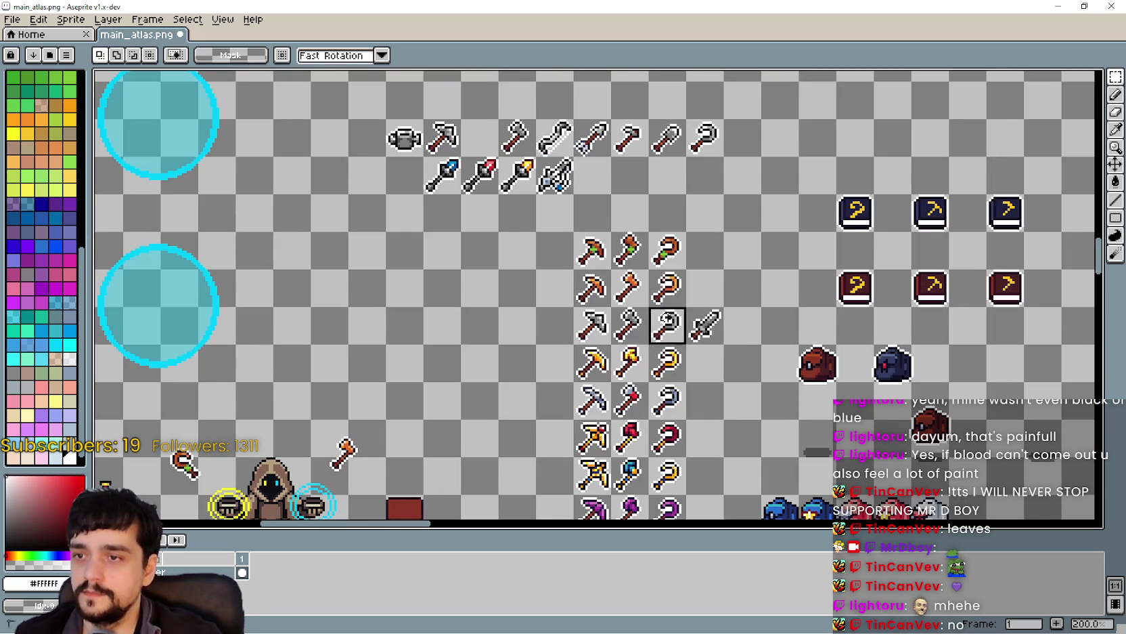
scroll(731, 350, "down", 1)
scroll(850, 404, "up", 1)
scroll(535, 229, "down", 1)
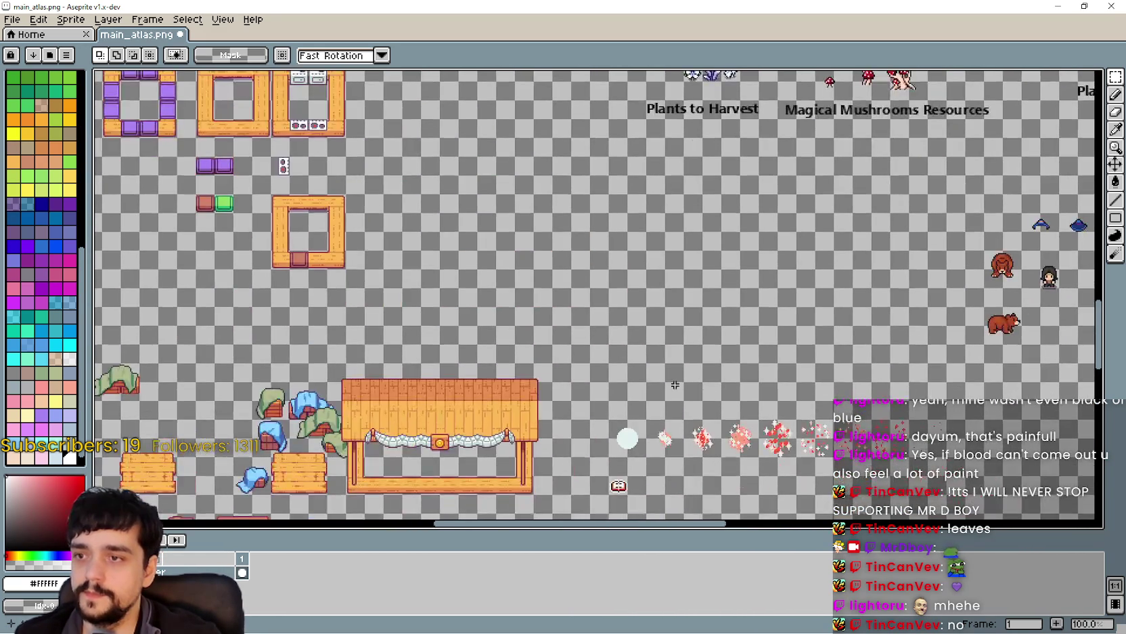
scroll(545, 311, "down", 2)
scroll(520, 287, "up", 4)
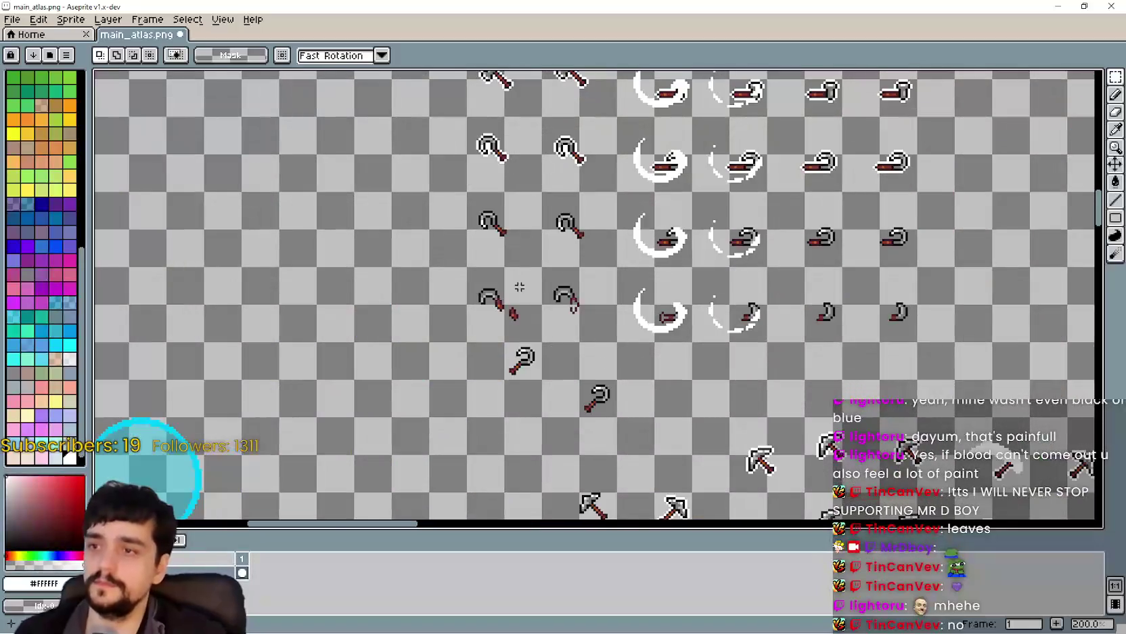
left_click_drag(660, 402, 640, 385)
mouse_move(638, 377)
left_mouse_down()
mouse_move(611, 517)
mouse_move(523, 392)
mouse_move(512, 208)
mouse_move(475, 150)
left_mouse_up()
scroll(475, 150, "down", 2)
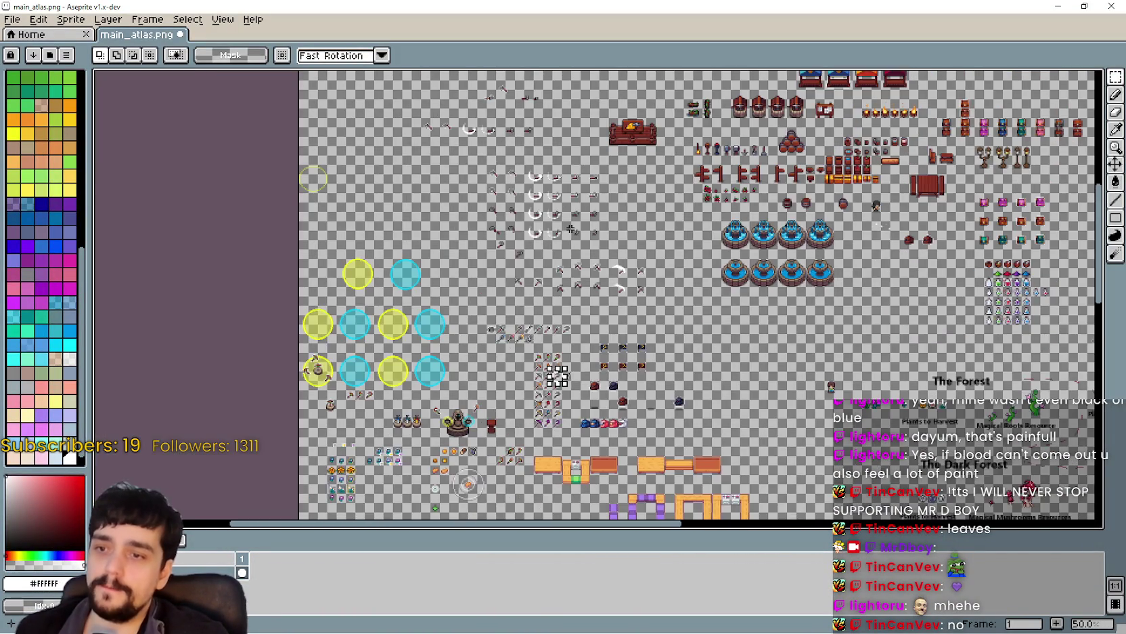
scroll(677, 419, "up", 2)
scroll(623, 322, "up", 2)
scroll(558, 347, "down", 2)
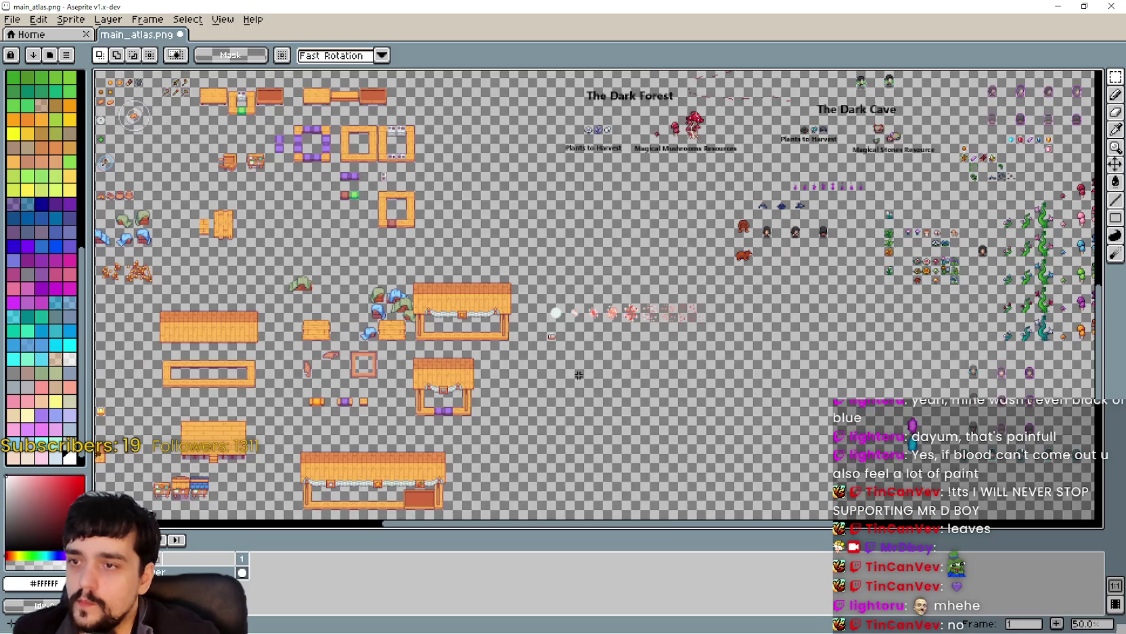
scroll(556, 311, "up", 3)
scroll(478, 256, "up", 3)
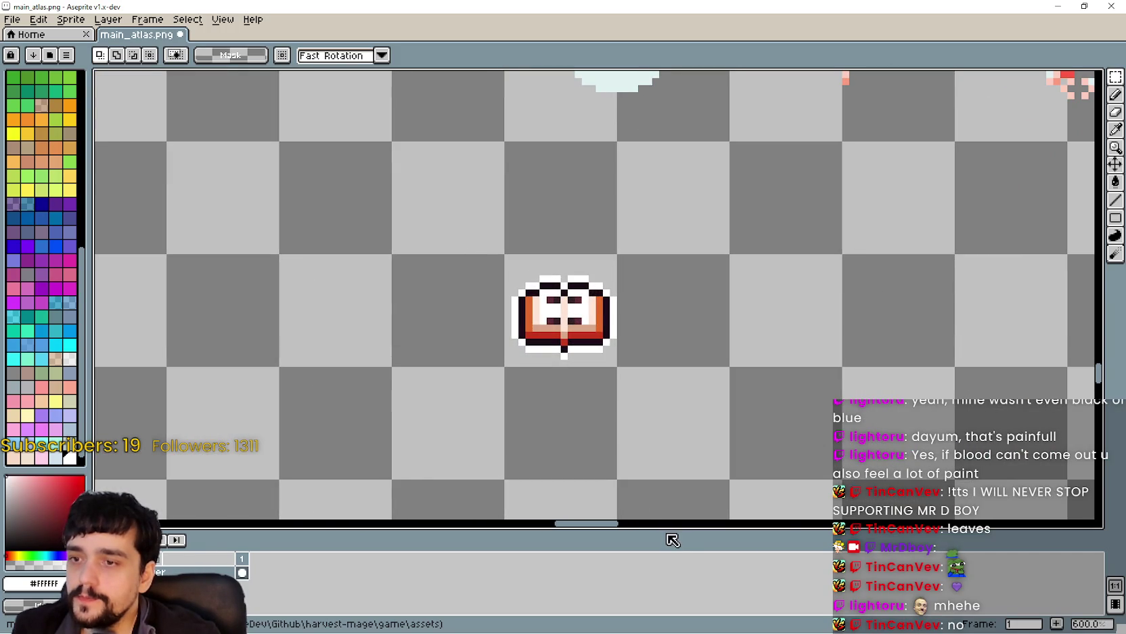
Paste the copied hook sprite and place it just left of the open book.
key("ctrl+v")
left_click_drag(603, 325, 538, 244)
scroll(725, 335, "down", 2)
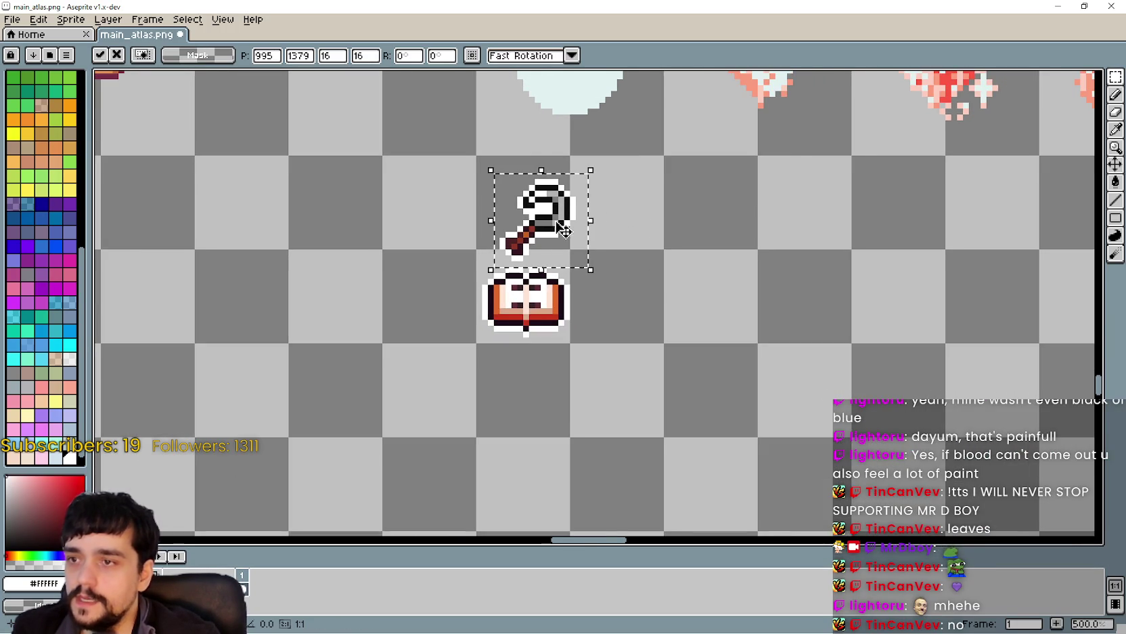
mouse_move(725, 334)
left_mouse_down()
mouse_move(668, 291)
mouse_move(704, 277)
mouse_move(723, 319)
left_mouse_up()
mouse_move(595, 228)
left_mouse_down()
mouse_move(492, 285)
mouse_move(506, 292)
left_mouse_up()
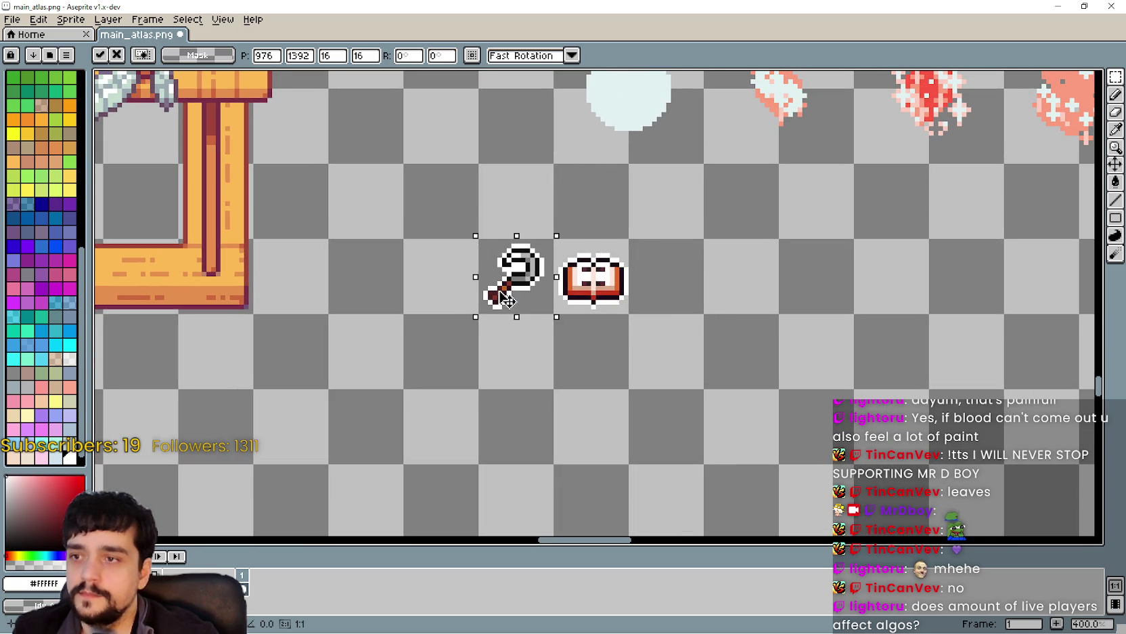
left_click(767, 400)
Select the hook's tile in the atlas and switch back to the SteamDB page.
scroll(766, 401, "right", 2)
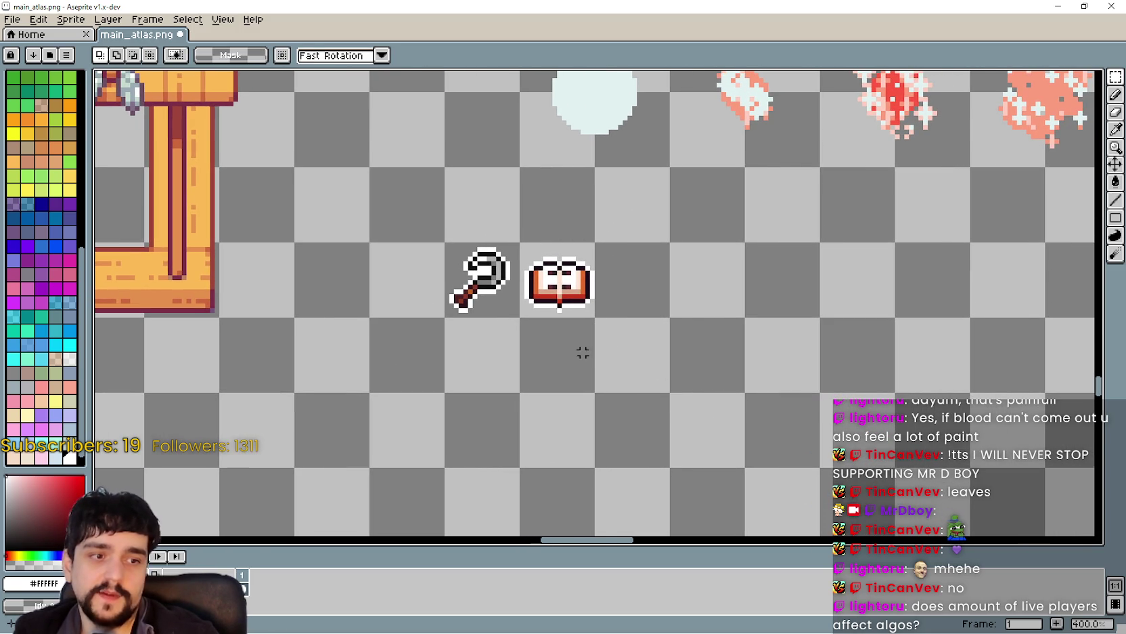
scroll(596, 352, "right", 2)
left_click_drag(402, 224, 476, 299)
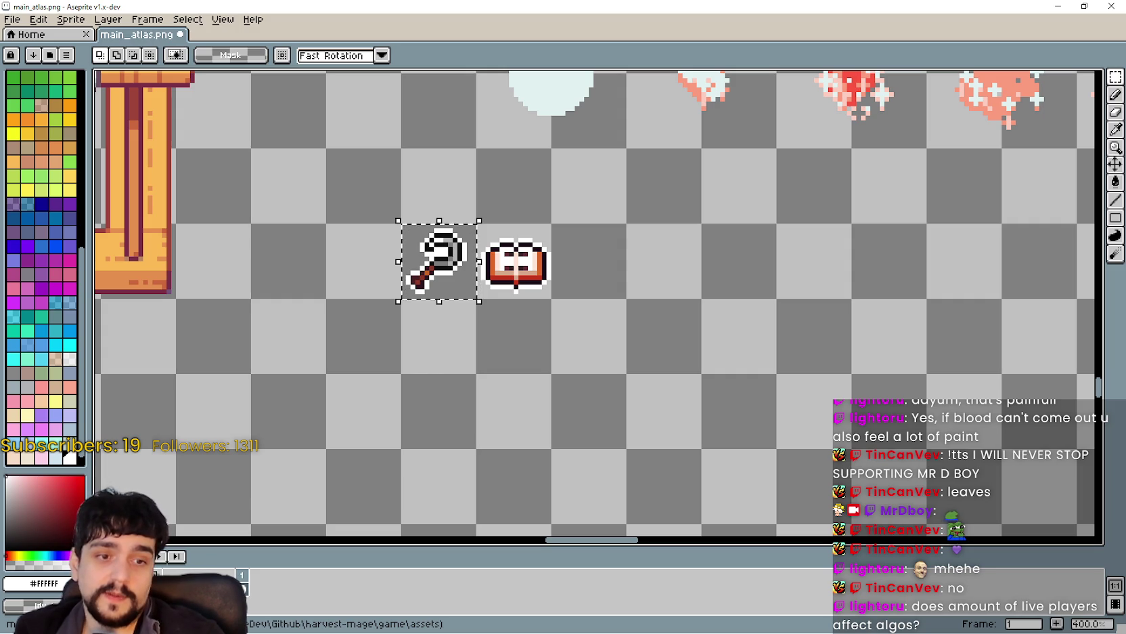
key("alt+Tab")
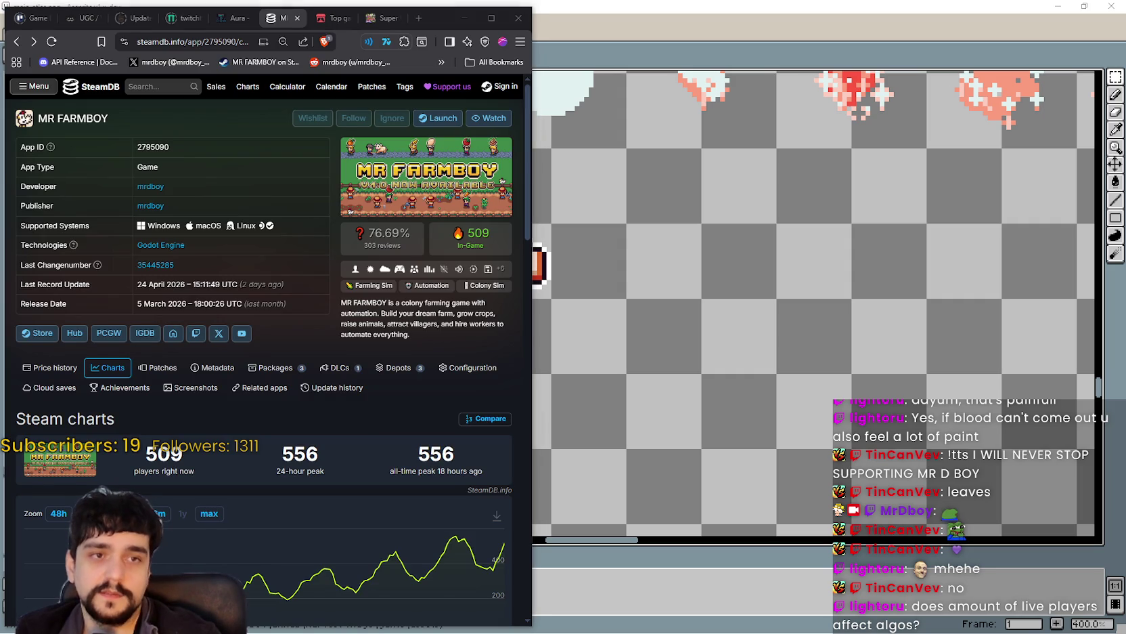
Bring up MR FARMBOY's Steam store page and reload it with F5.
key("alt+Tab")
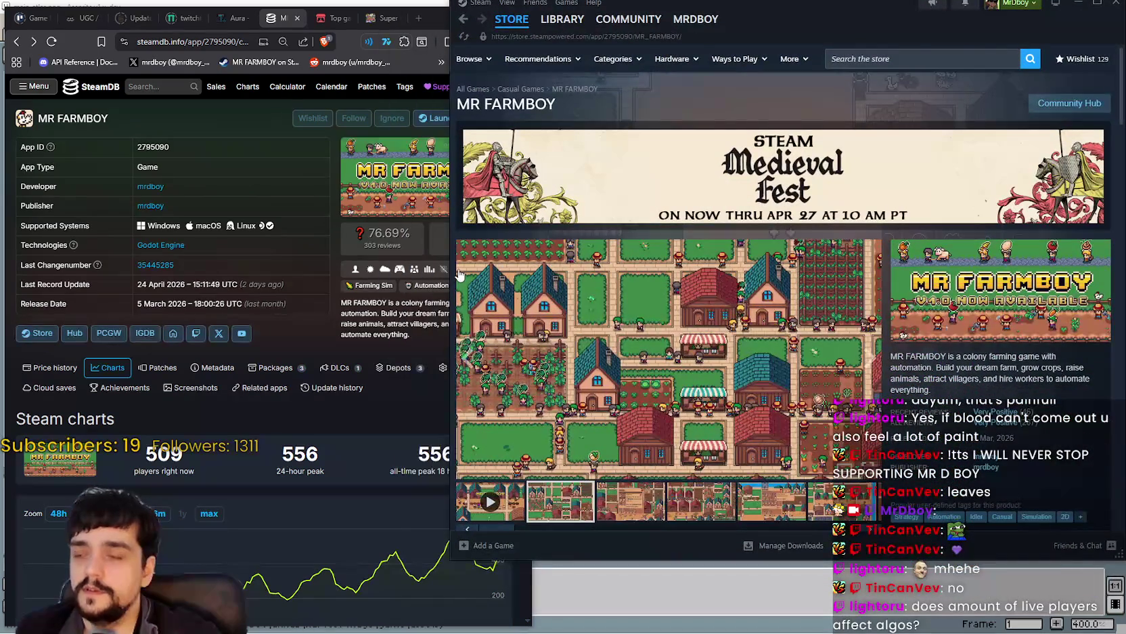
left_click_drag(450, 290, 532, 289)
scroll(487, 474, "down", 3)
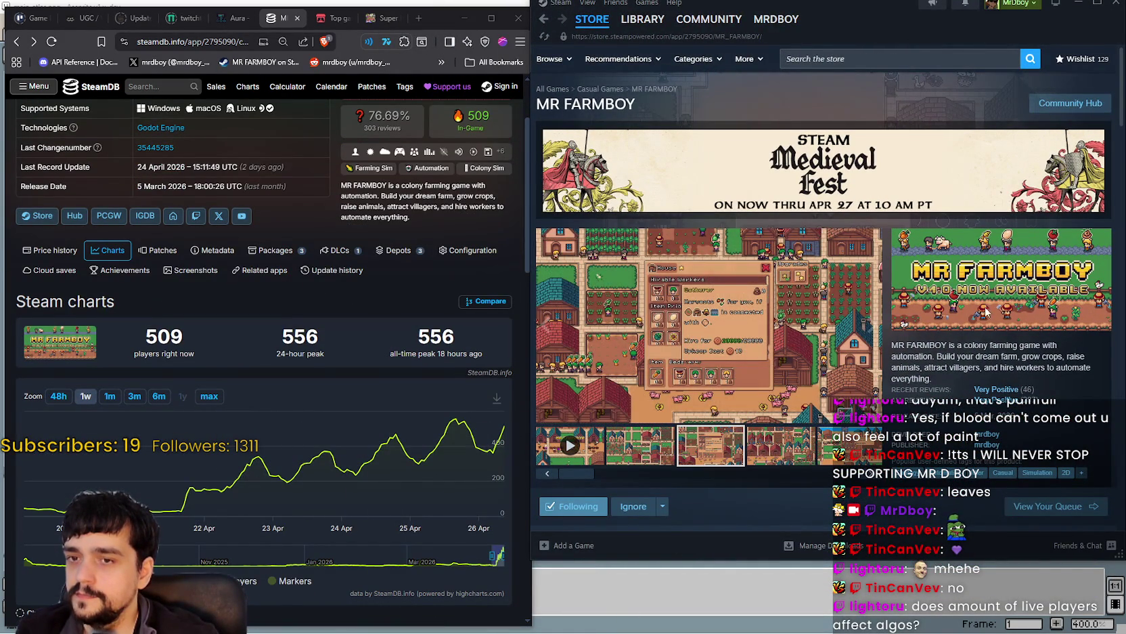
mouse_move(966, 393)
key("F5")
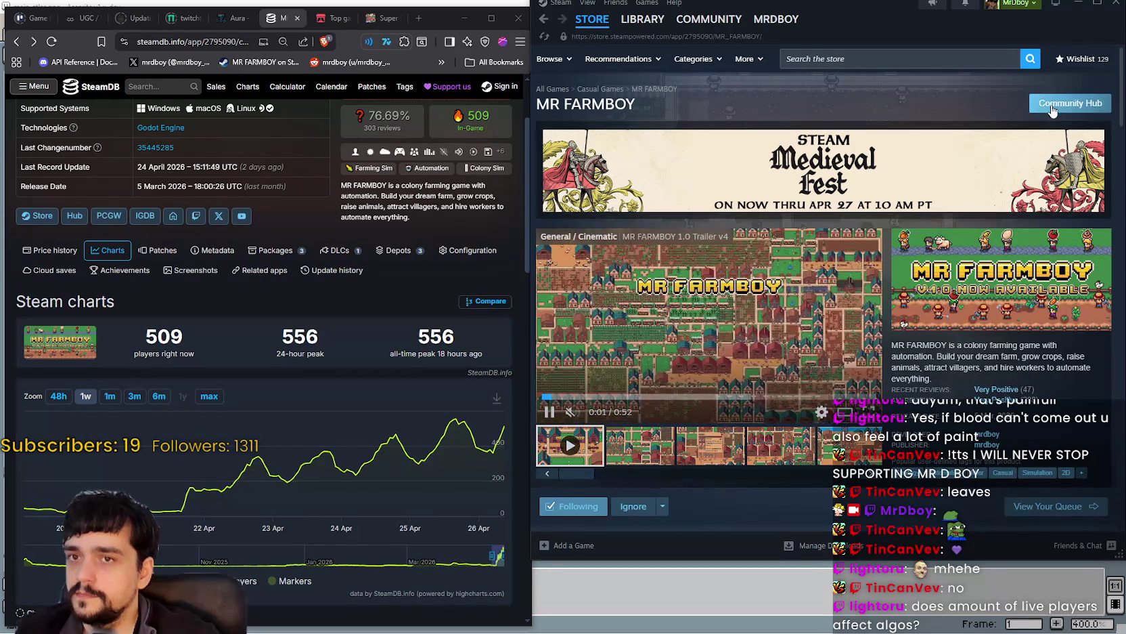
left_click_drag(917, 11, 913, 32)
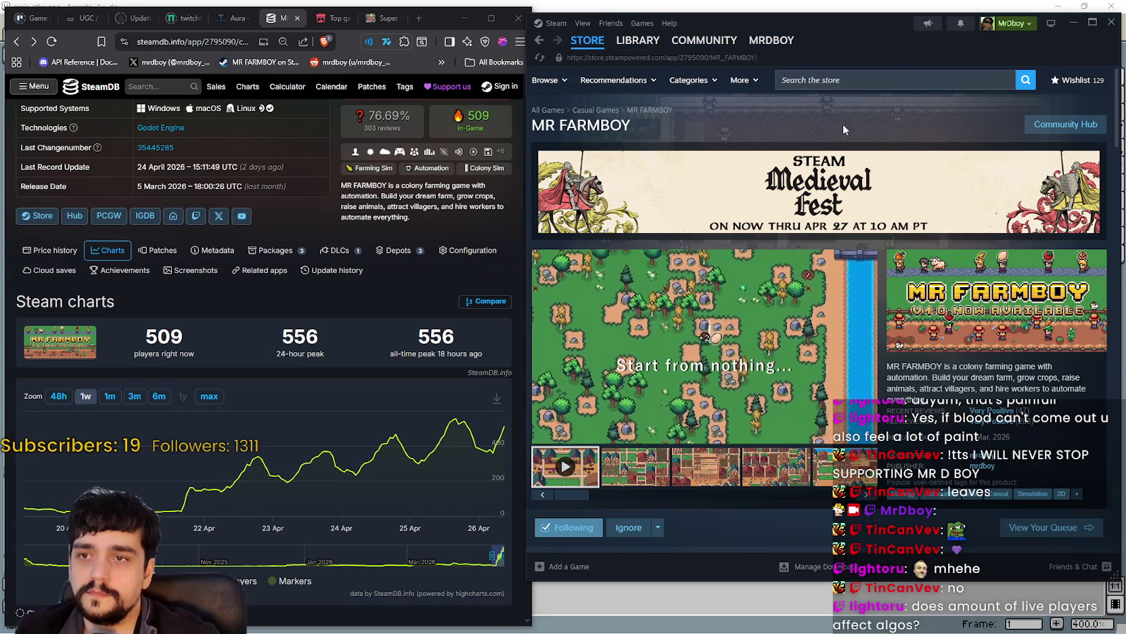
Open the Update 1.0.6 announcement's comment discussion from Recent Events, closing the overlay.
scroll(819, 342, "down", 3)
scroll(819, 342, "down", 15)
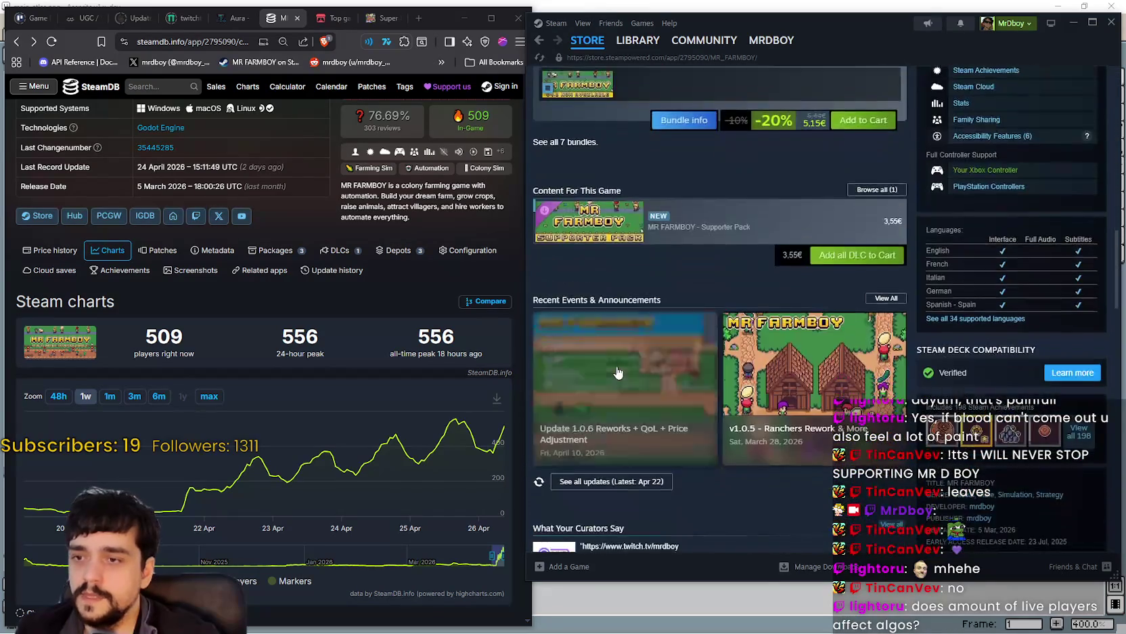
left_click(648, 286)
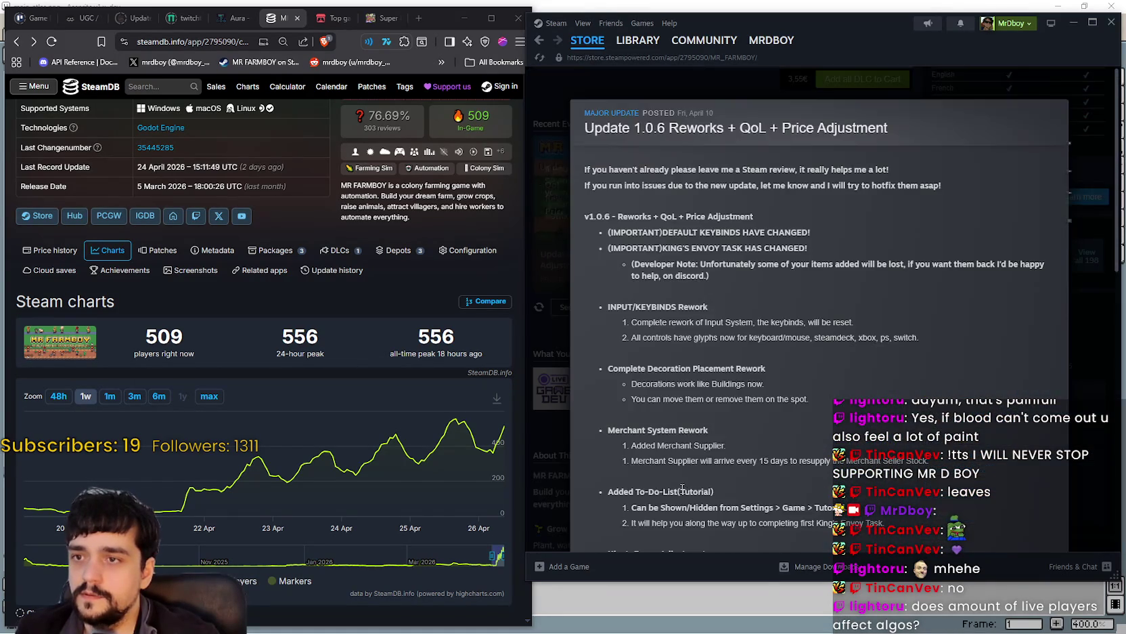
scroll(701, 484, "down", 20)
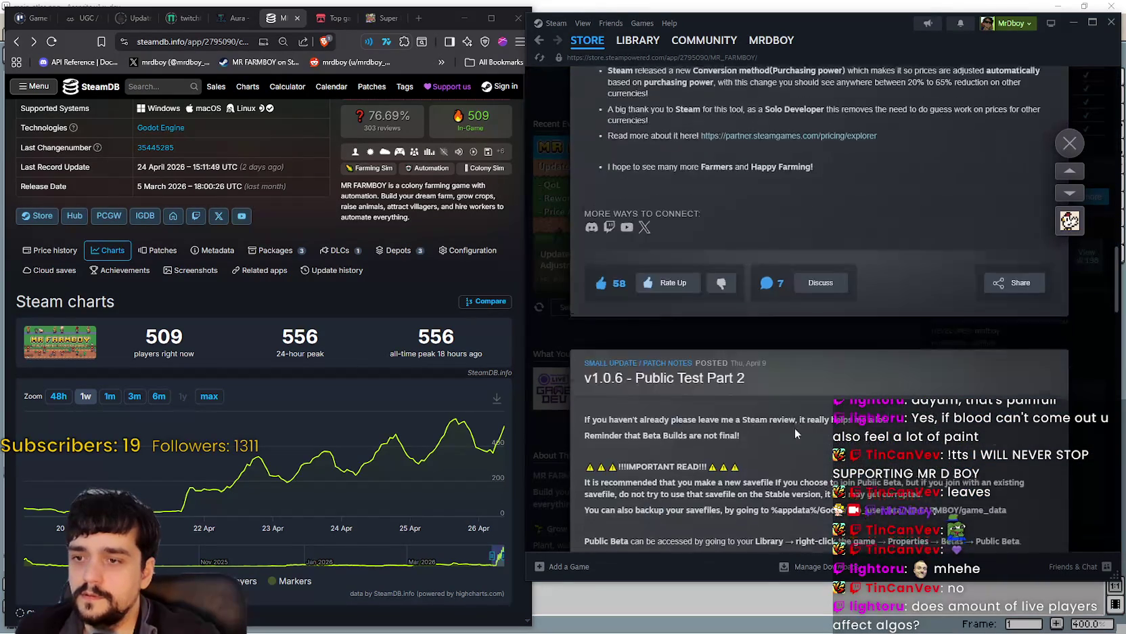
left_click(844, 291)
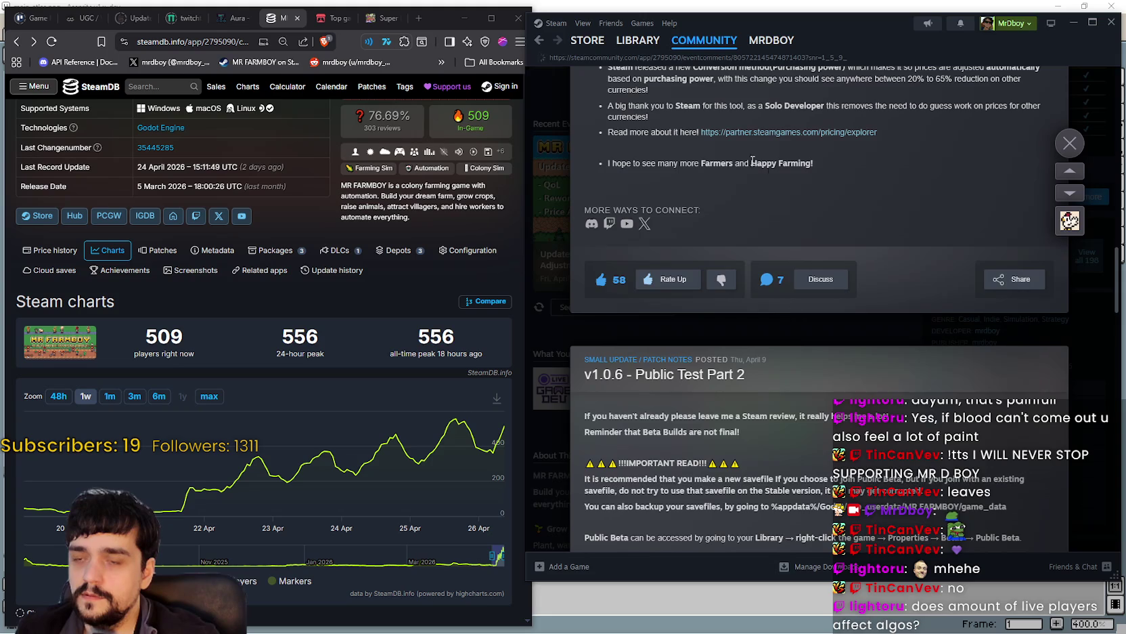
left_click(1070, 142)
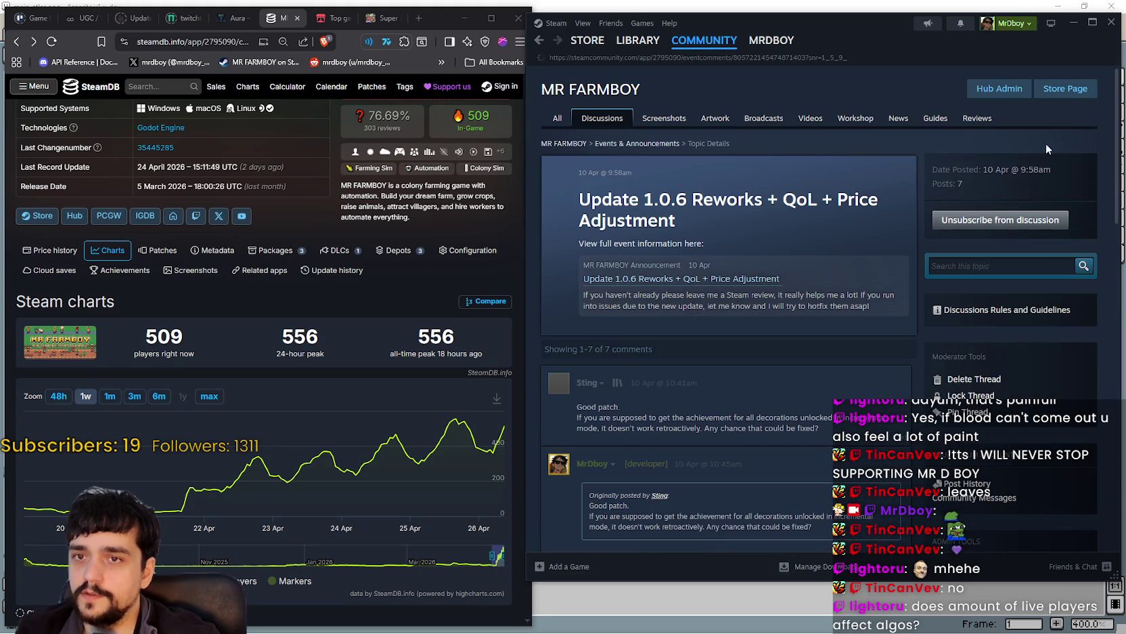
Read the Duck's eating wheat topic, return to Discussions, then switch to the Reviews tab.
left_click(603, 119)
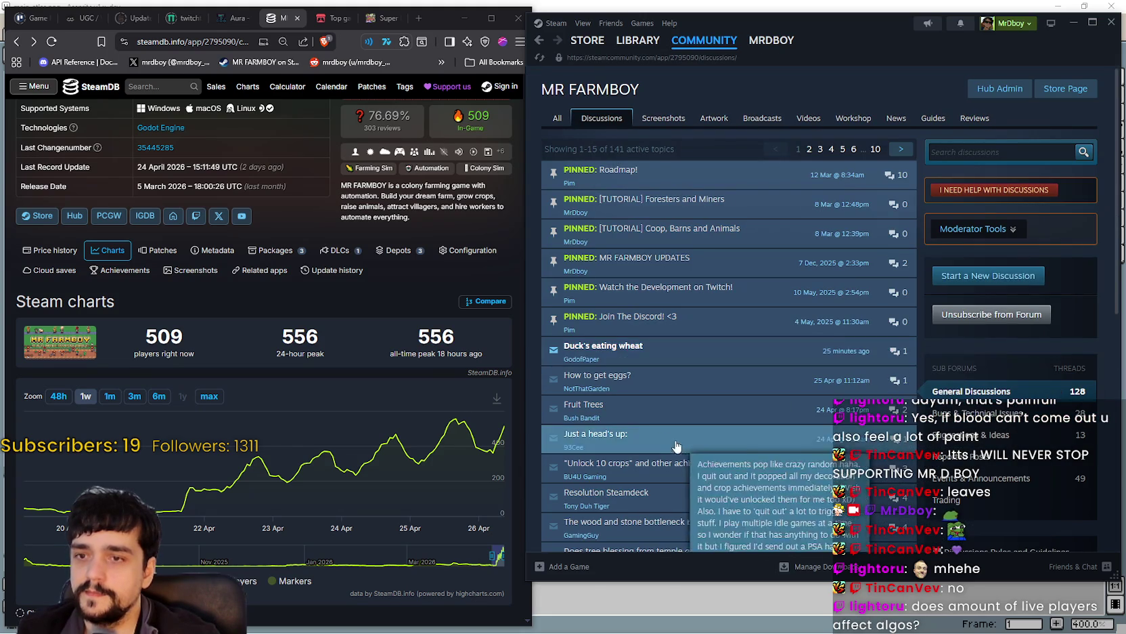
left_click(670, 353)
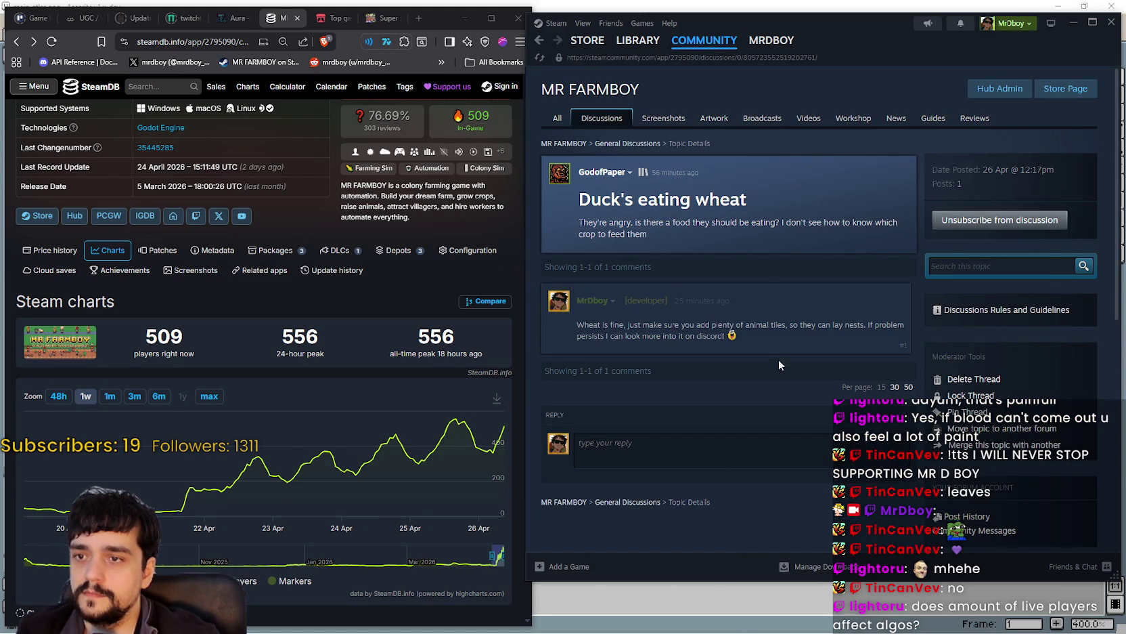
left_click(600, 118)
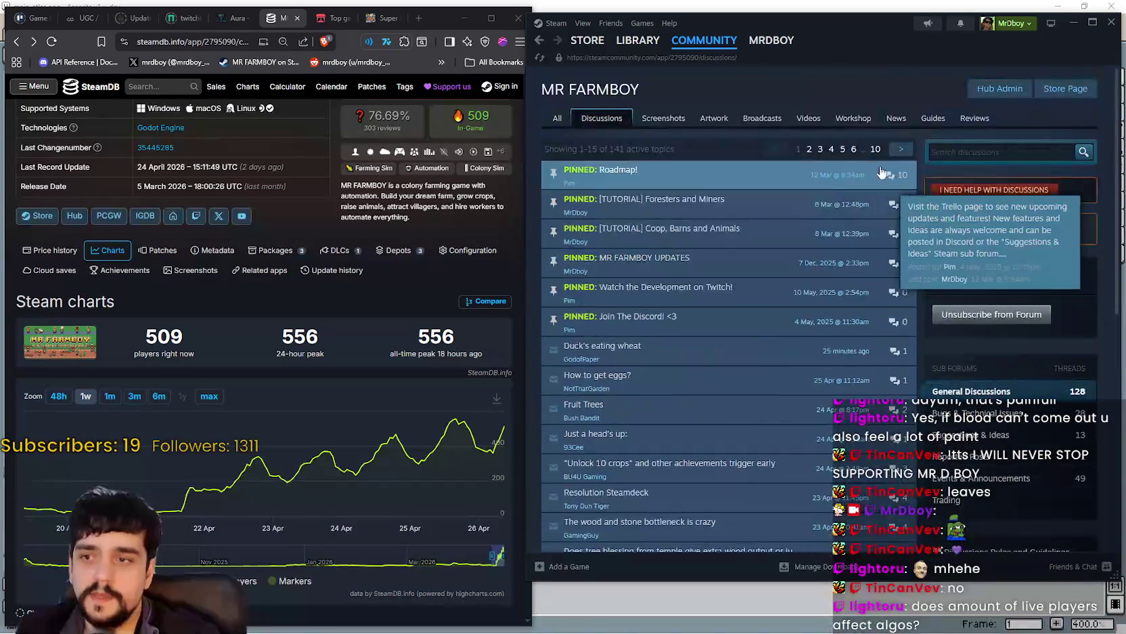
left_click(975, 118)
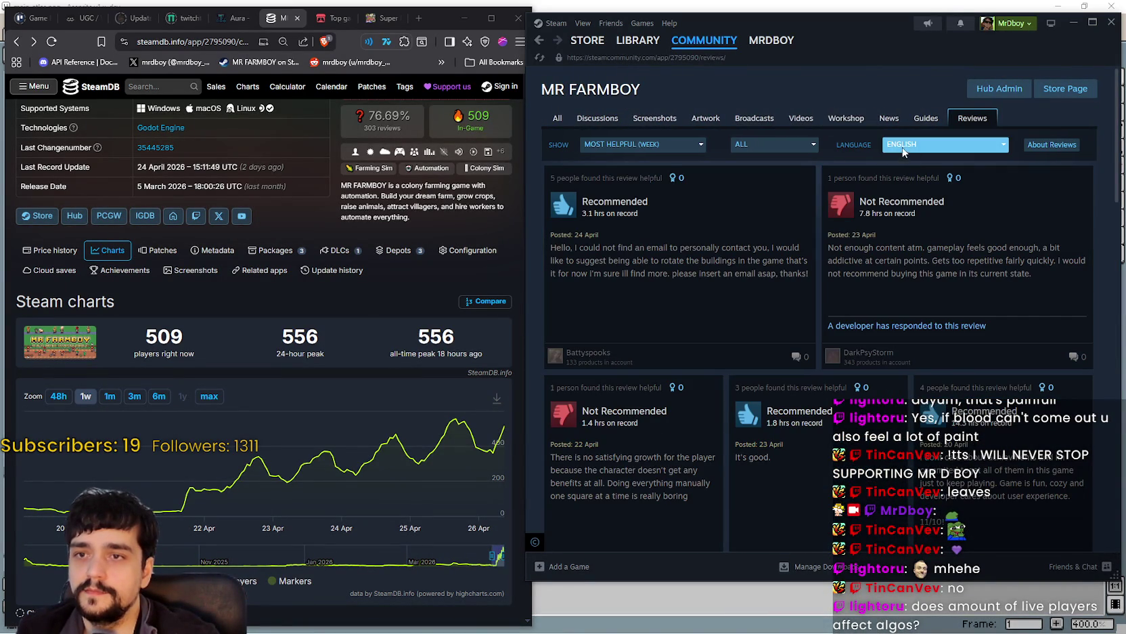
Filter reviews to All Languages, sorted Most Recent, with all review types shown.
left_click(902, 145)
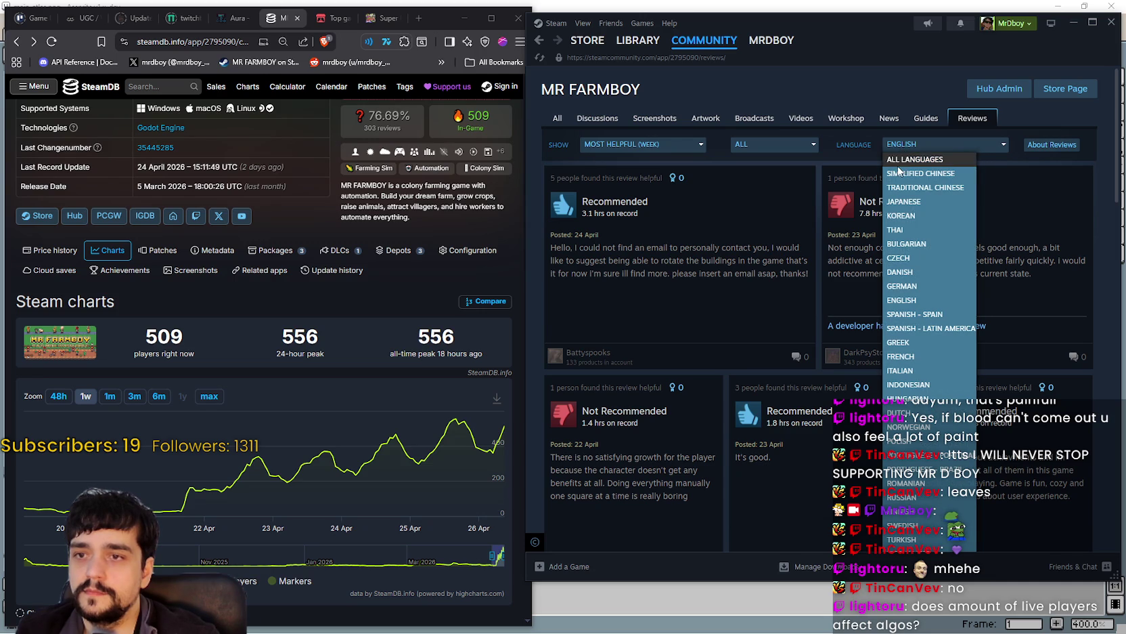
left_click(905, 159)
left_click(635, 157)
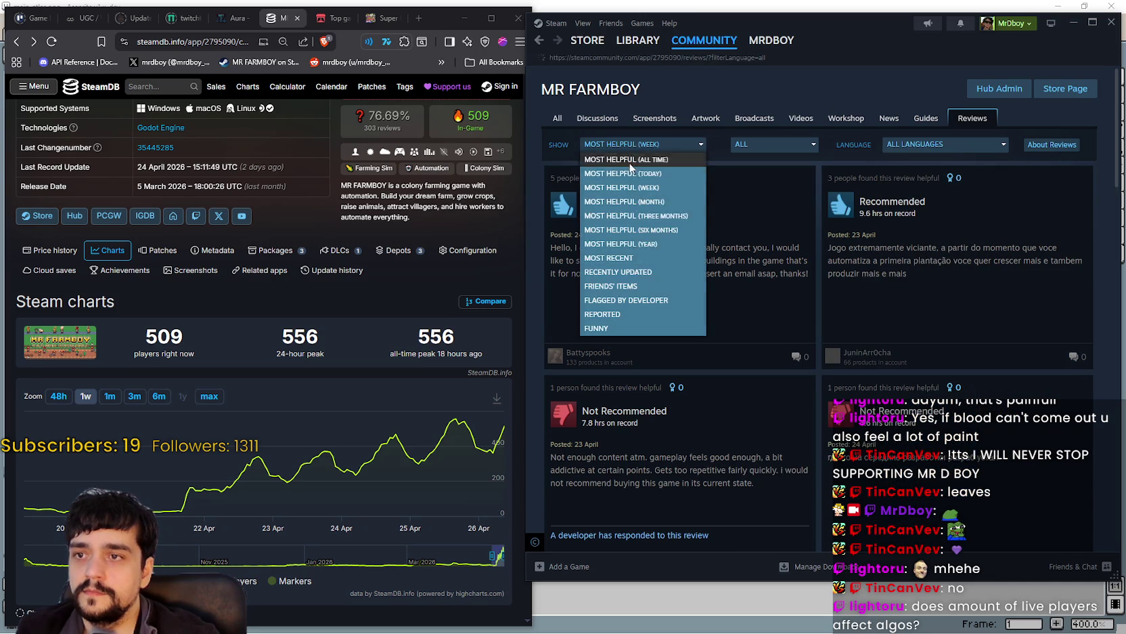
left_click(633, 254)
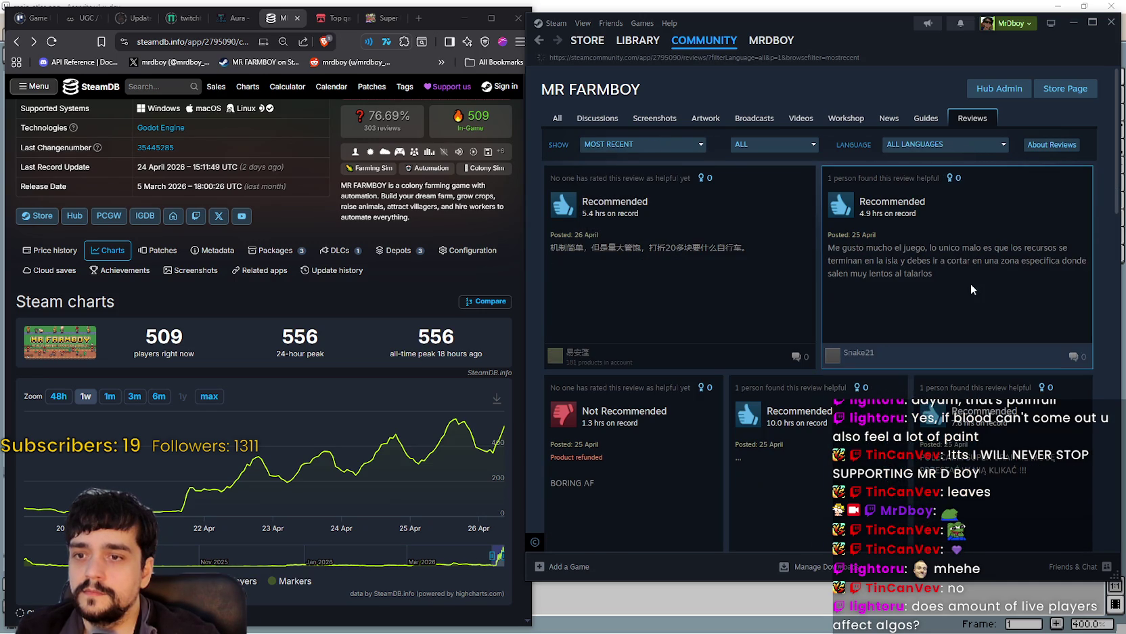
left_click(775, 145)
left_click(777, 161)
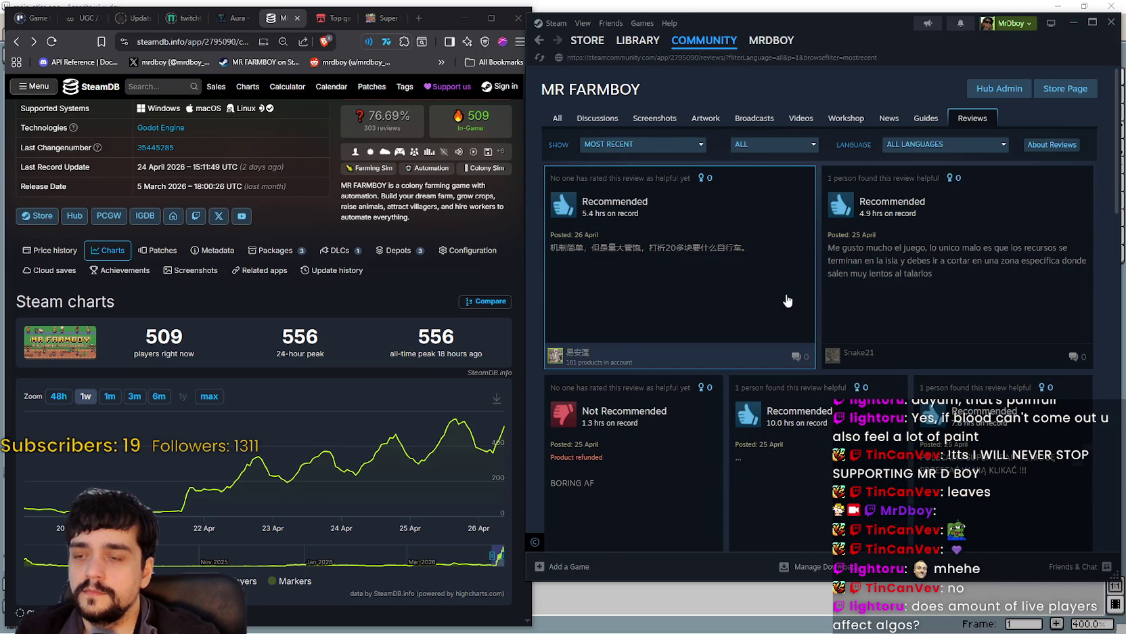
Try opening the first review, resize the Steam window, and close the stuck overlay.
left_click(769, 313)
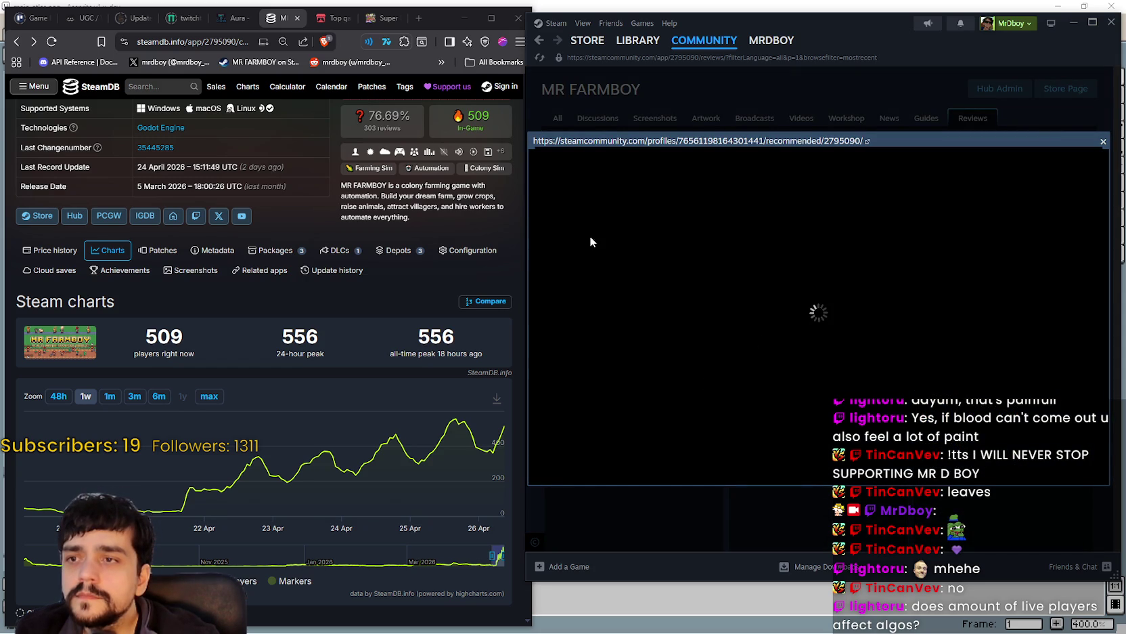
left_click(639, 103)
left_click(675, 298)
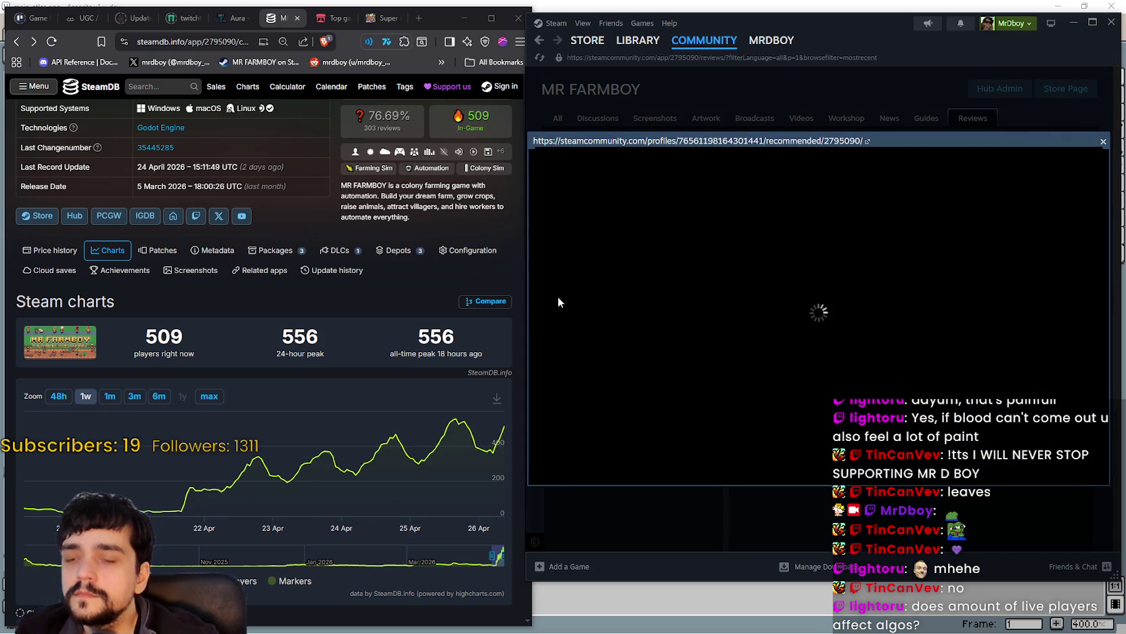
left_click_drag(527, 581, 426, 574)
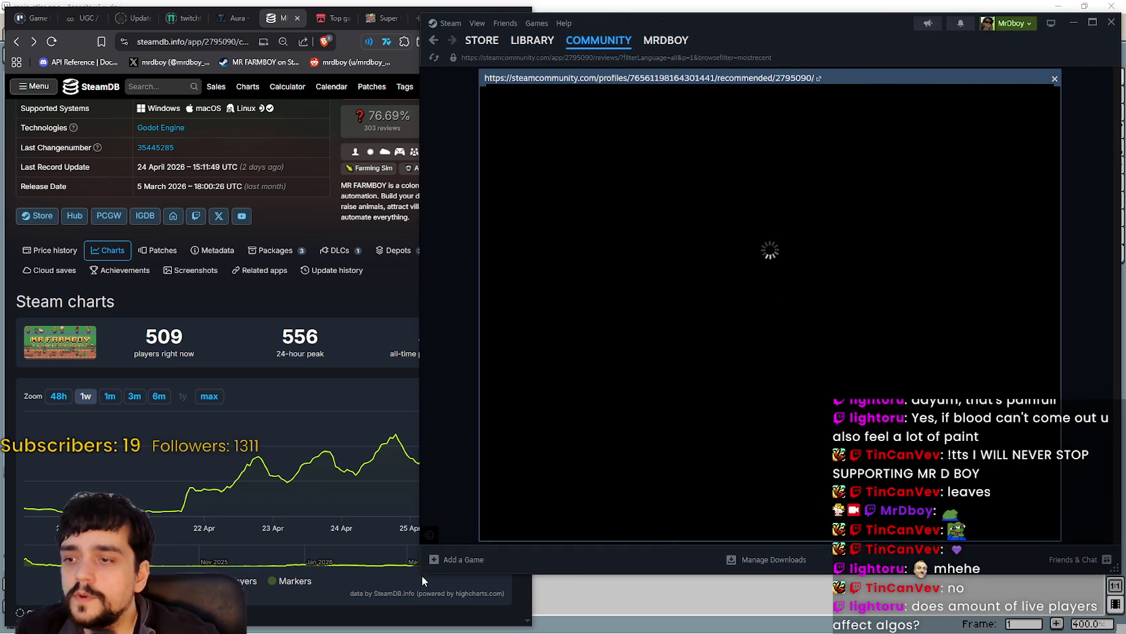
left_click_drag(421, 573, 467, 582)
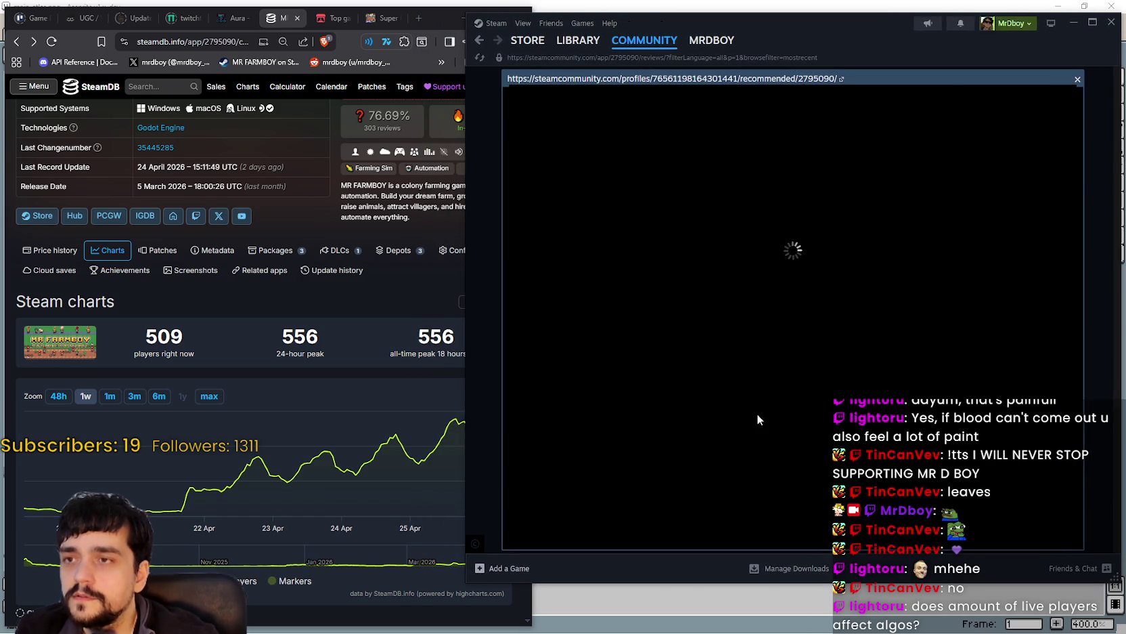
left_click(1082, 81)
Scroll to the Korean 15.1-hour review and attempt to open it, closing the stuck overlay.
scroll(535, 262, "down", 5)
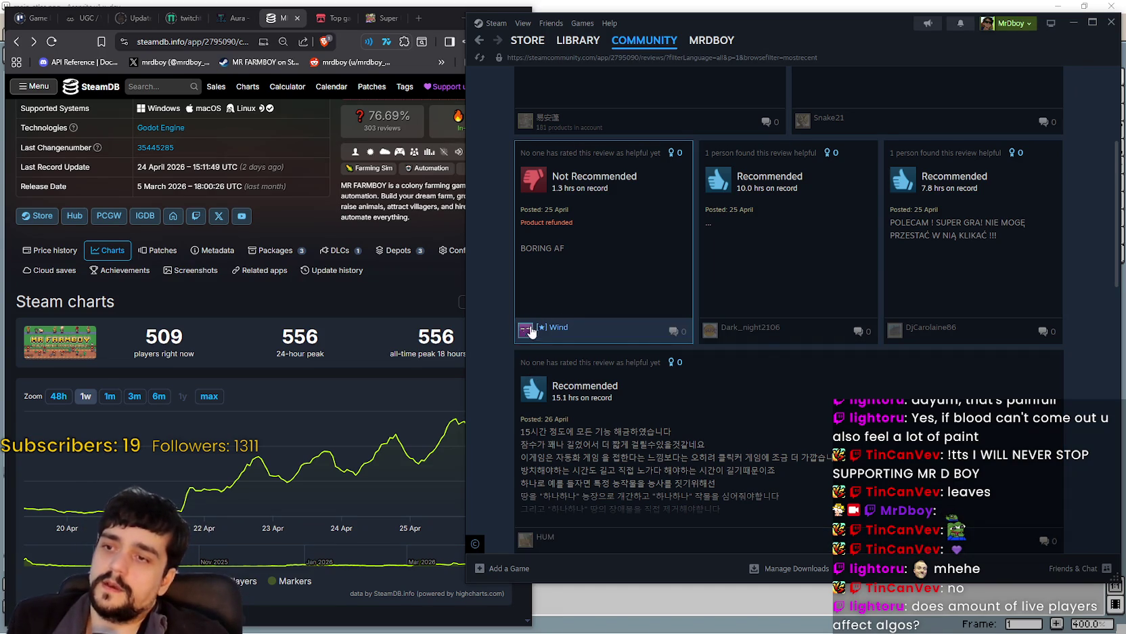
mouse_move(530, 336)
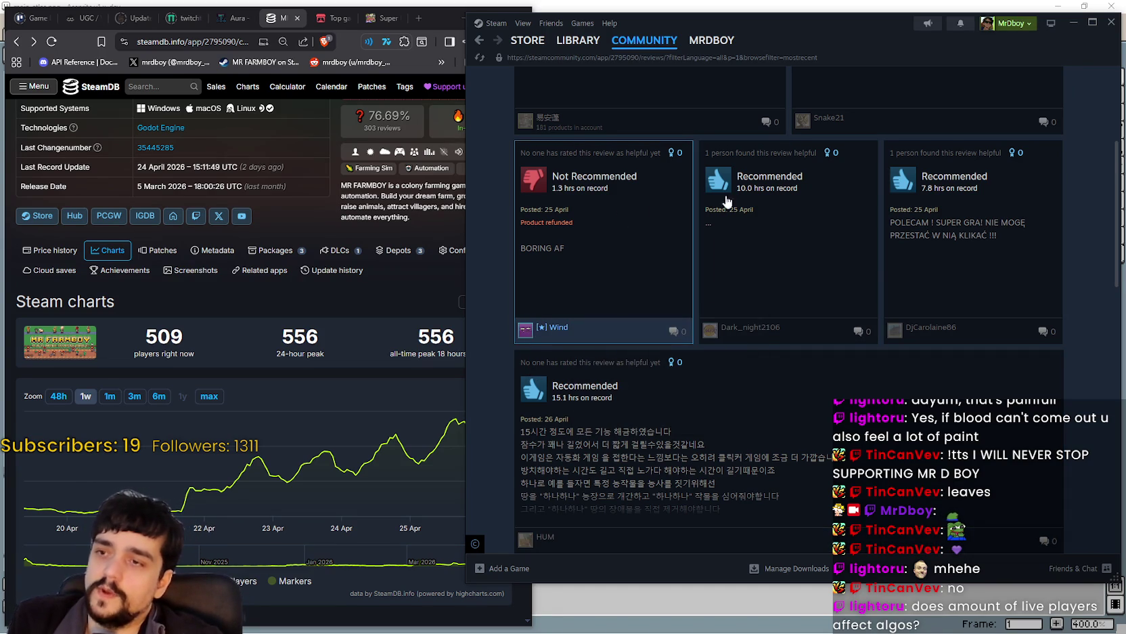
scroll(891, 342, "up", 4)
scroll(1066, 247, "down", 1)
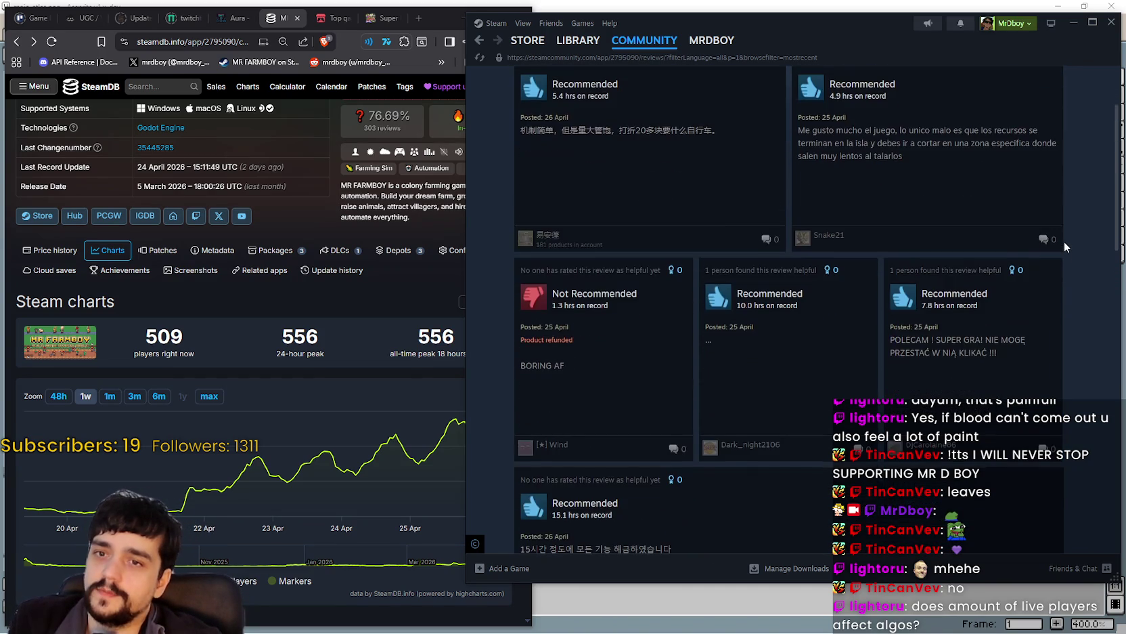
scroll(1066, 247, "up", 4)
scroll(934, 336, "down", 3)
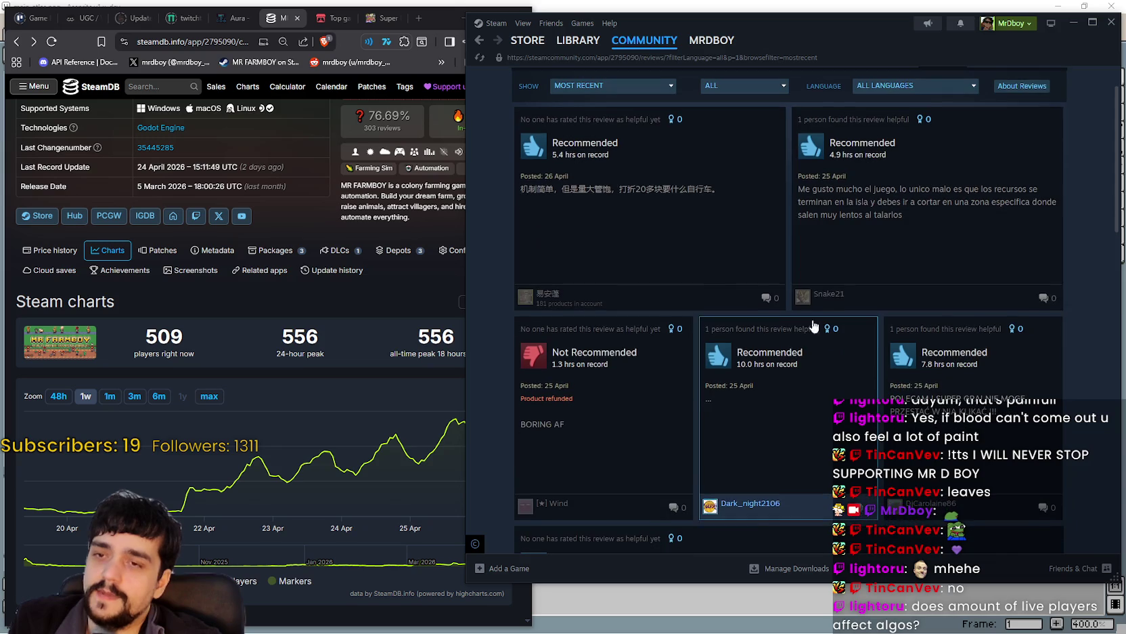
scroll(934, 336, "down", 1)
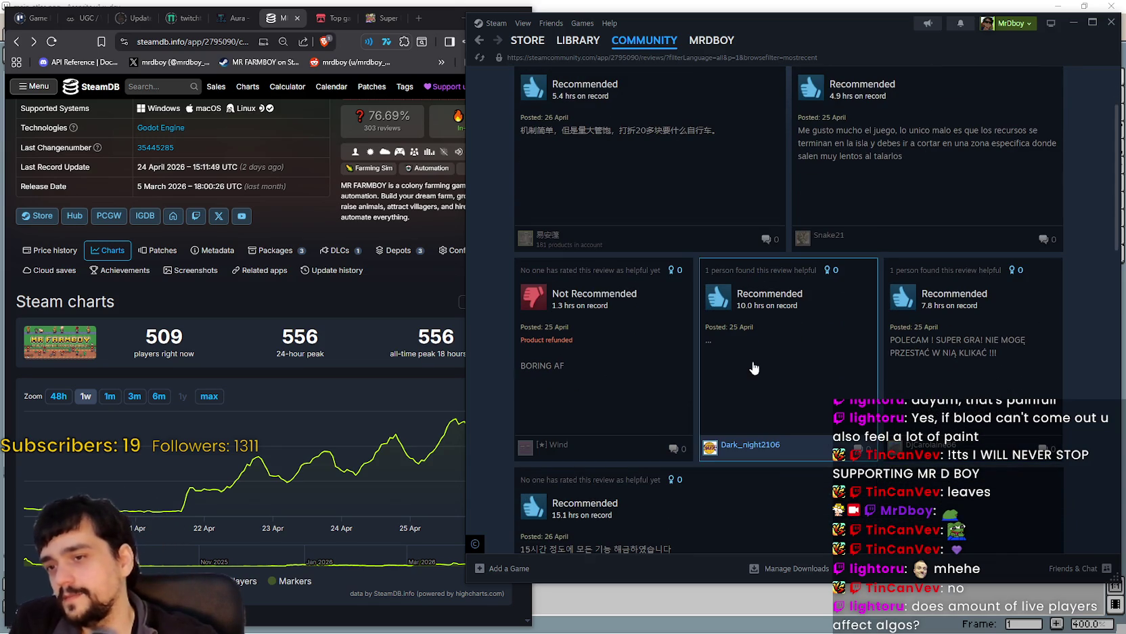
scroll(729, 392, "up", 3)
scroll(729, 408, "down", 5)
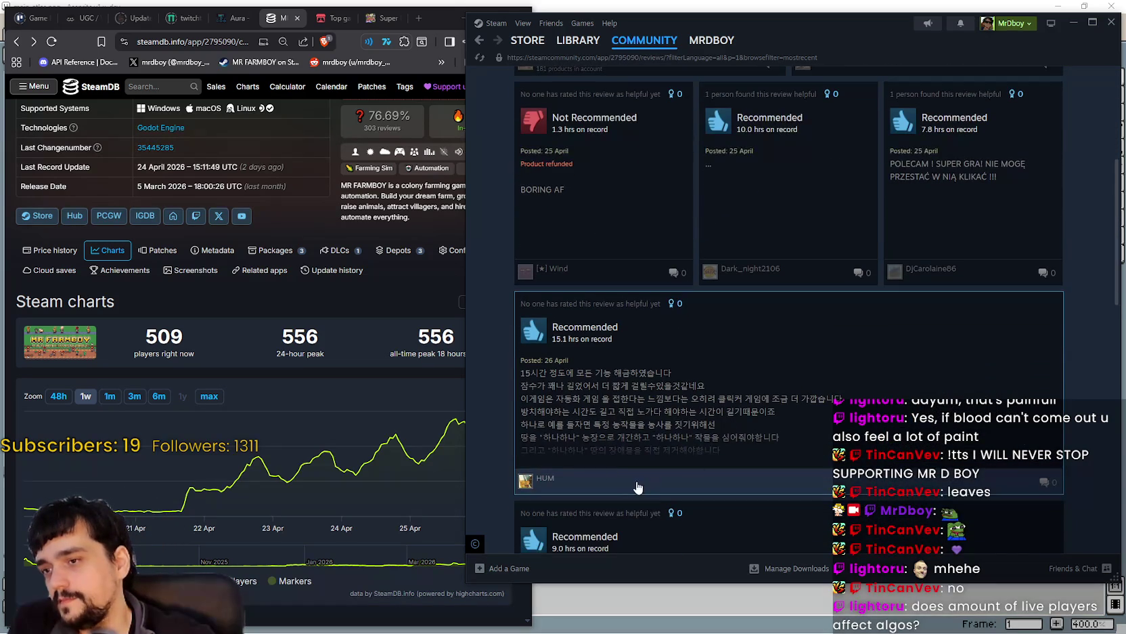
left_click(599, 453)
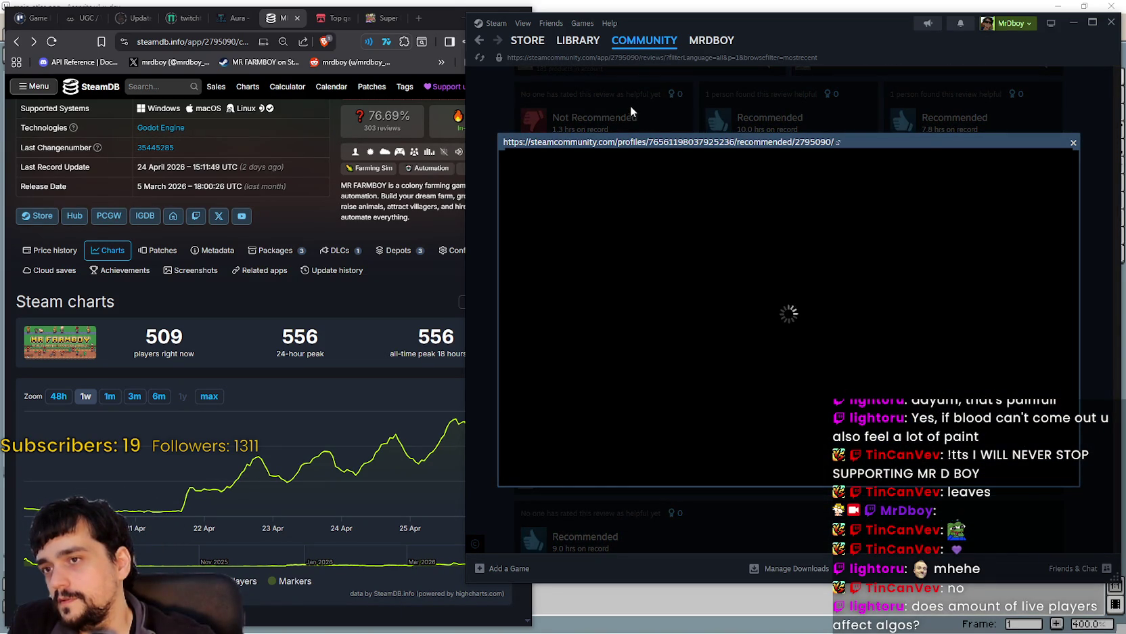
left_click(1073, 142)
left_click(1052, 99)
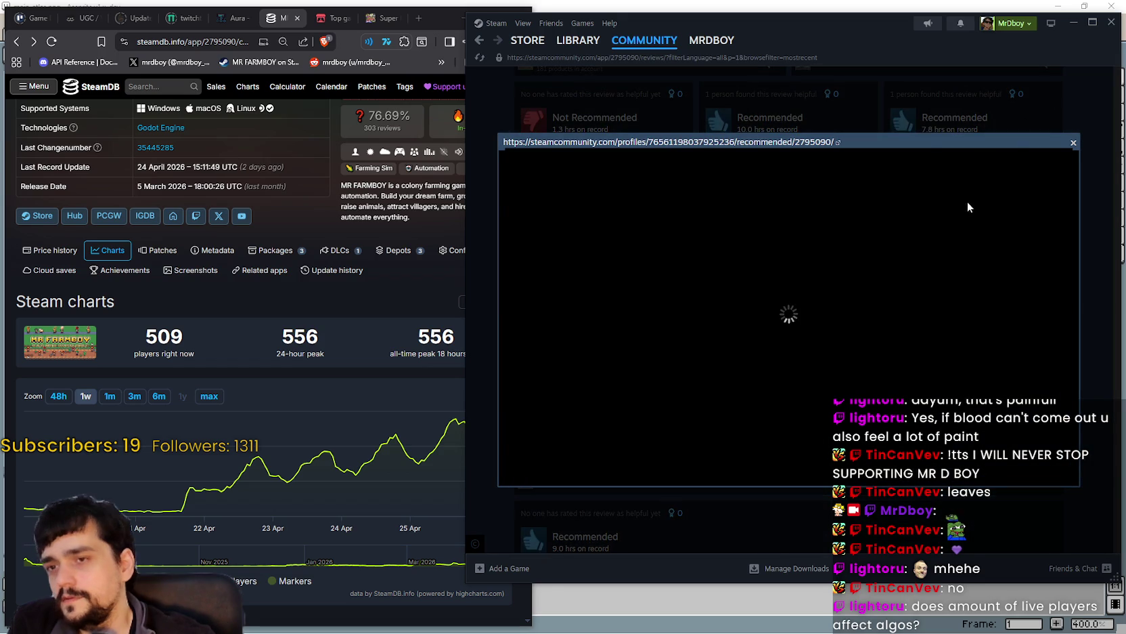
mouse_move(467, 552)
left_mouse_down()
mouse_move(336, 552)
mouse_move(377, 552)
left_mouse_up()
left_click(1083, 205)
Reload the reviews page, open the Korean 15.1-hour review, and select its full text.
right_click(1042, 209)
left_click(1068, 260)
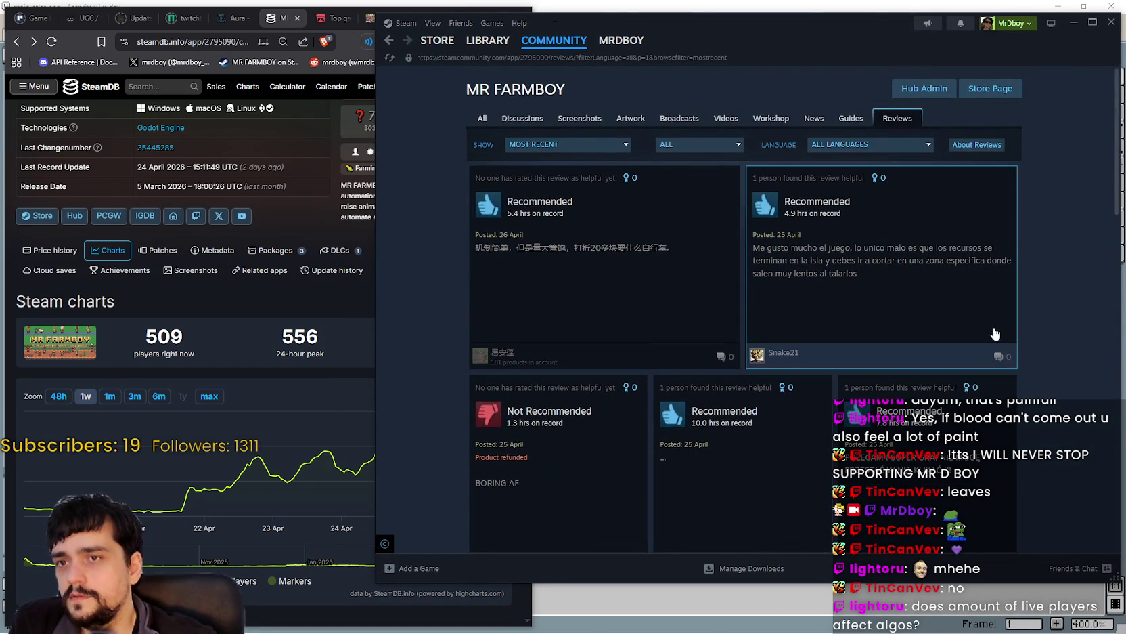
scroll(996, 336, "down", 3)
left_click(827, 393)
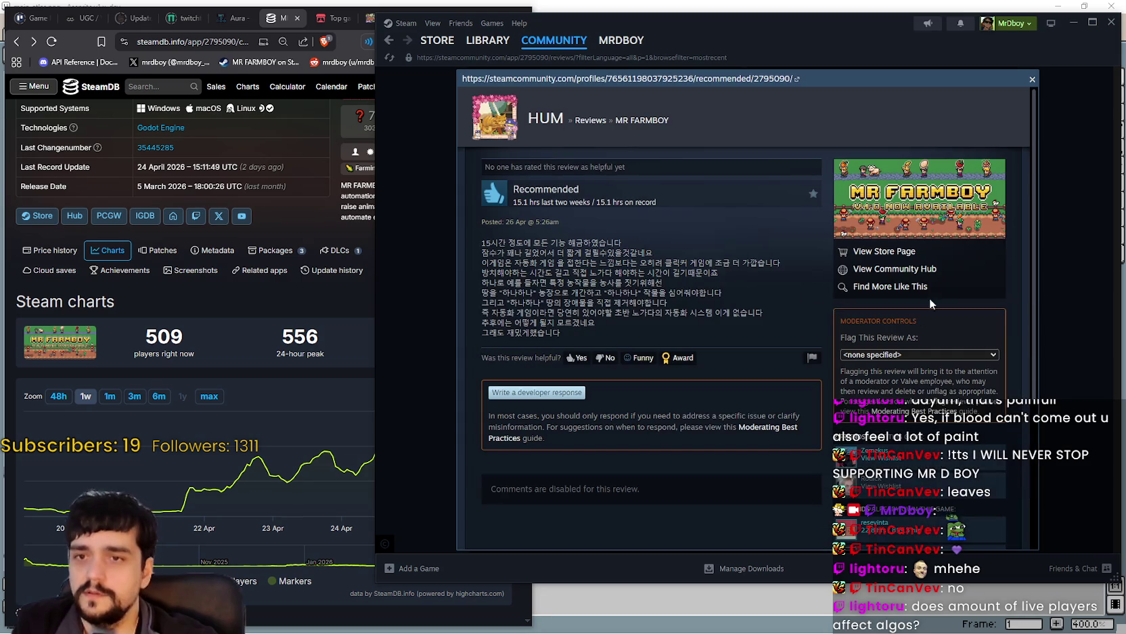
mouse_move(483, 242)
left_mouse_down()
mouse_move(656, 317)
mouse_move(663, 336)
left_mouse_up()
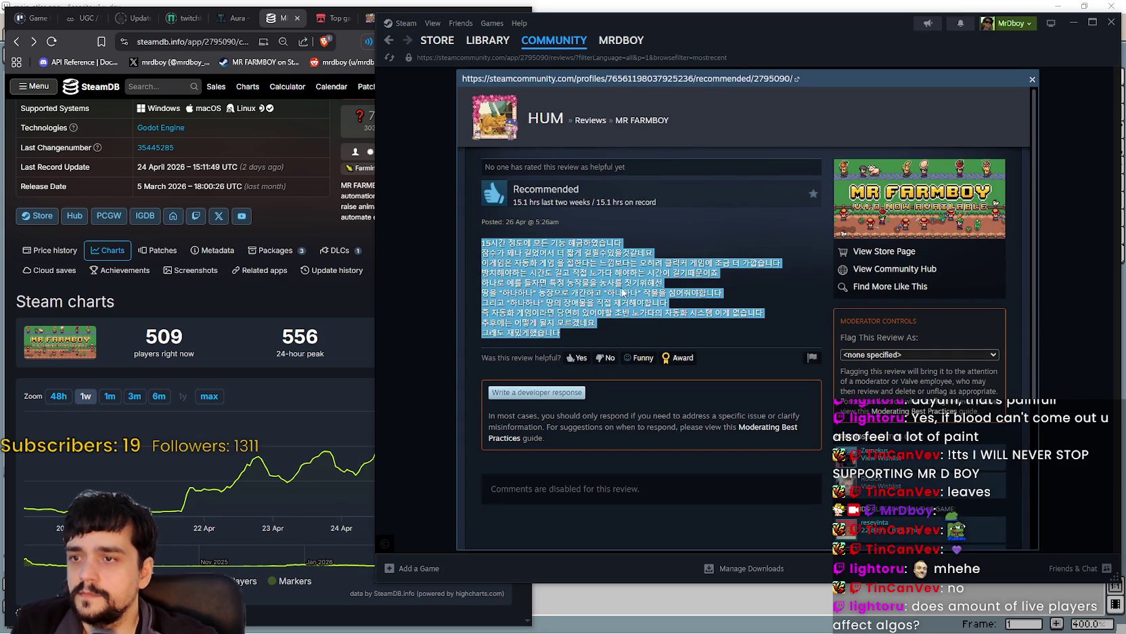
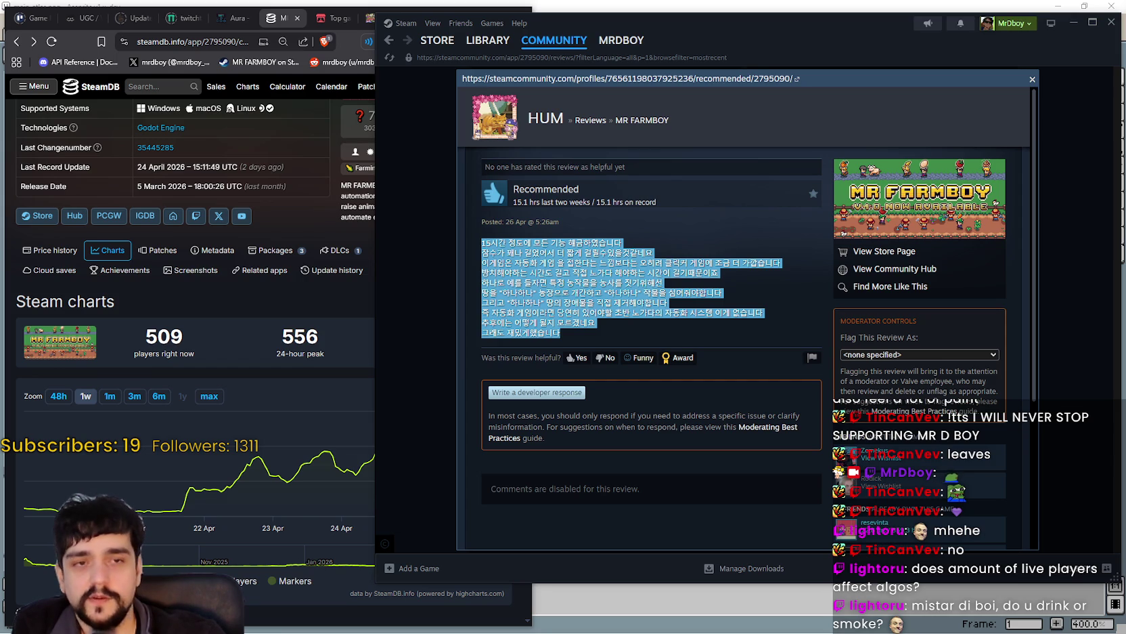
Mark the Korean MR FARMBOY review as helpful and close its overlay.
left_click(577, 359)
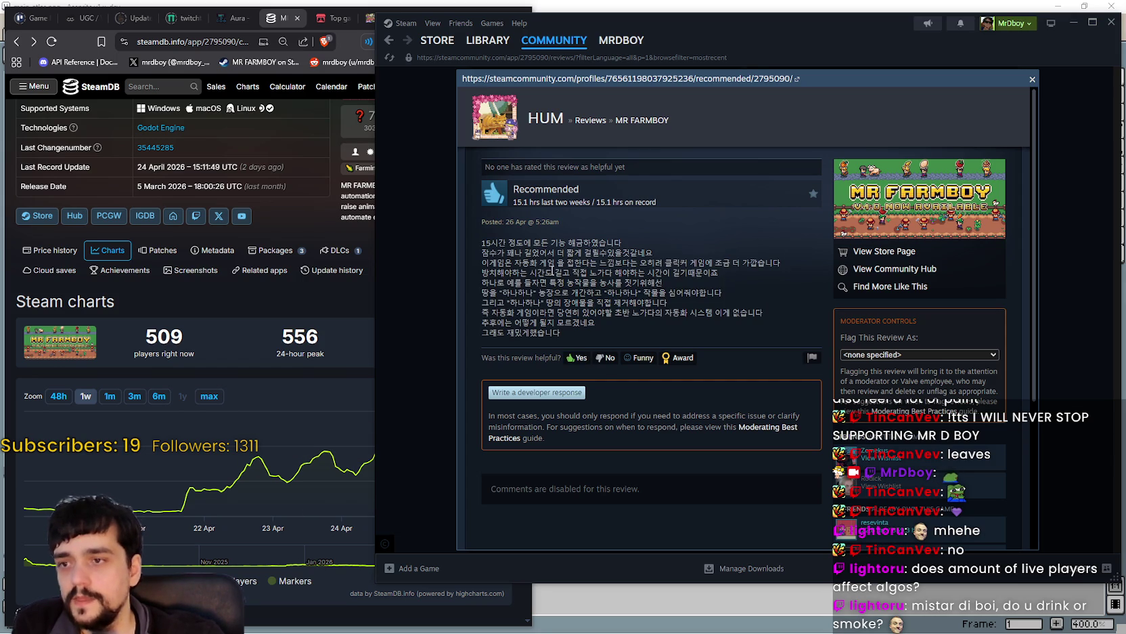
left_click(1034, 80)
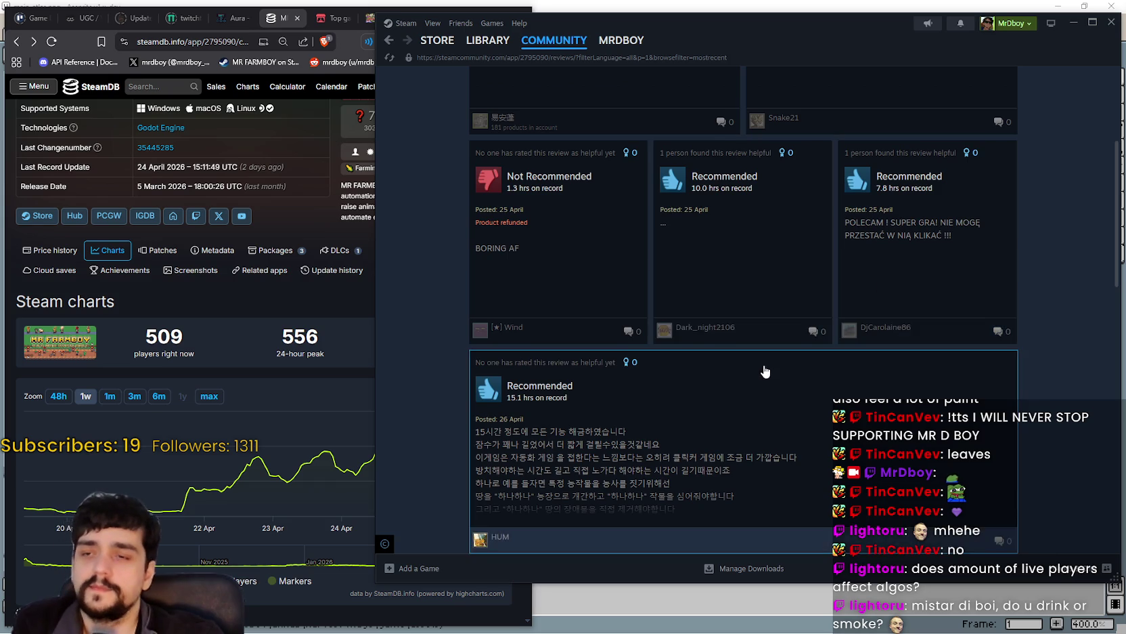
scroll(769, 379, "down", 2)
scroll(779, 426, "up", 3)
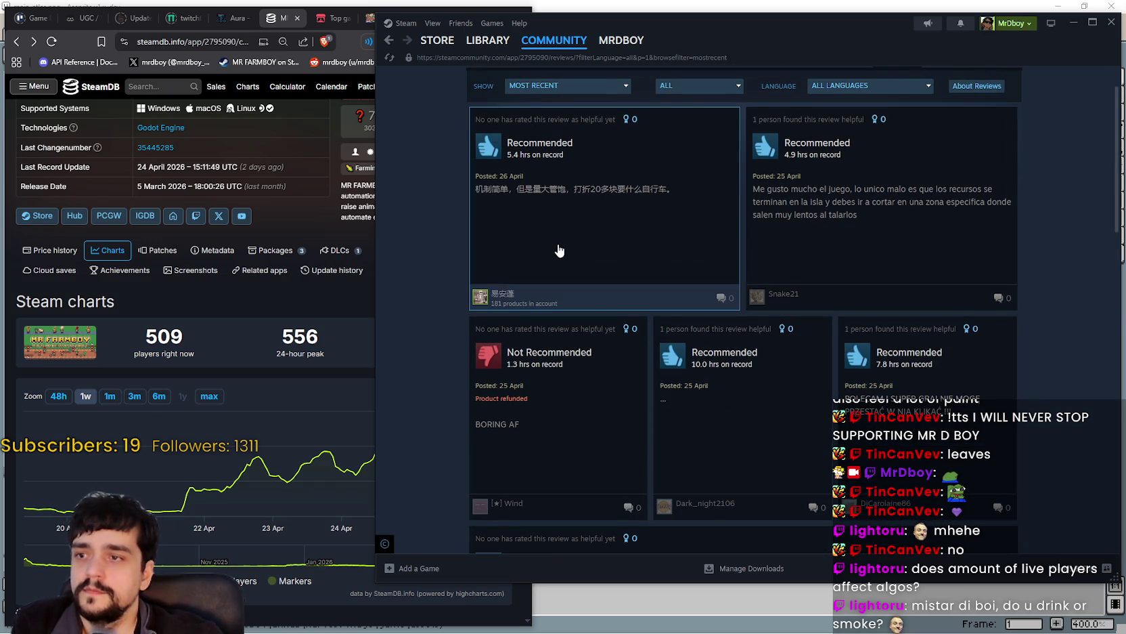
Open the short Chinese review in full, copy its text, and close it.
left_click(559, 253)
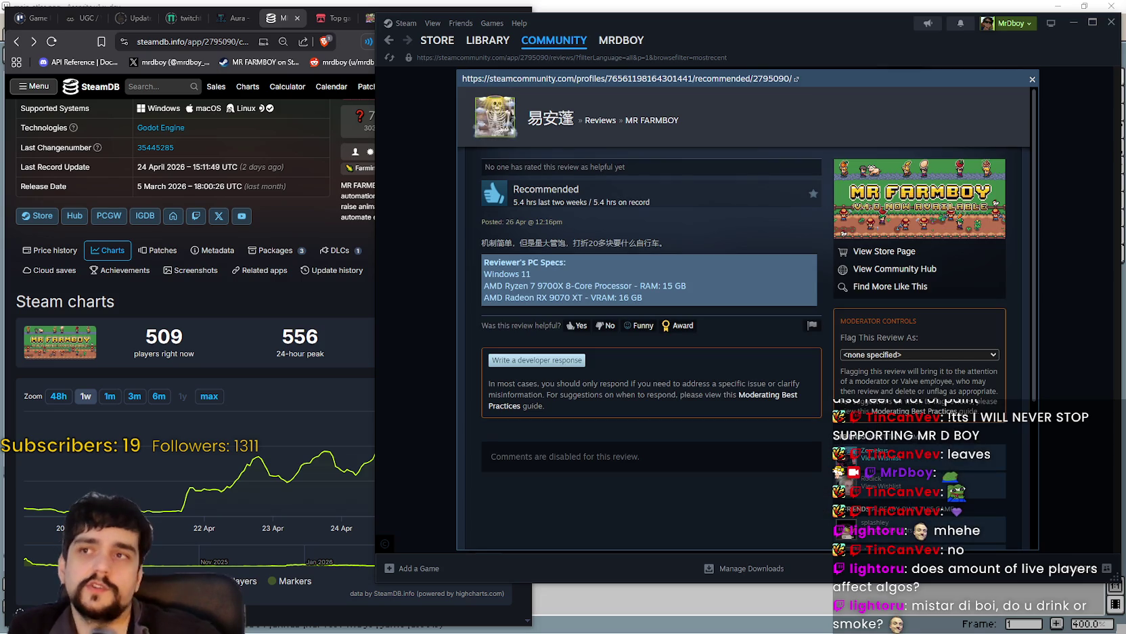
left_click_drag(484, 244, 664, 245)
right_click(662, 246)
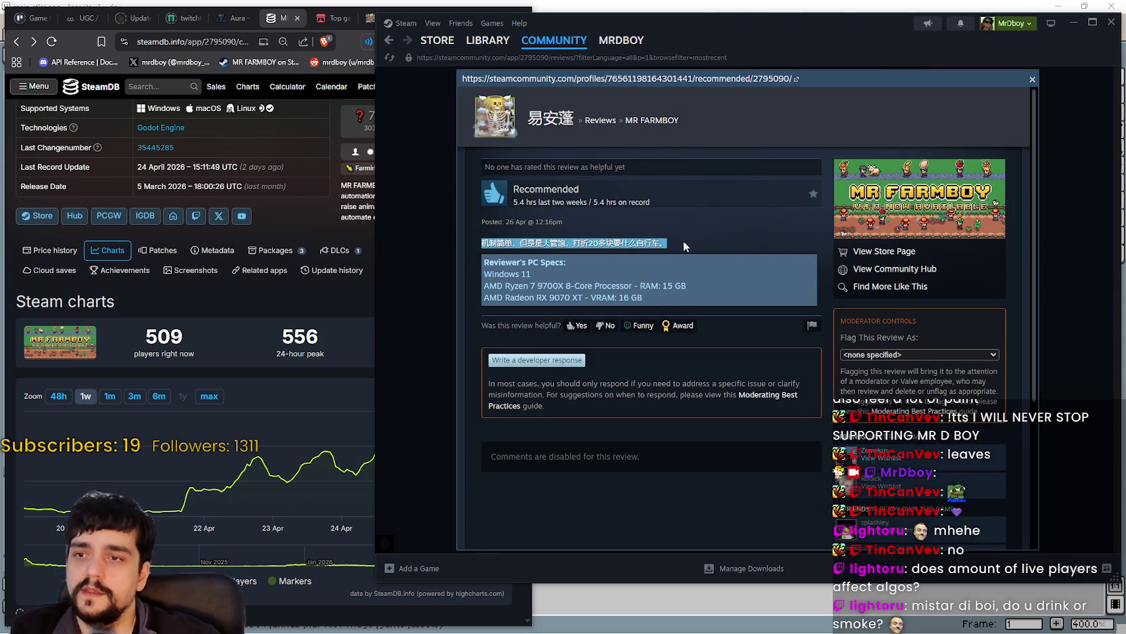
left_click(684, 241)
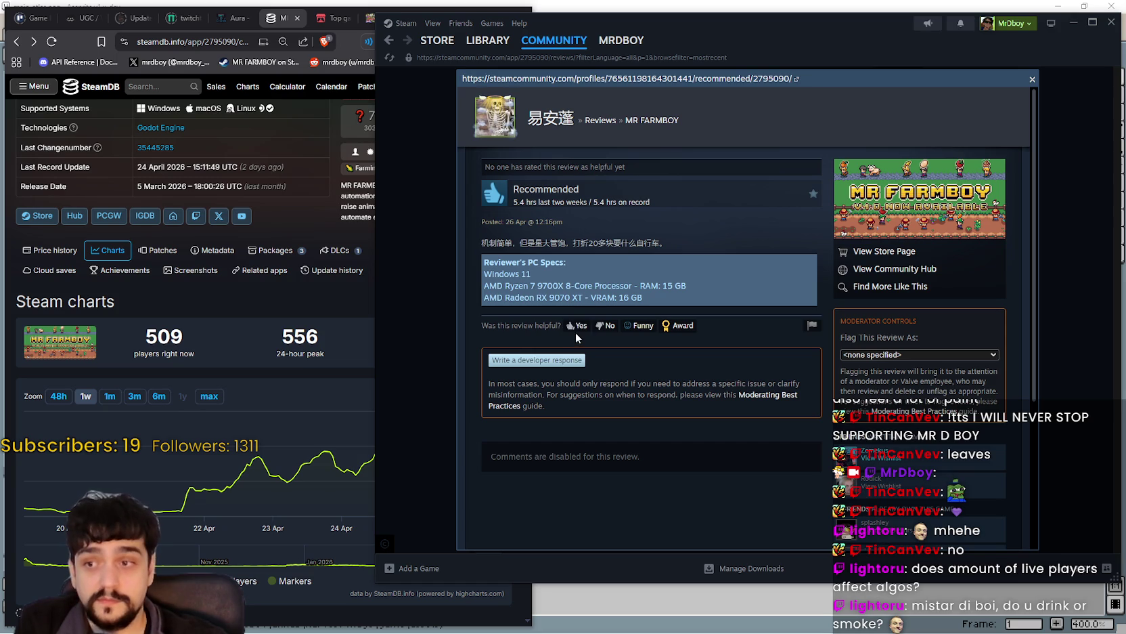
left_click(1033, 80)
Scroll to the Portuguese review, open it in full, and mark it helpful.
scroll(677, 507, "down", 2)
scroll(673, 511, "up", 3)
scroll(671, 508, "down", 3)
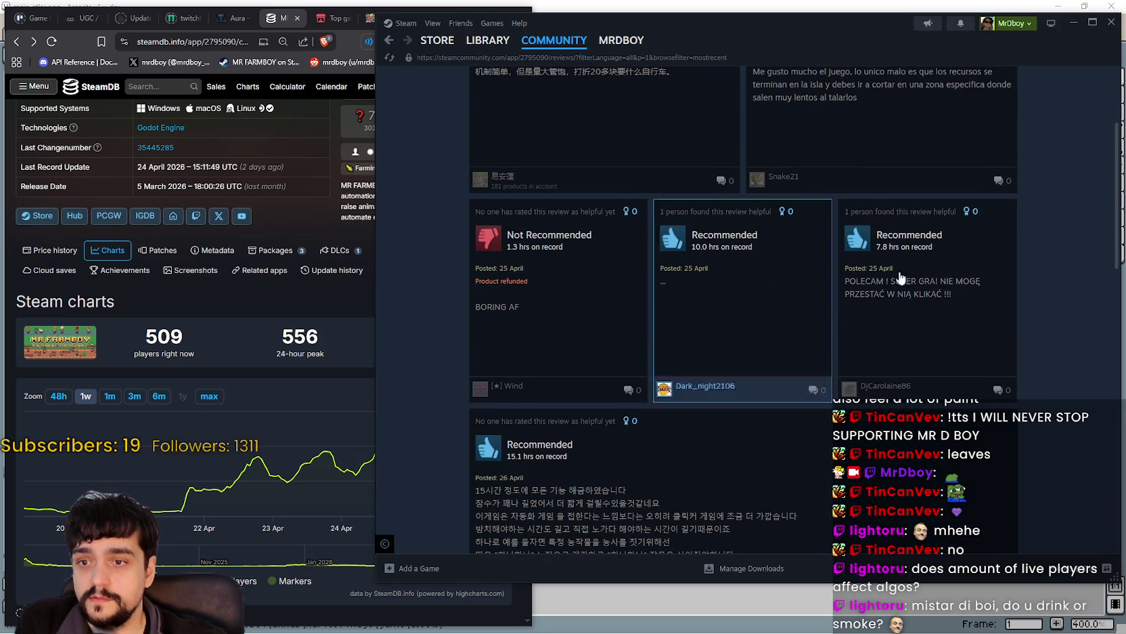
scroll(1015, 393, "up", 3)
scroll(677, 311, "down", 4)
scroll(900, 353, "up", 3)
scroll(890, 327, "down", 4)
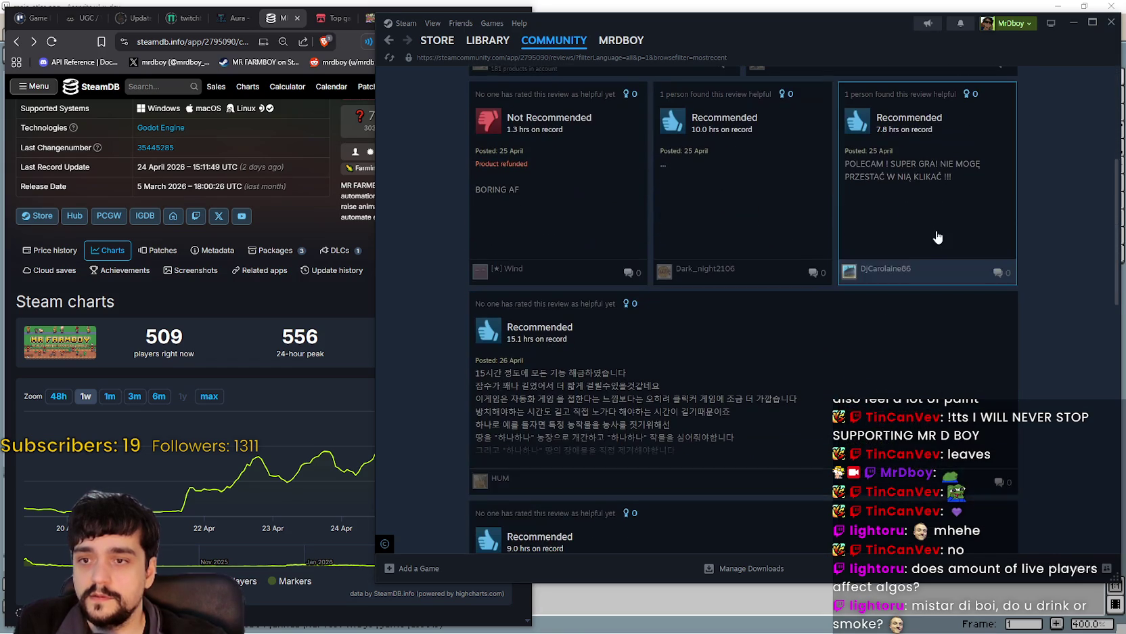
scroll(625, 394, "down", 5)
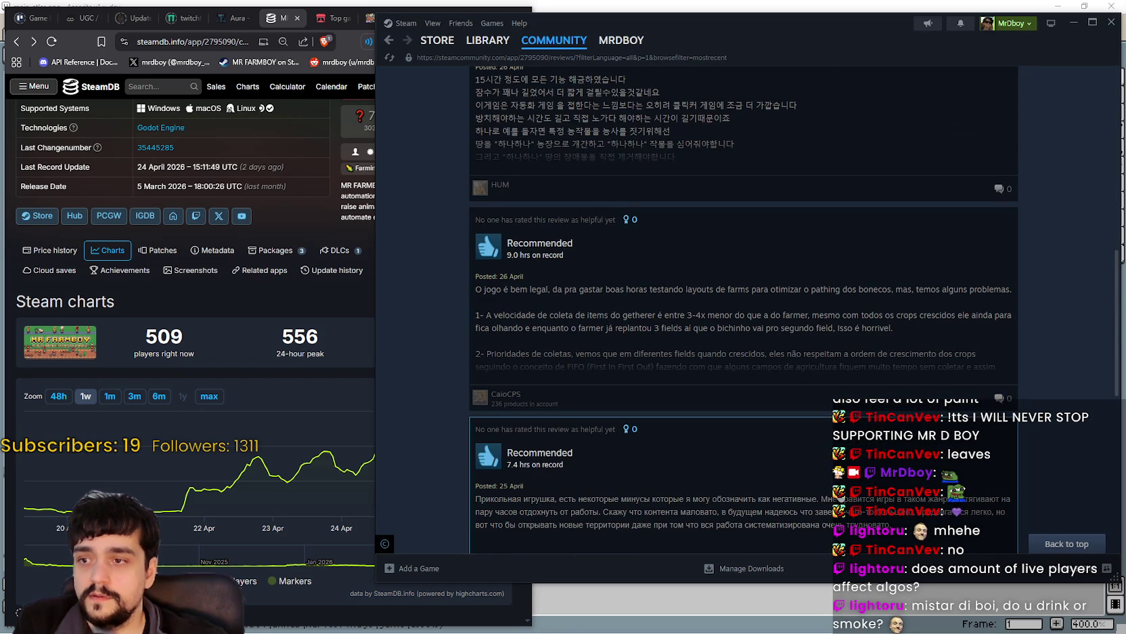
left_click(750, 334)
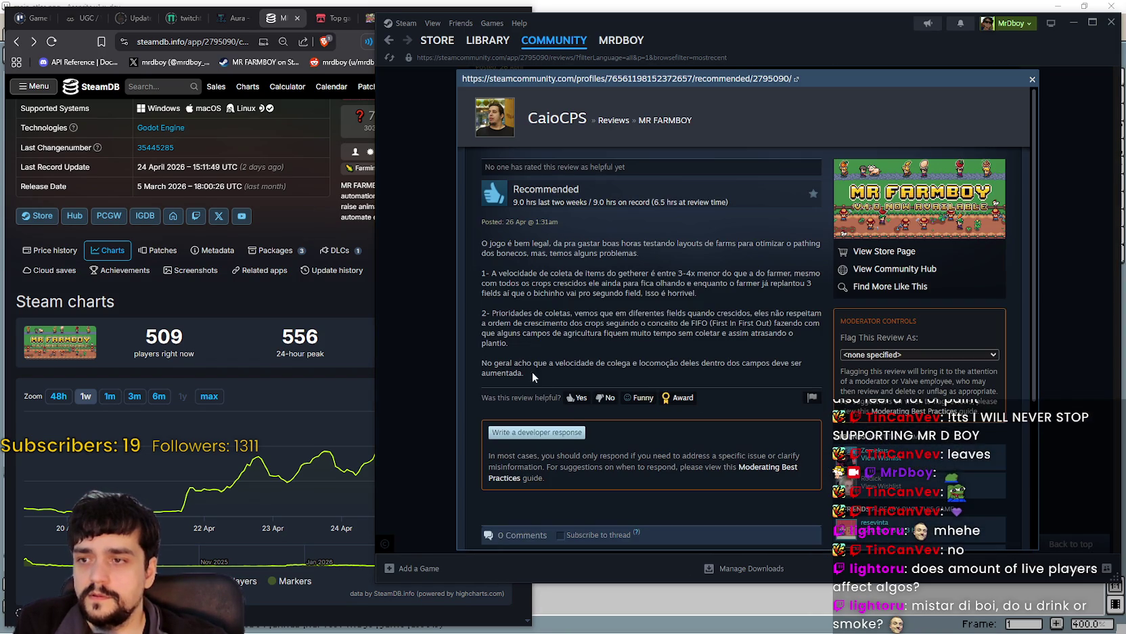
left_click(577, 398)
Select the Portuguese review's text, then close the review overlay.
mouse_move(483, 240)
left_mouse_down()
mouse_move(822, 352)
mouse_move(814, 370)
left_mouse_up()
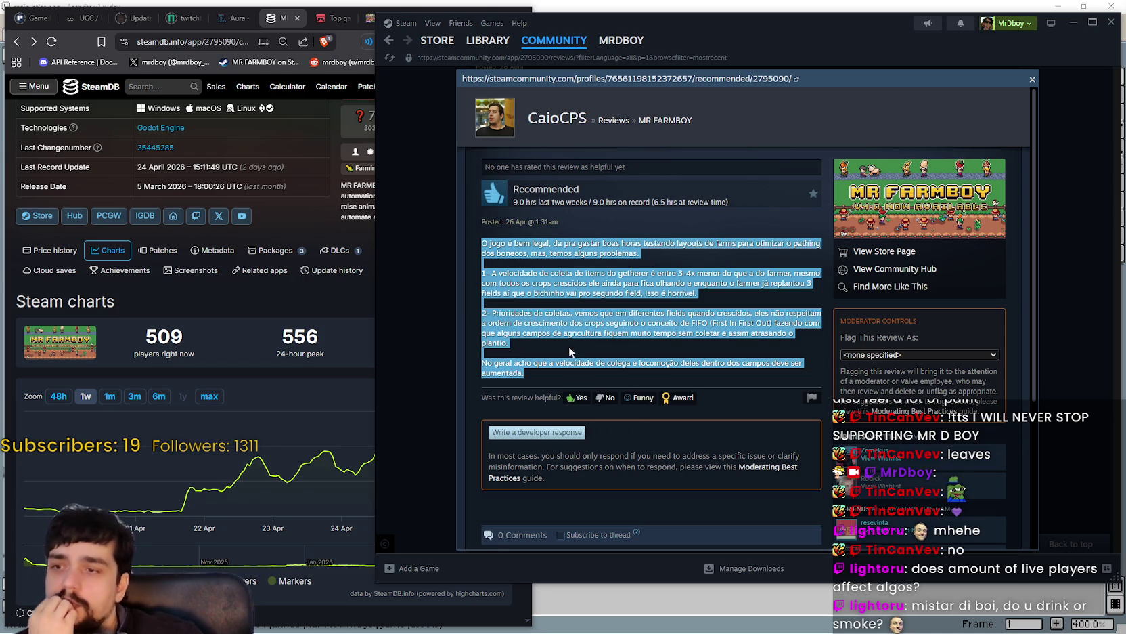
left_click(756, 328)
left_click_drag(763, 323, 752, 343)
left_click(756, 328)
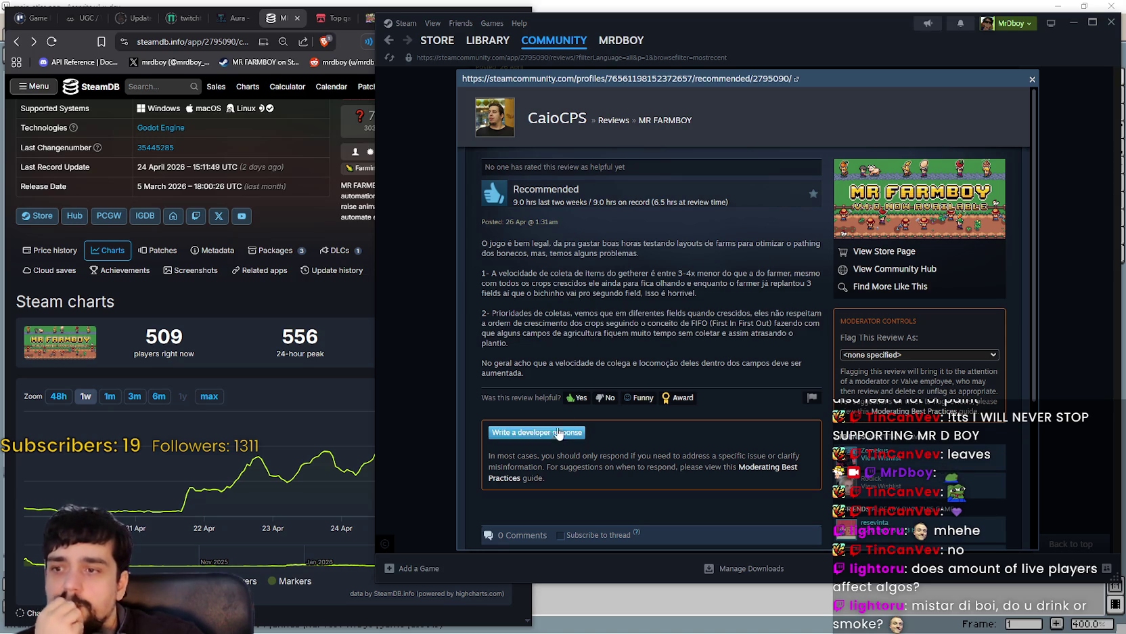
left_click(1031, 79)
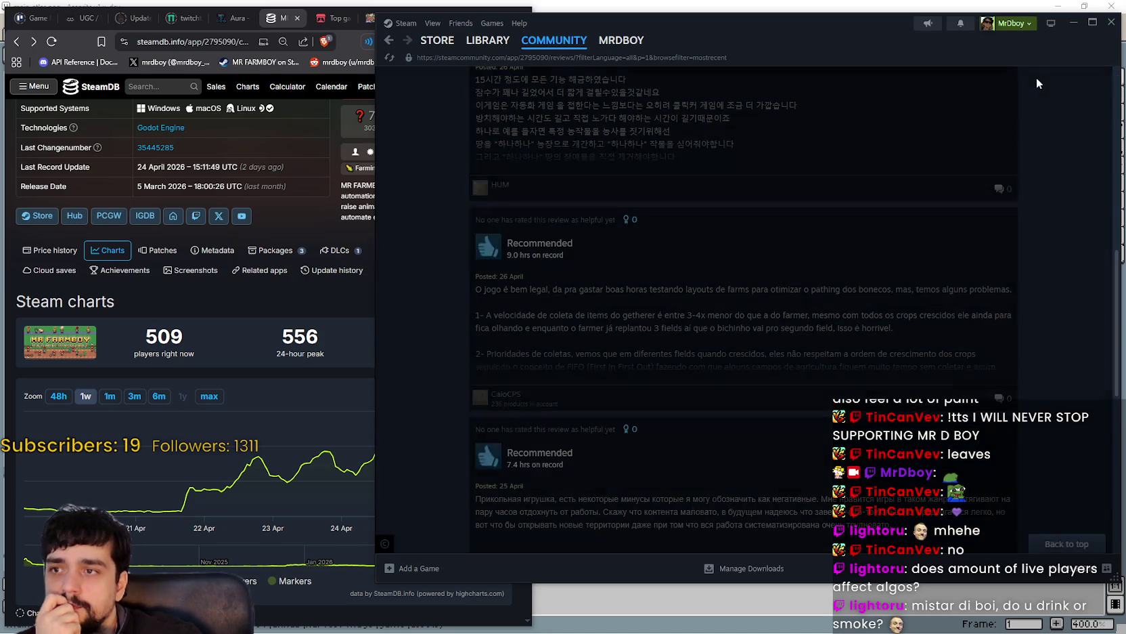
scroll(781, 436, "down", 2)
scroll(781, 436, "down", 3)
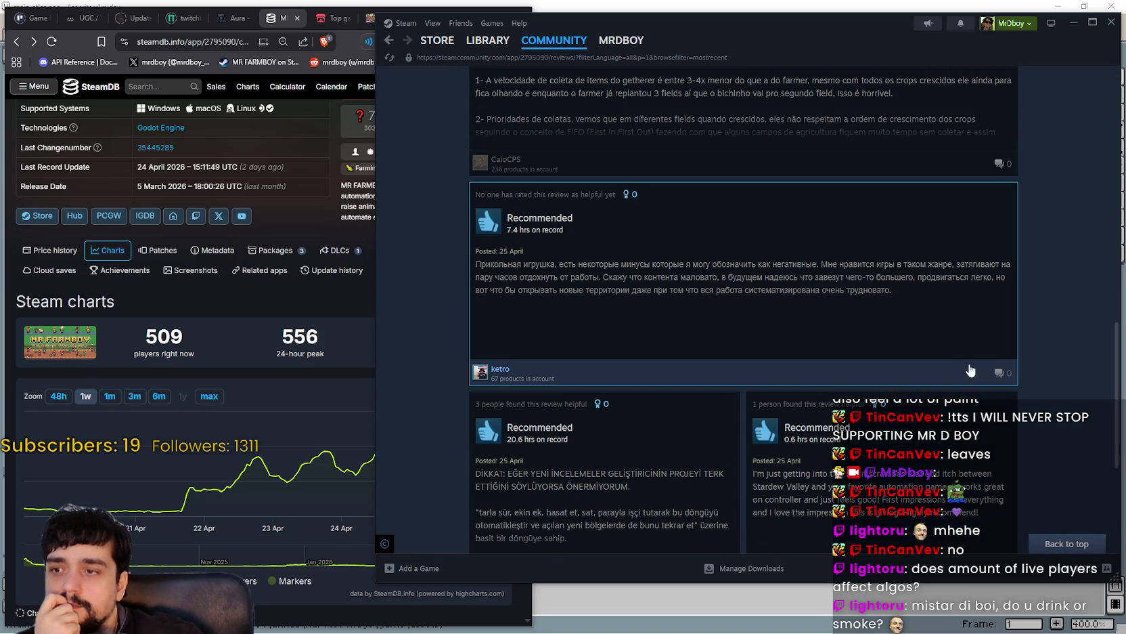
left_click(947, 331)
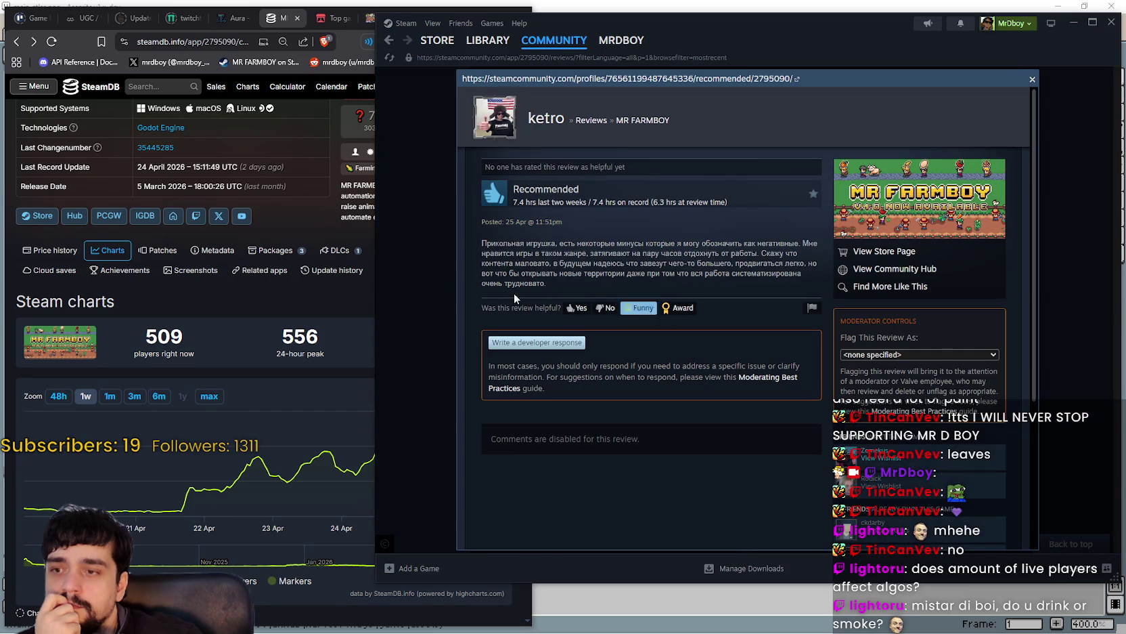
mouse_move(481, 243)
left_mouse_down()
mouse_move(527, 244)
mouse_move(559, 263)
left_mouse_up()
left_click(570, 306)
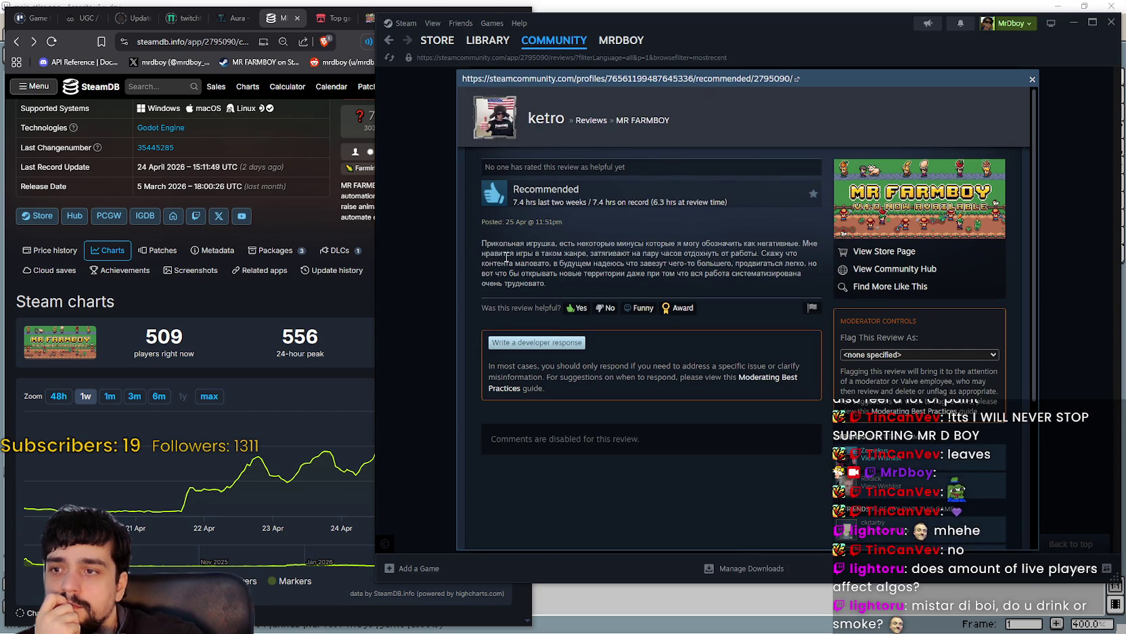
mouse_move(482, 242)
left_mouse_down()
mouse_move(559, 264)
mouse_move(549, 278)
left_mouse_up()
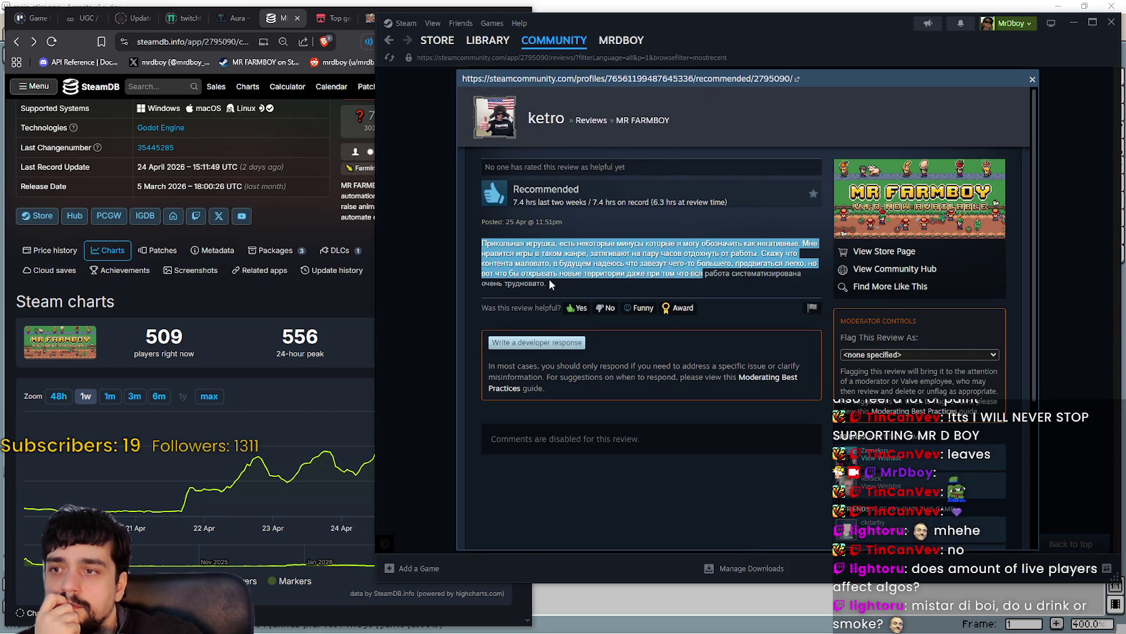
left_click(549, 279)
left_click_drag(491, 247, 610, 288)
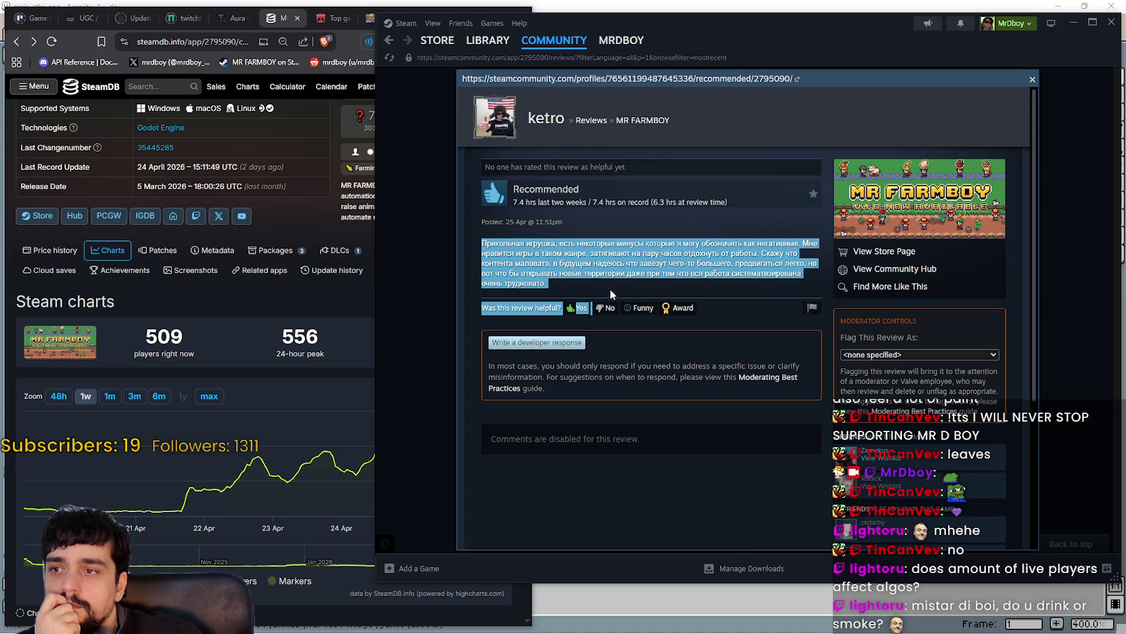
left_click(566, 254)
left_click_drag(476, 241, 608, 273)
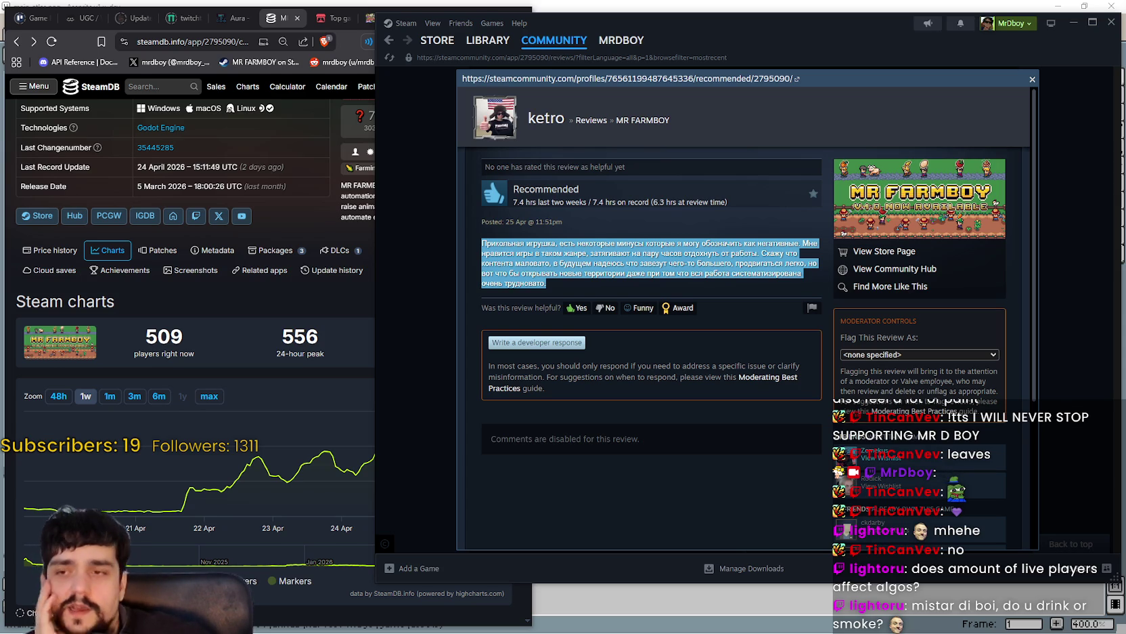
left_click(1032, 80)
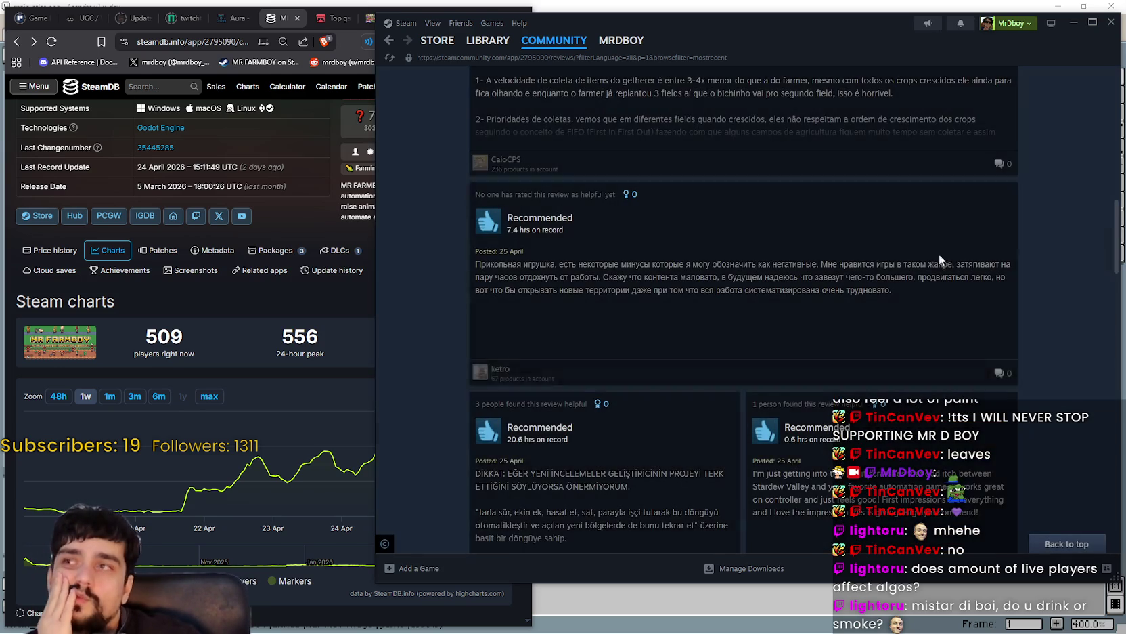
Open the English review in full and close it again.
scroll(661, 360, "down", 3)
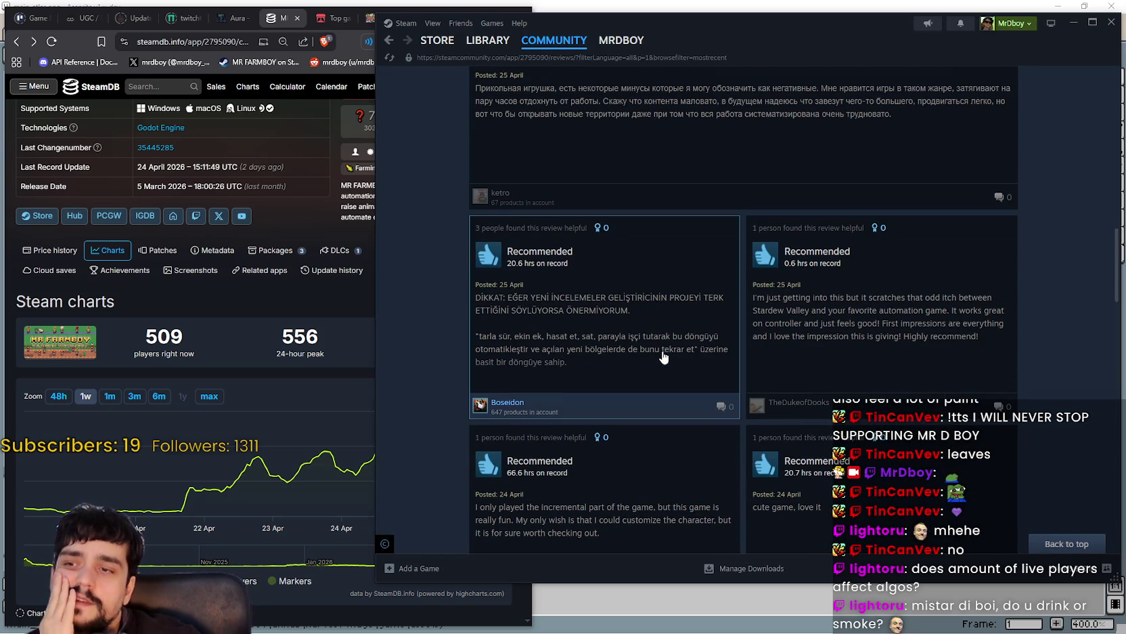
left_click(930, 330)
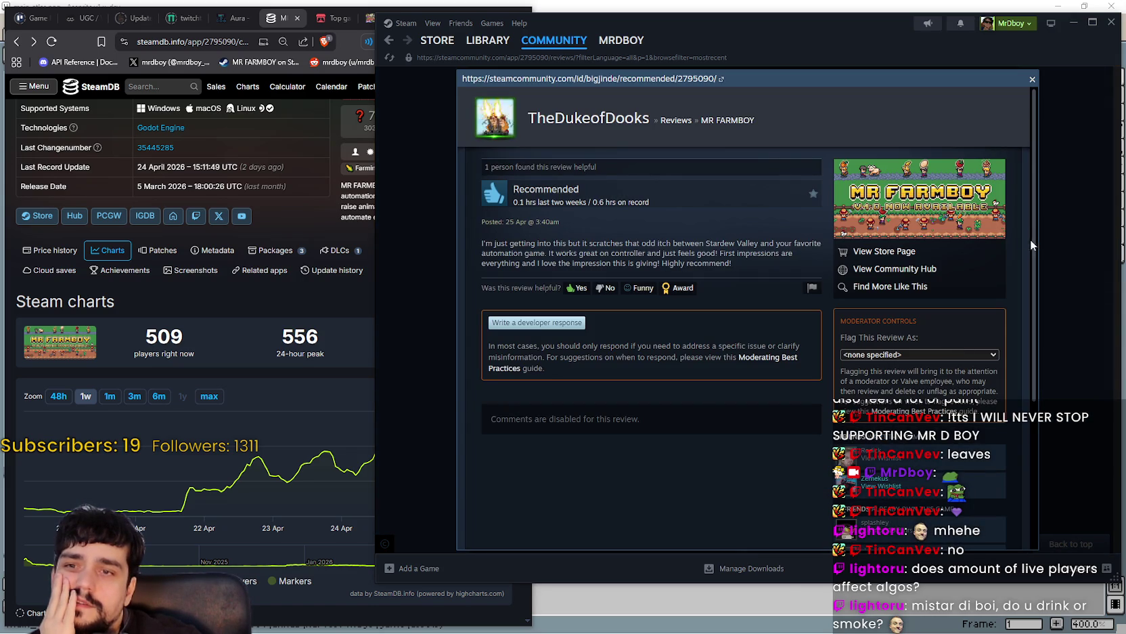
left_click(1047, 245)
Move the Steam window left and shrink it to uncover the paint tool strip.
scroll(939, 303, "up", 2)
scroll(939, 303, "up", 6)
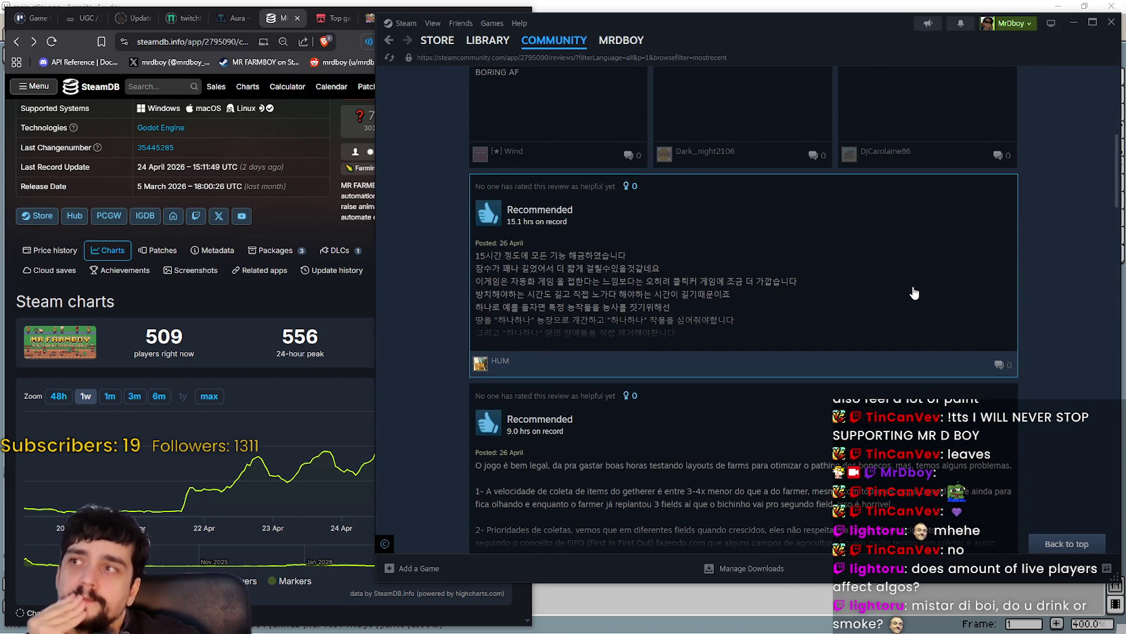
scroll(911, 295, "up", 3)
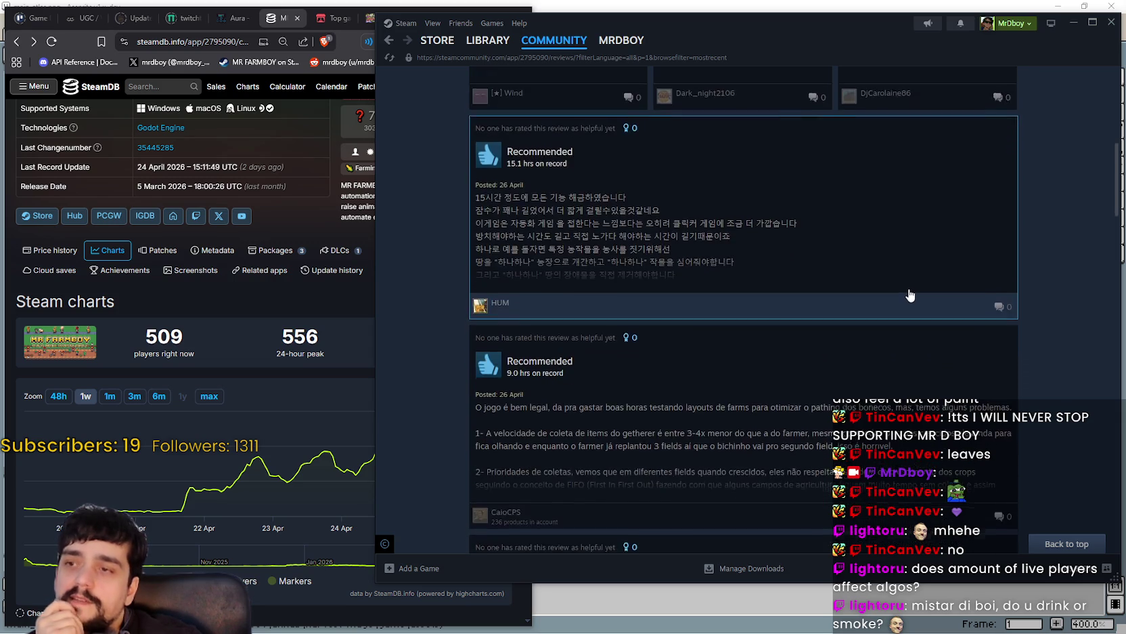
scroll(907, 297, "up", 4)
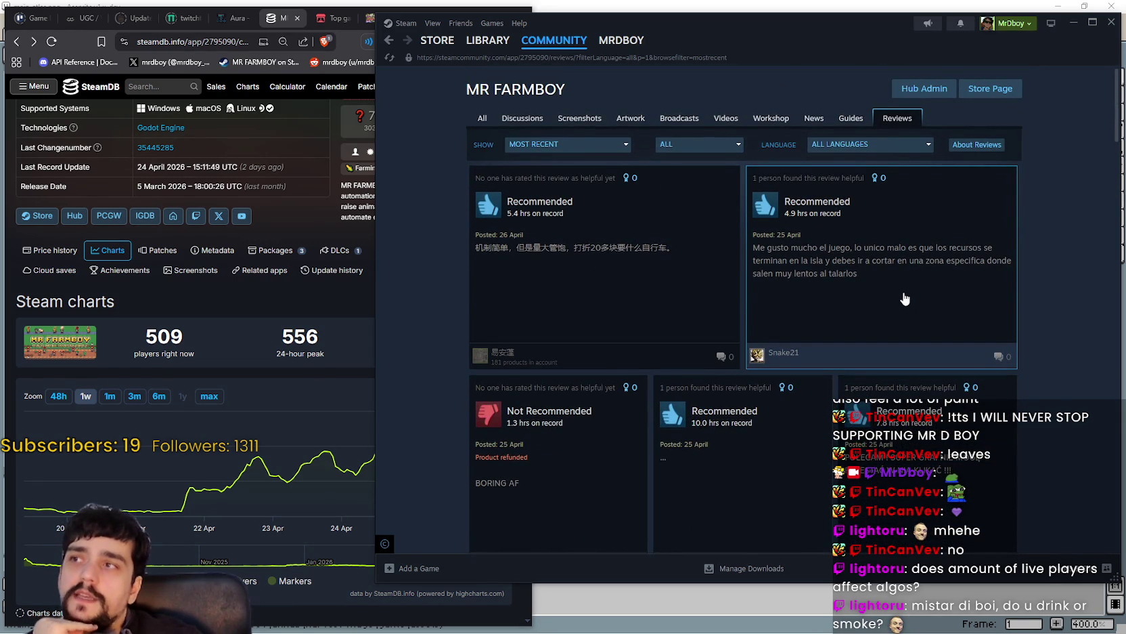
scroll(736, 302, "down", 6)
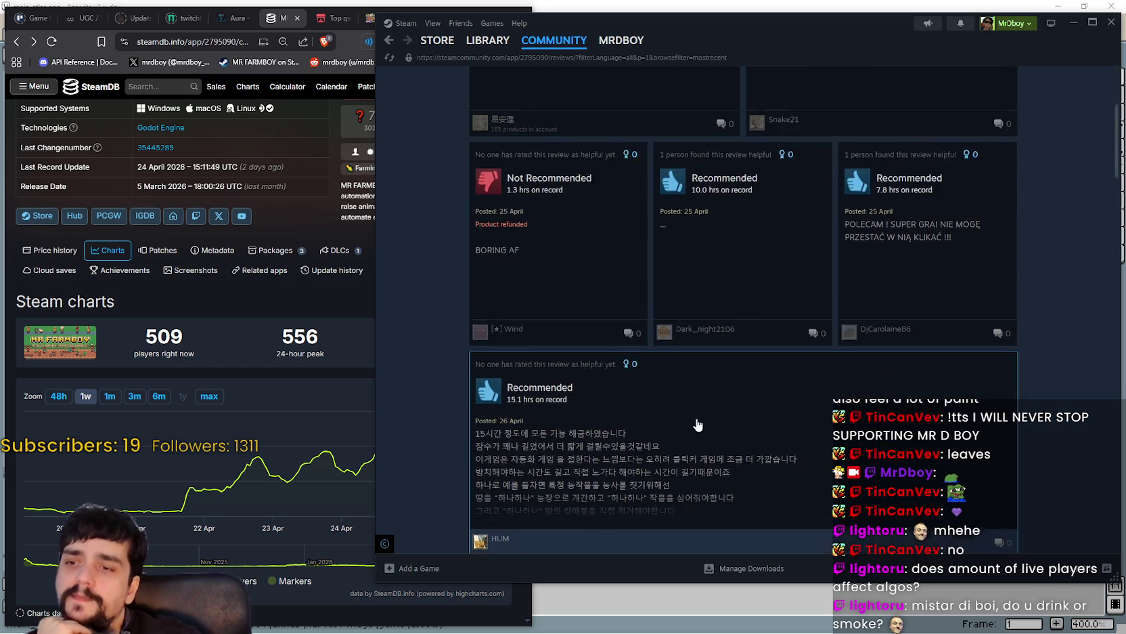
left_click_drag(677, 22, 649, 17)
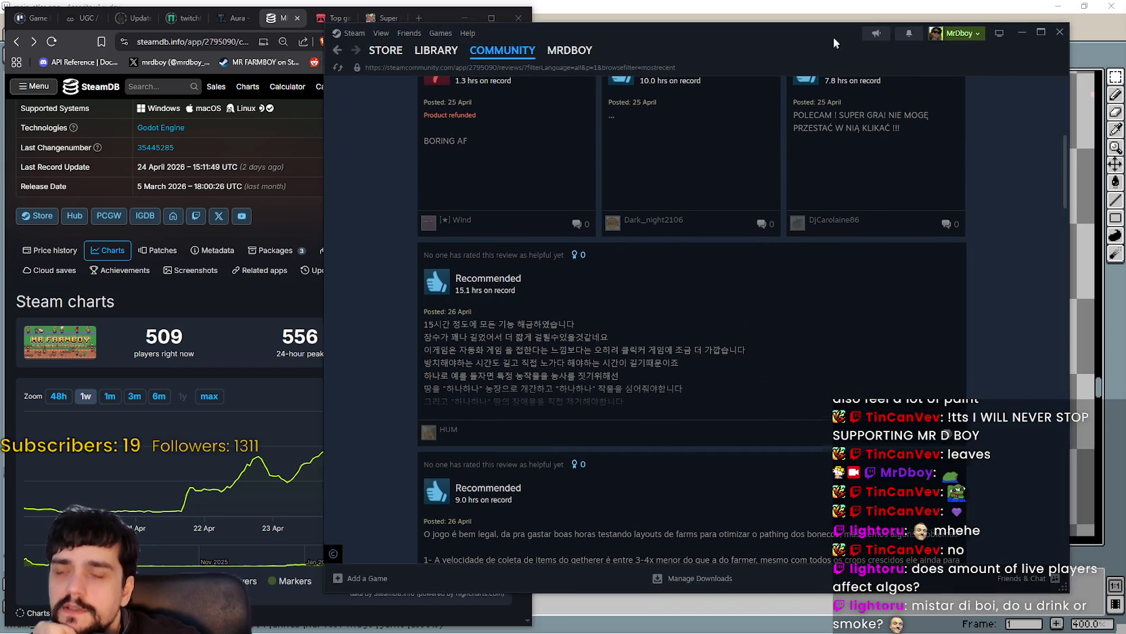
left_click_drag(1103, 586, 1013, 629)
Scroll through the MR FARMBOY reviews, return to the top, and open the store page.
scroll(967, 541, "up", 6)
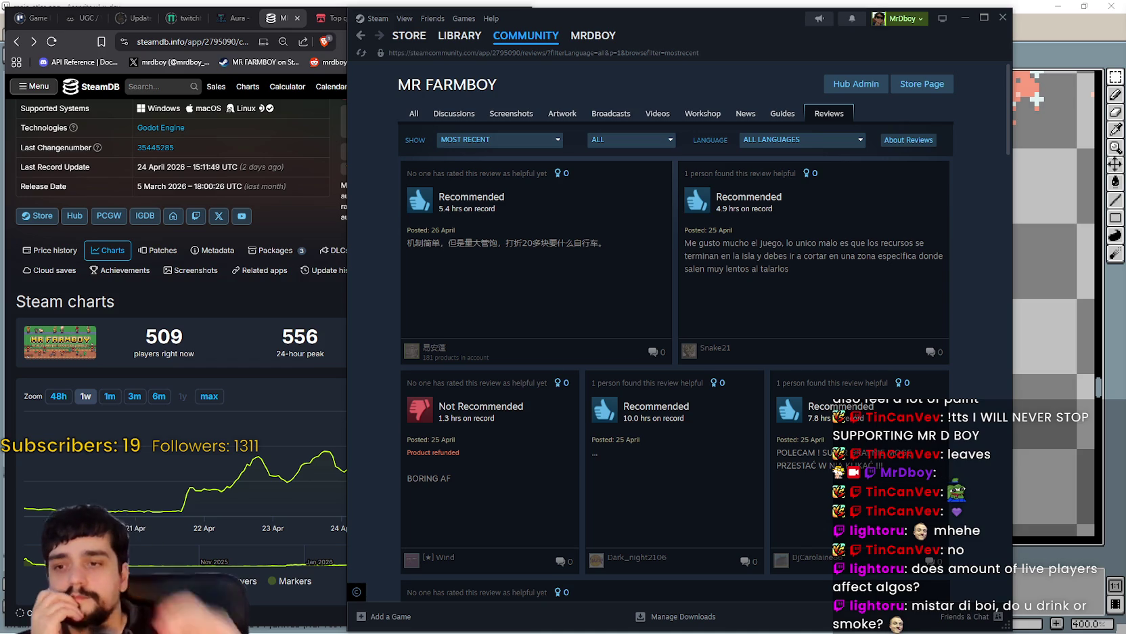
scroll(639, 340, "down", 1)
scroll(639, 340, "down", 1)
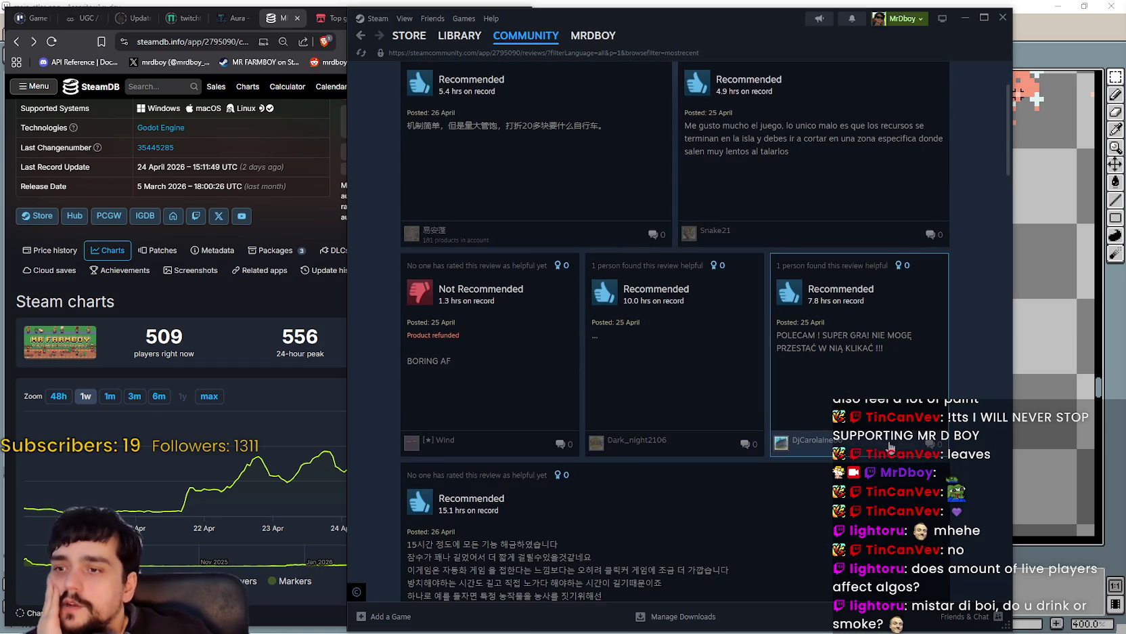
scroll(883, 444, "down", 5)
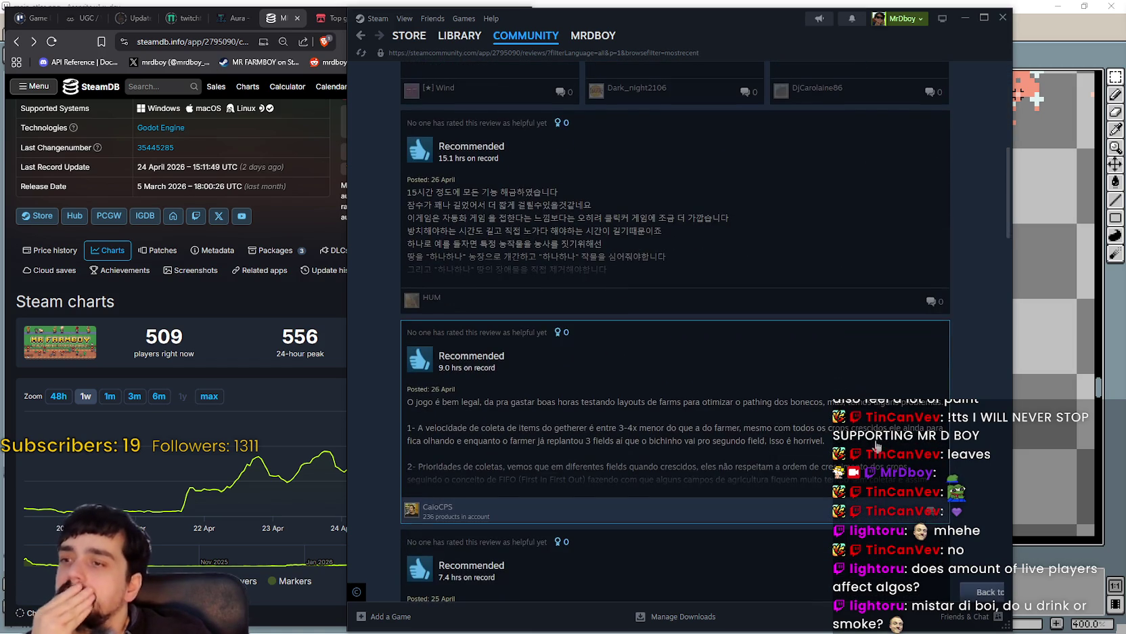
scroll(873, 443, "down", 8)
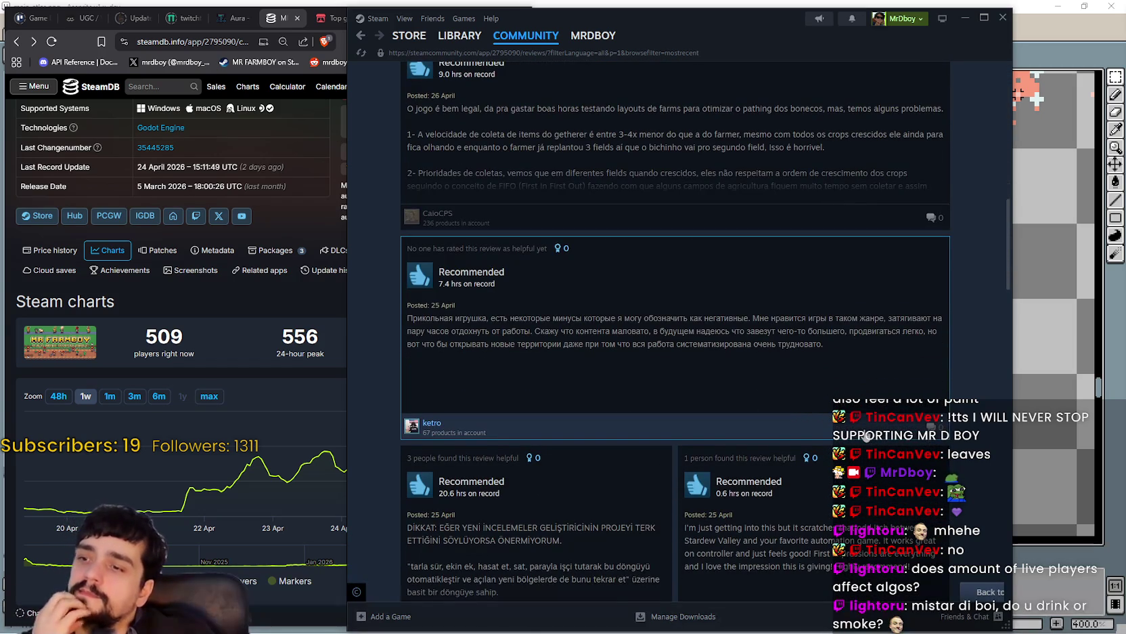
scroll(861, 437, "down", 4)
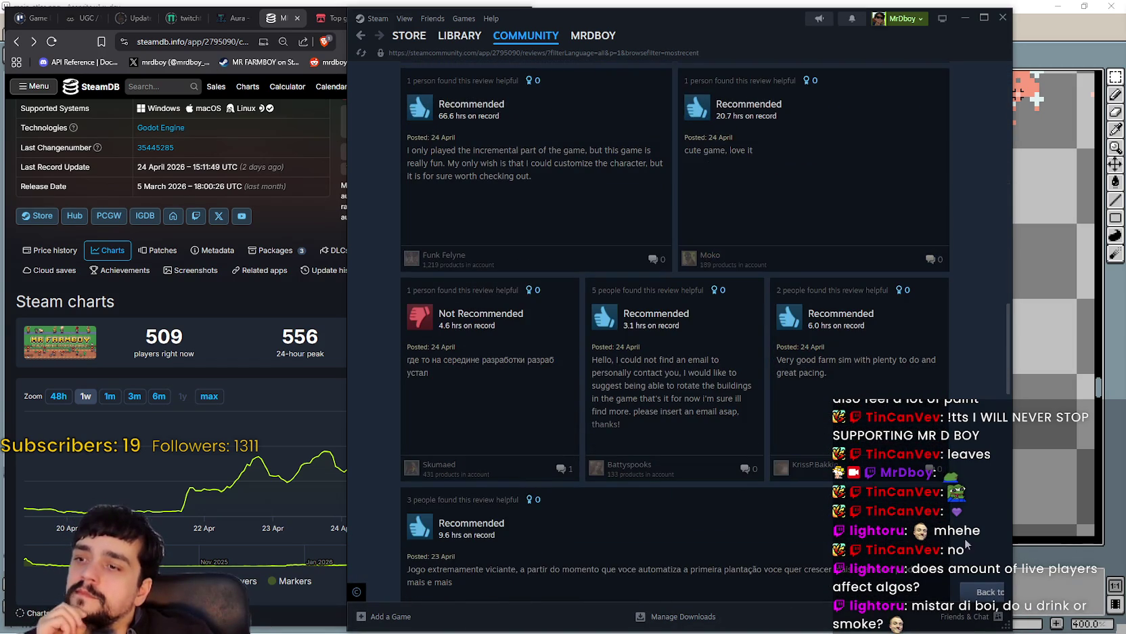
scroll(964, 536, "down", 2)
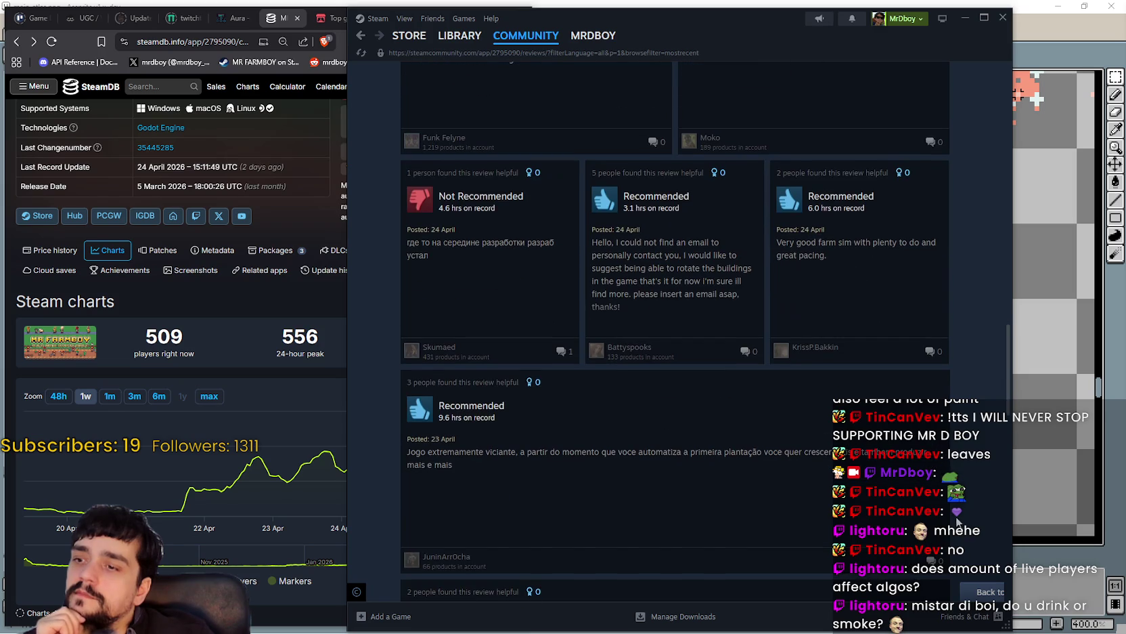
scroll(946, 515, "down", 3)
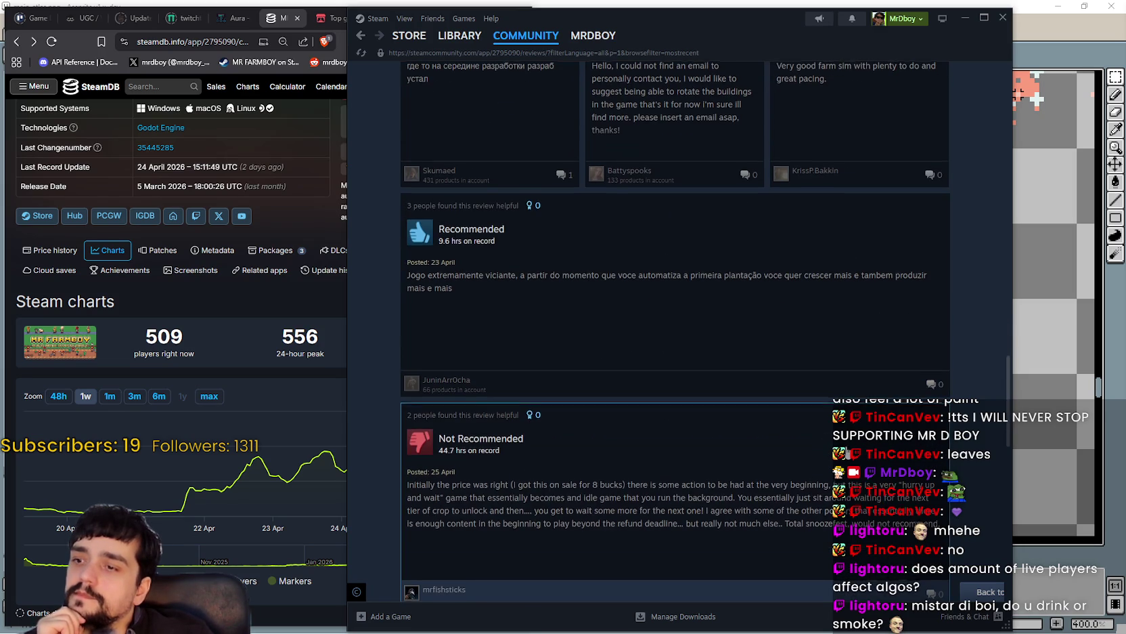
scroll(948, 487, "down", 4)
left_click_drag(1009, 454, 1047, 40)
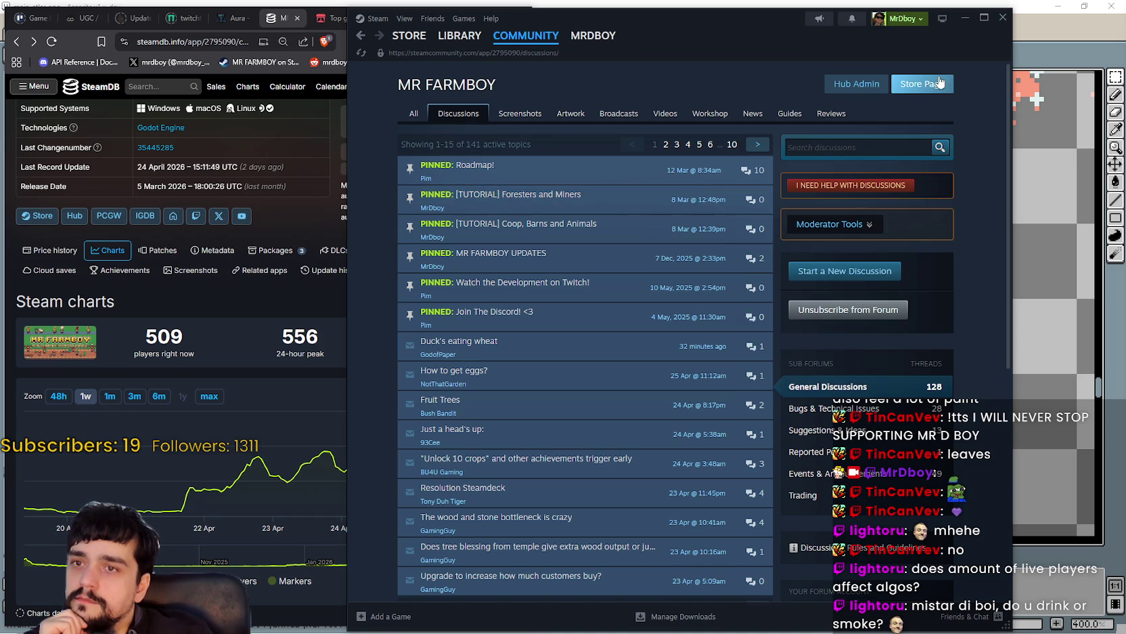
left_click(939, 82)
Move Steam aside, minimize it, and bring Aseprite's main_atlas.png to the front.
left_click_drag(742, 20, 830, 15)
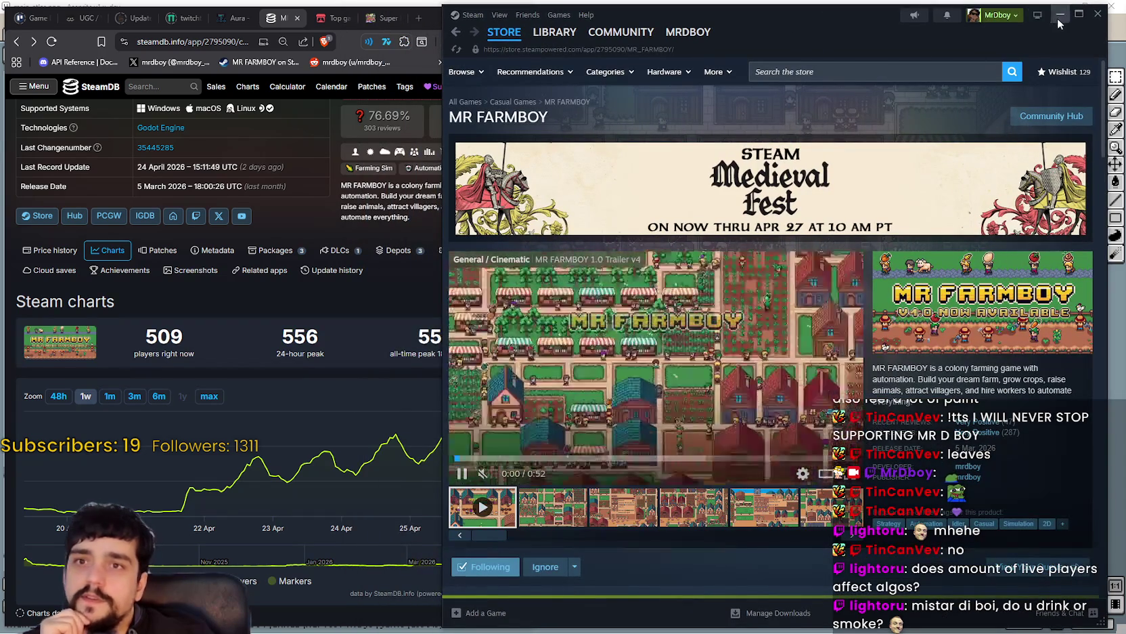
left_click(1060, 15)
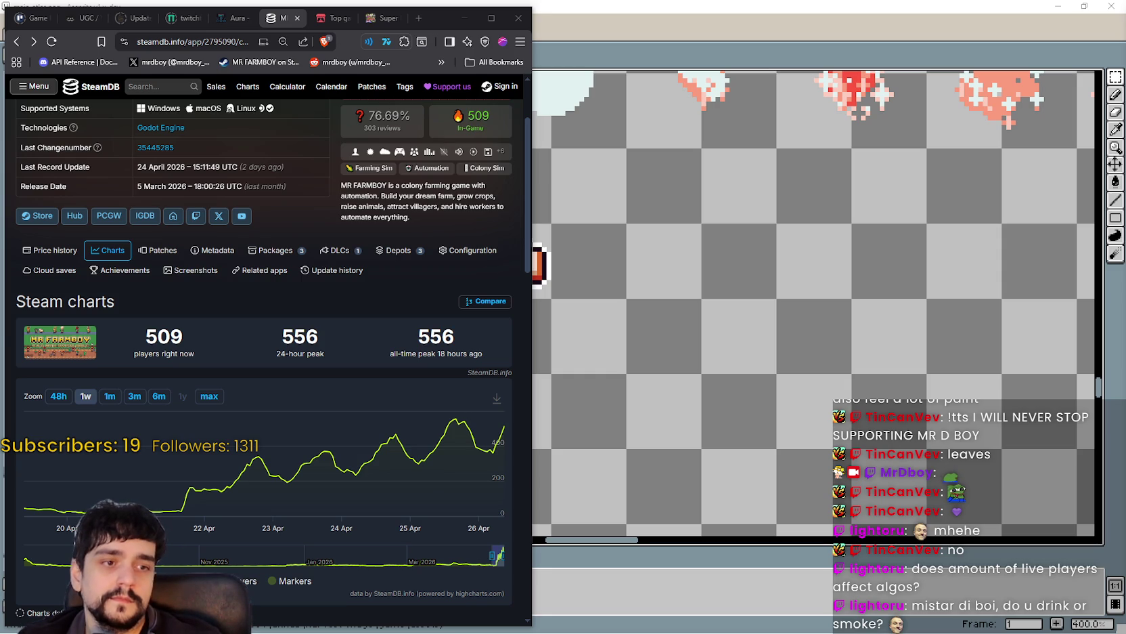
left_click(713, 371)
scroll(608, 309, "up", 5)
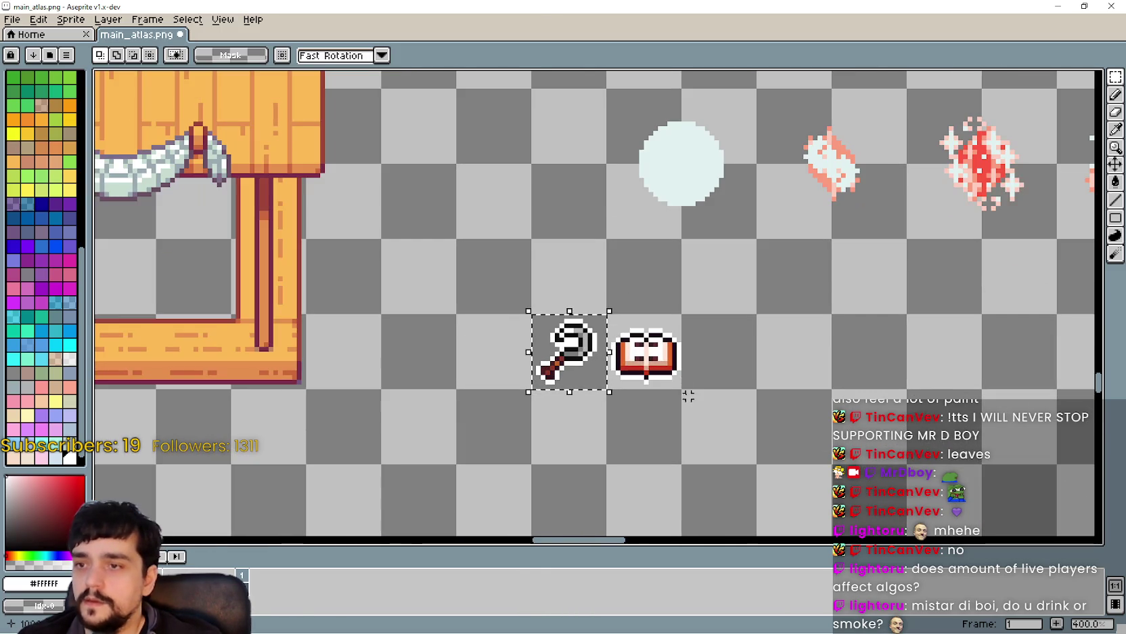
Select the key icon and drag it up toward the book.
scroll(684, 364, "up", 1)
left_click(504, 342)
scroll(504, 346, "up", 3)
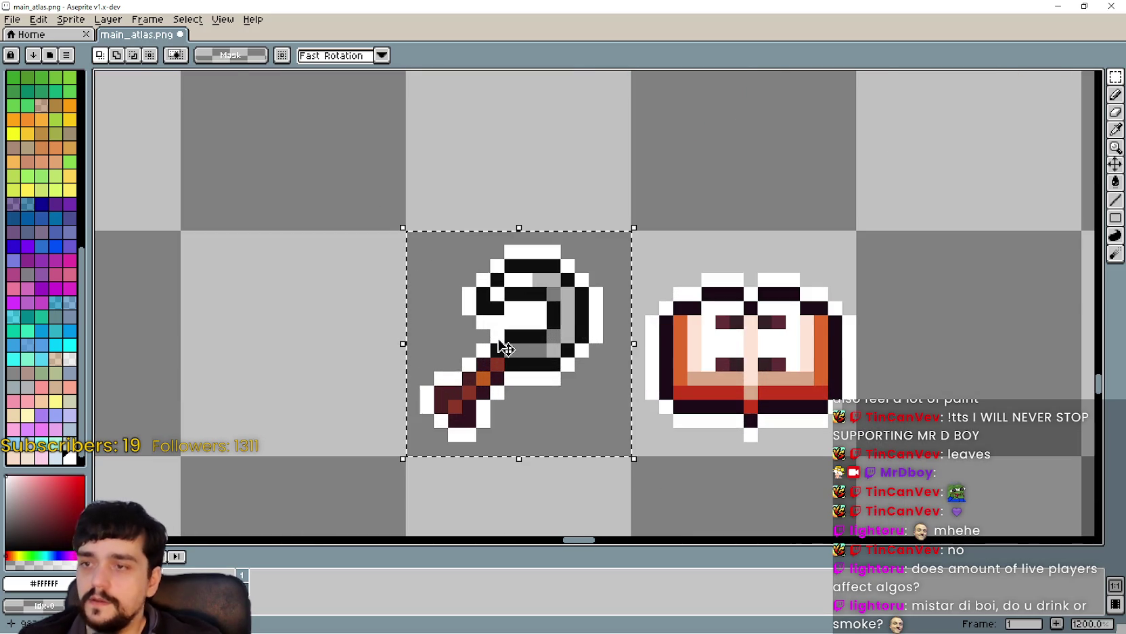
left_click(504, 348)
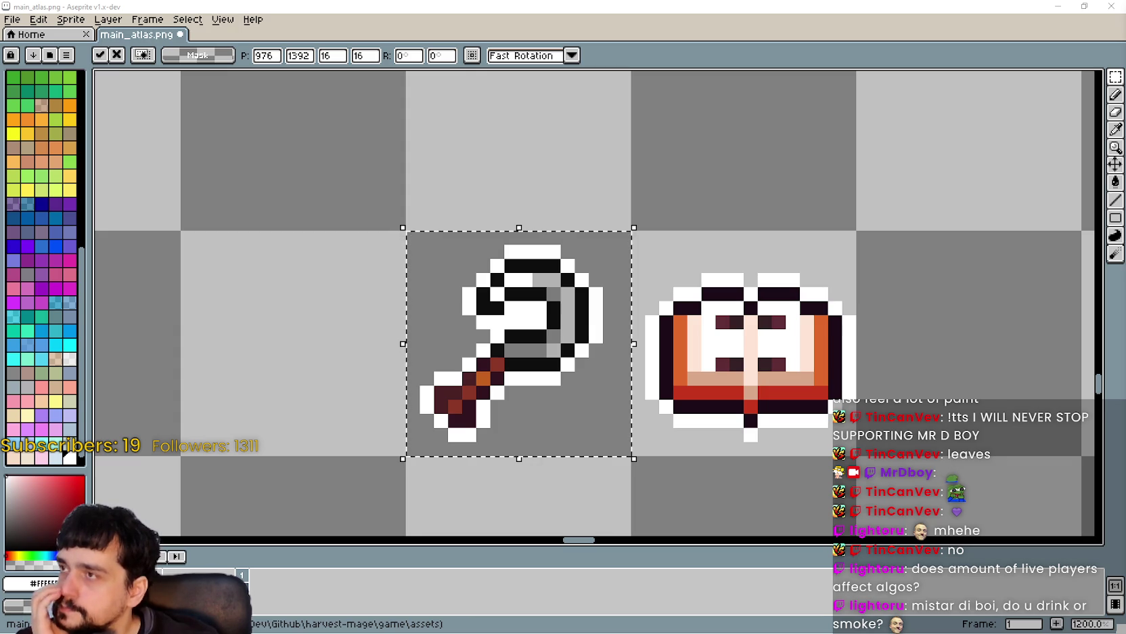
scroll(766, 266, "down", 4)
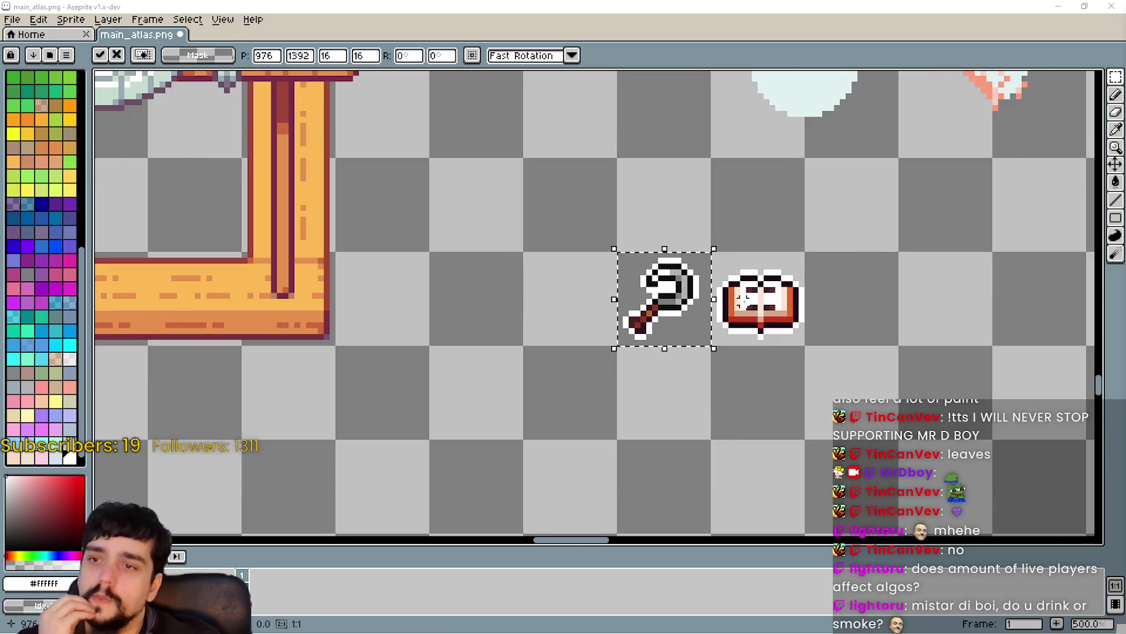
scroll(743, 300, "down", 3)
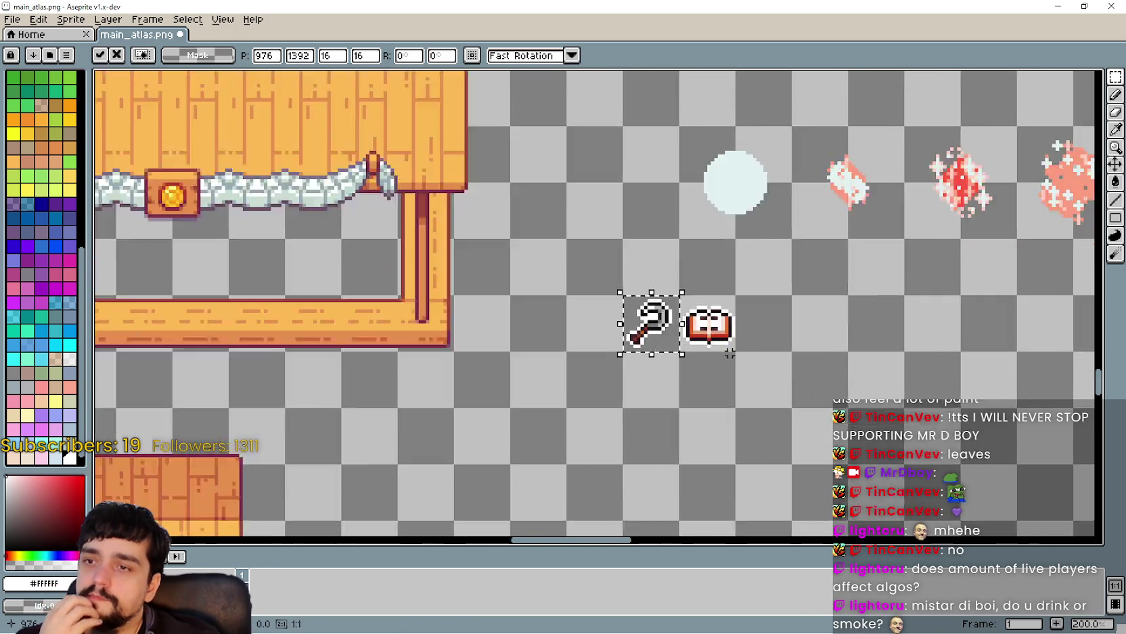
scroll(729, 353, "up", 3)
mouse_move(598, 326)
left_mouse_down()
mouse_move(682, 250)
mouse_move(706, 249)
mouse_move(691, 312)
mouse_move(698, 266)
mouse_move(598, 317)
mouse_move(685, 239)
mouse_move(699, 252)
left_mouse_up()
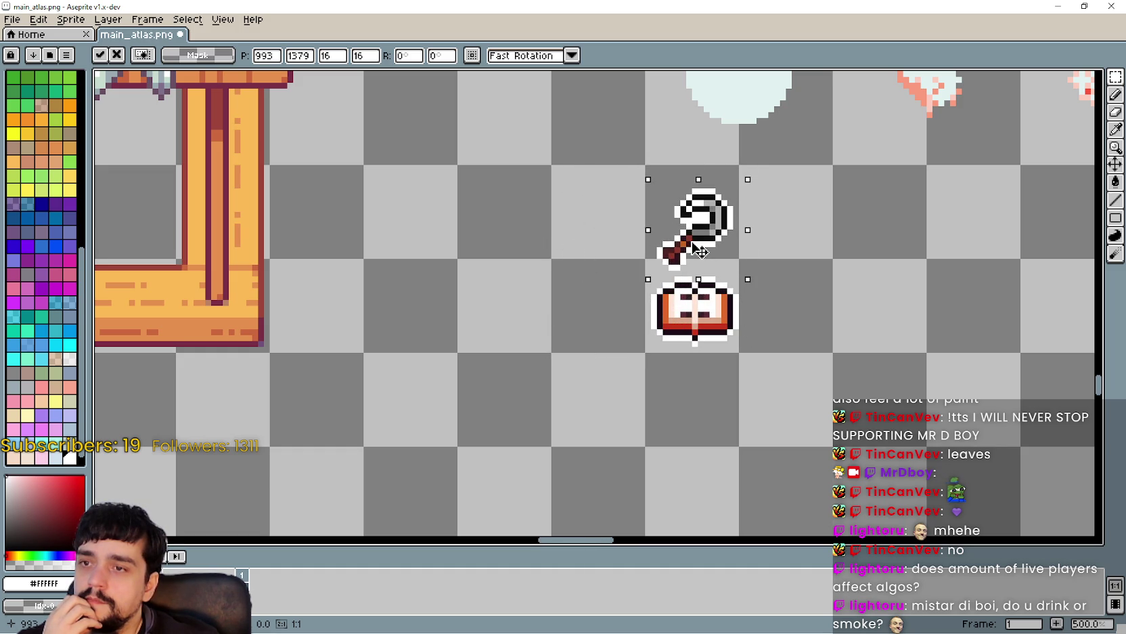
Shift the key icon left above the book, drop it, and select the book.
scroll(672, 269, "down", 2)
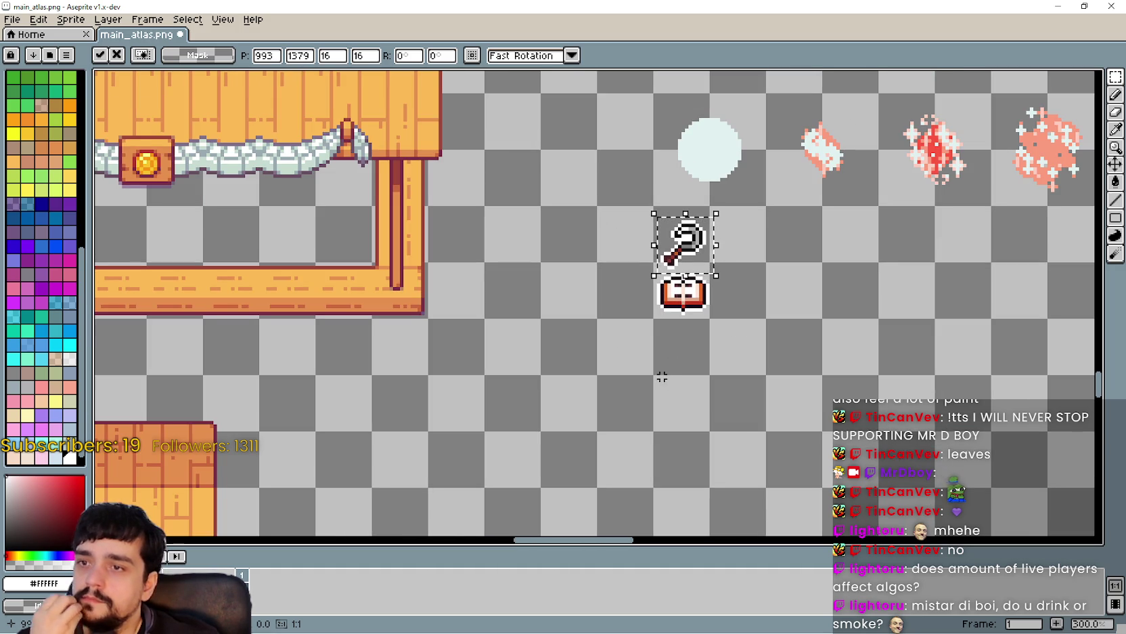
scroll(663, 369, "up", 2)
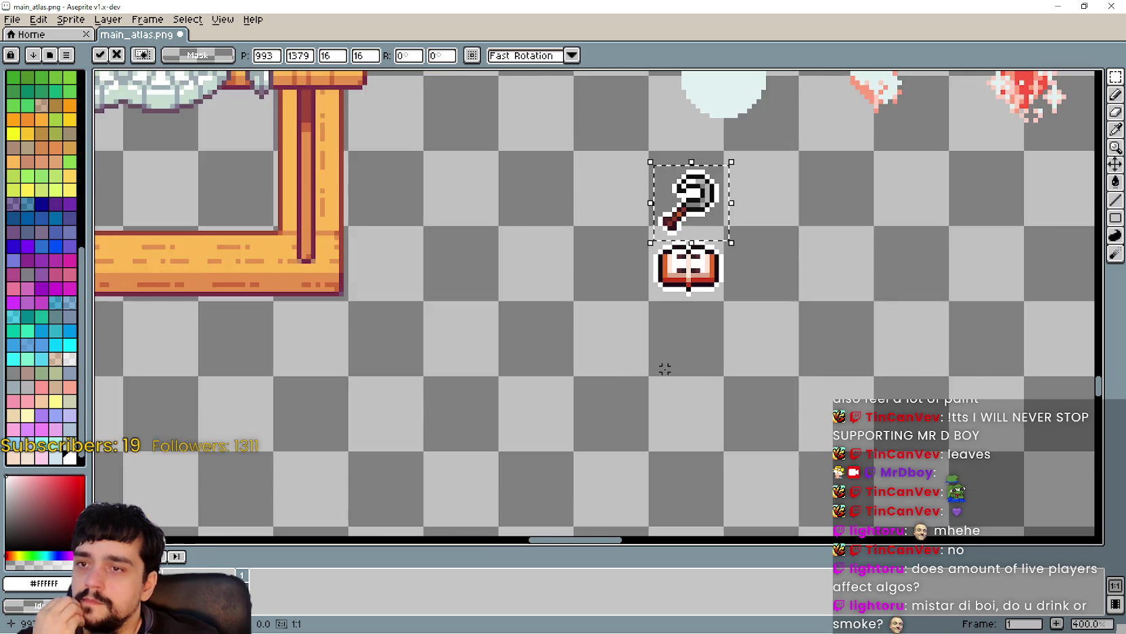
scroll(664, 359, "down", 2)
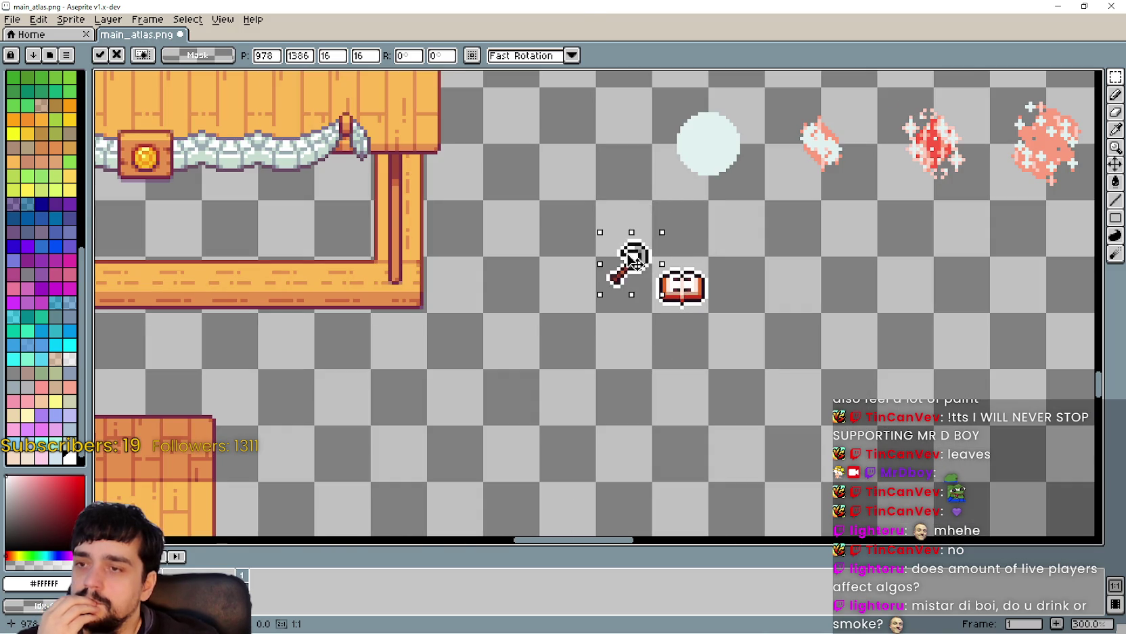
scroll(633, 267, "up", 1)
left_click_drag(631, 264, 473, 264)
left_click(638, 360)
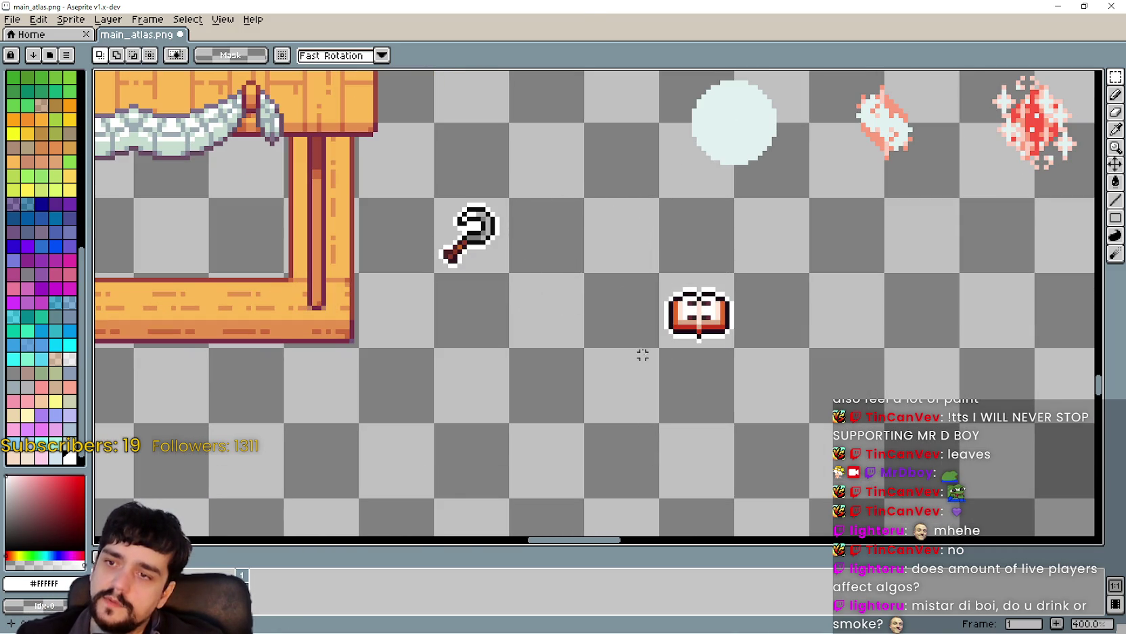
scroll(661, 278, "up", 1)
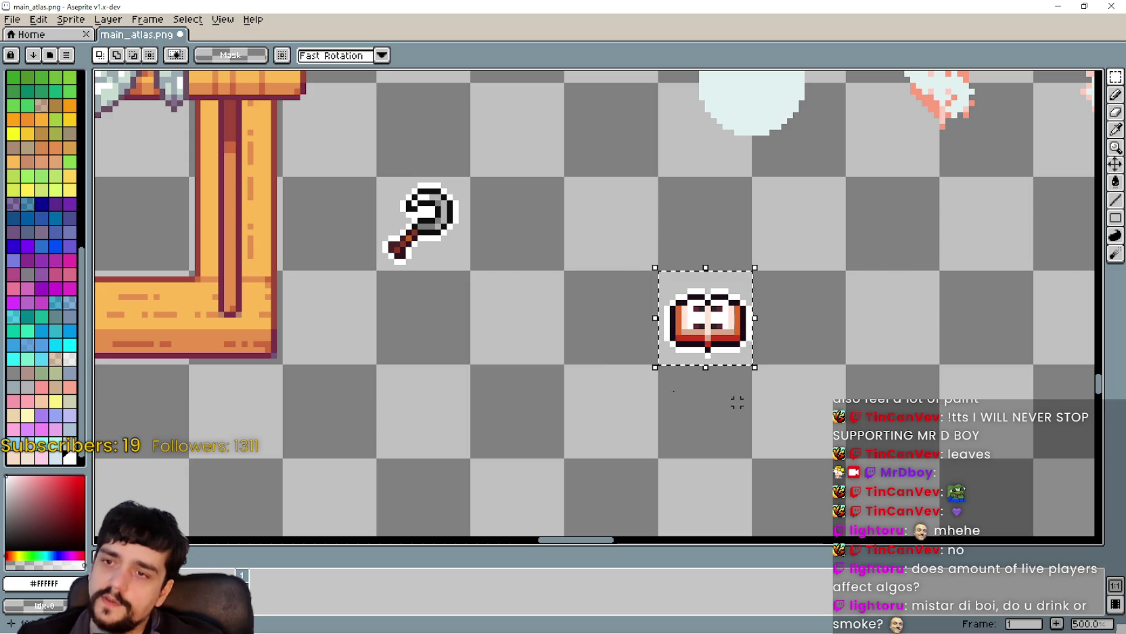
left_click(722, 329)
Double the book icon to 32×32 by appending *2 to its width and height.
left_click(340, 56)
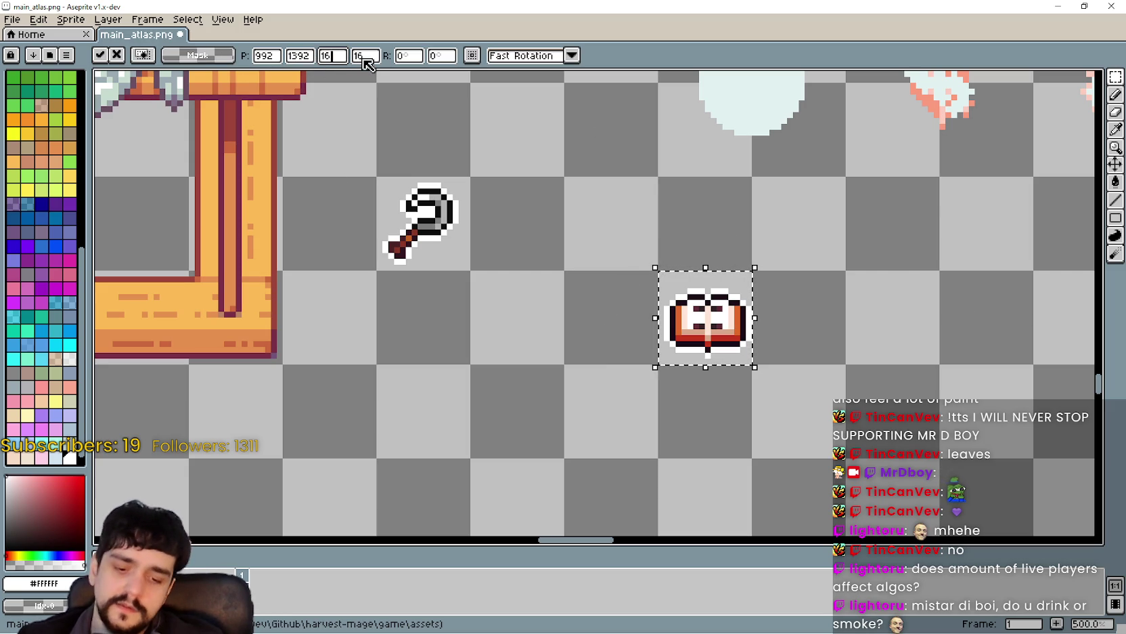
type("*2")
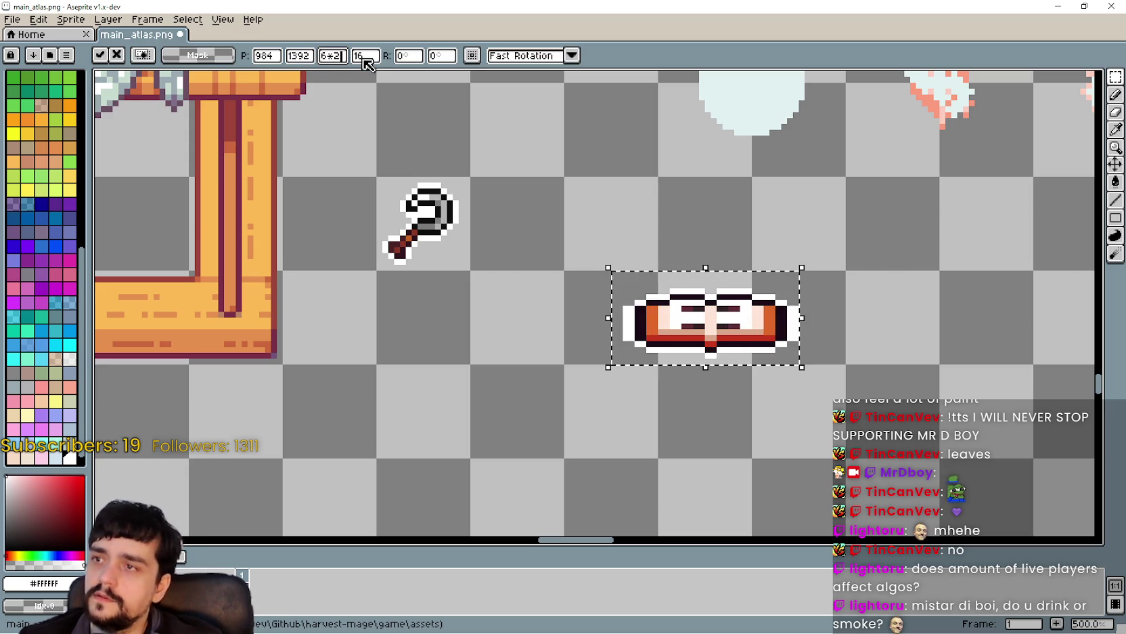
left_click(363, 58)
type("*")
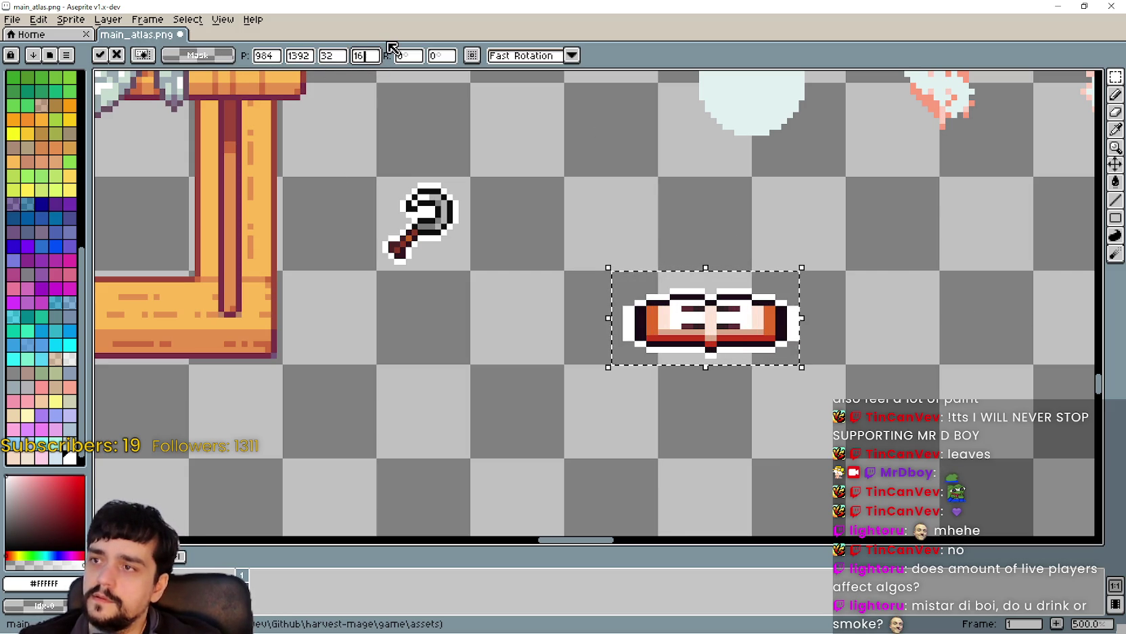
type("2")
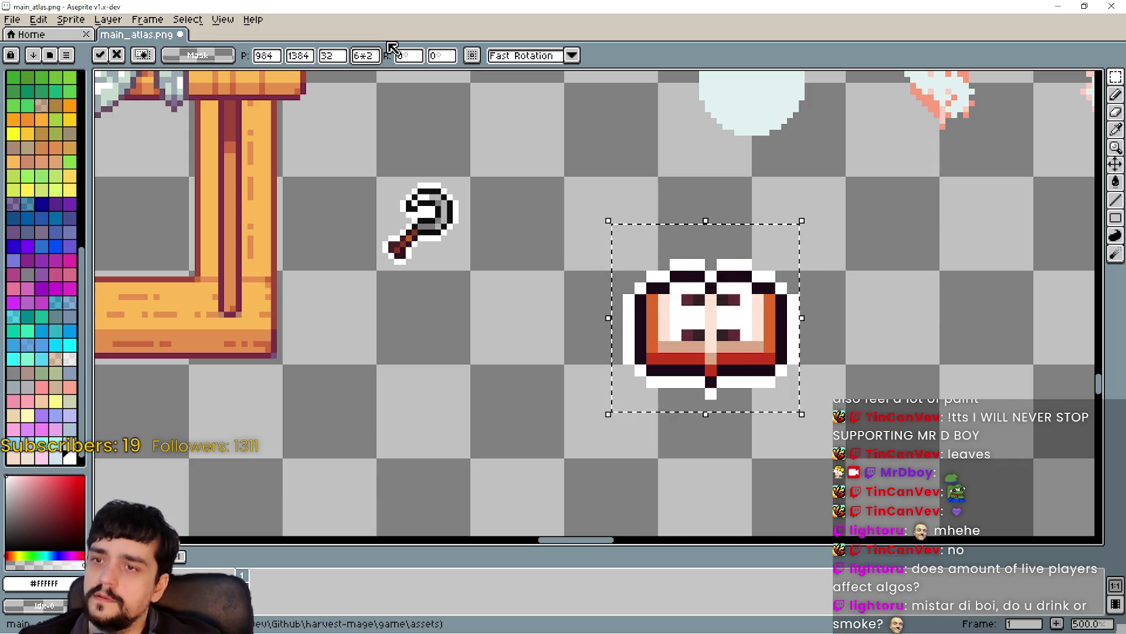
scroll(630, 237, "up", 1)
scroll(651, 344, "up", 2)
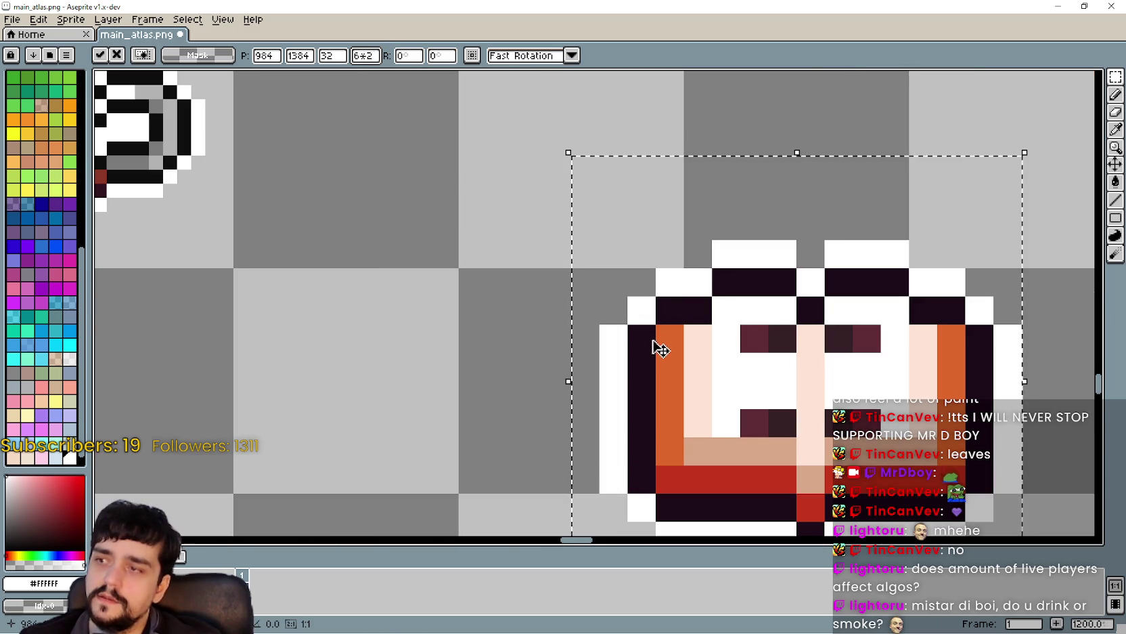
scroll(654, 345, "down", 2)
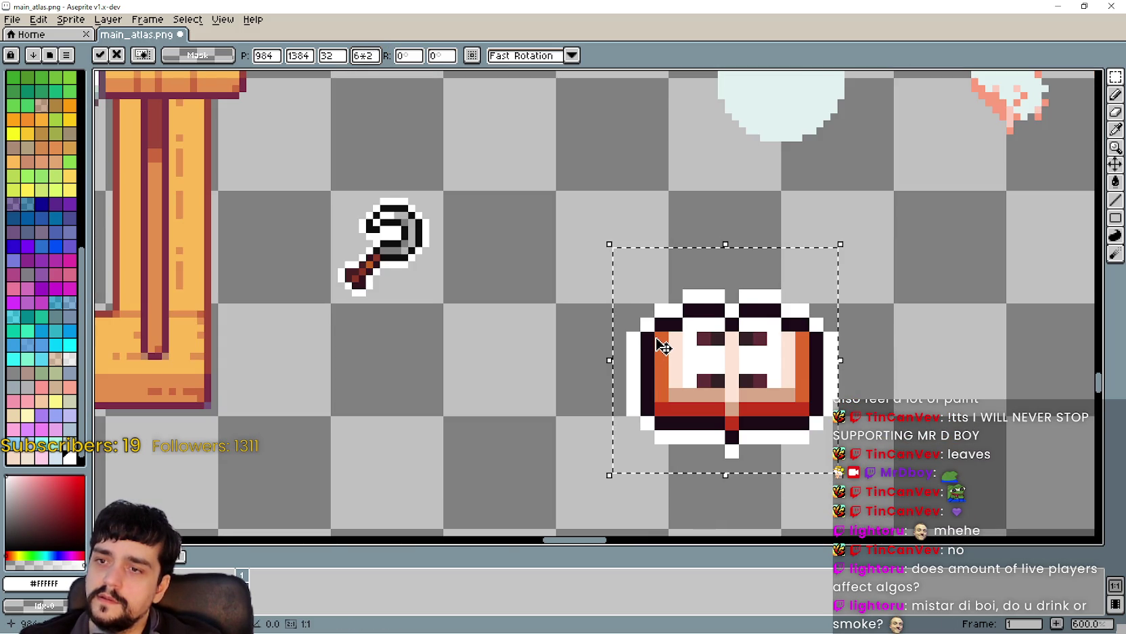
scroll(664, 346, "down", 1)
scroll(665, 345, "down", 2)
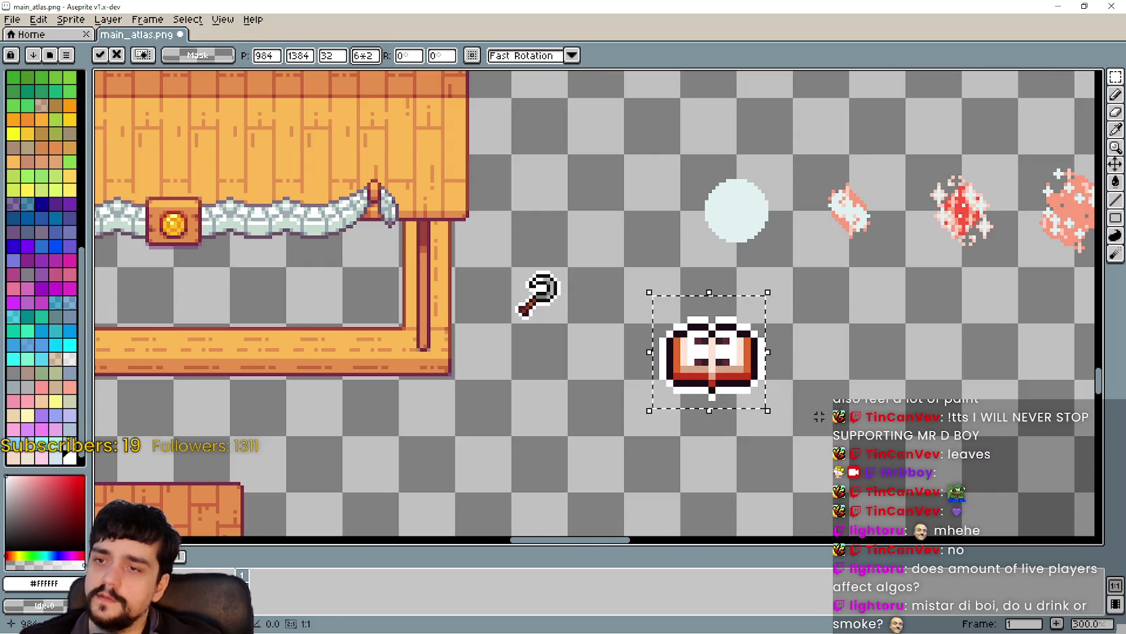
key("Return")
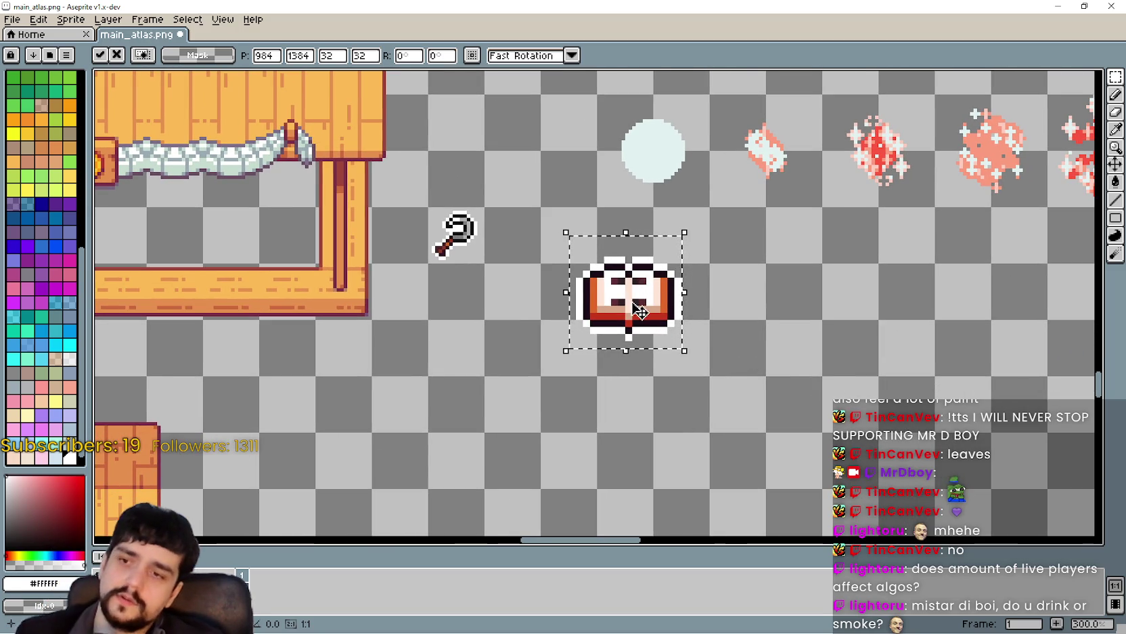
Nudge the enlarged book down-left, commit it, and marquee-select the key icon.
left_click_drag(636, 301, 628, 309)
scroll(631, 313, "left", 3)
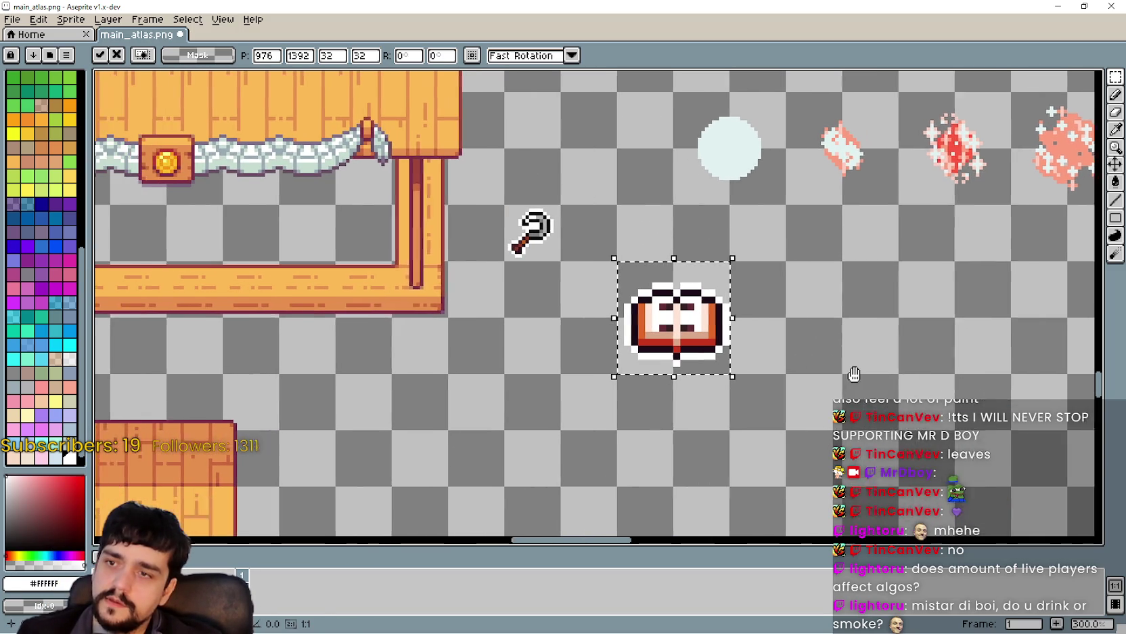
left_click(536, 258)
scroll(536, 258, "up", 2)
left_click_drag(536, 258, 447, 173)
left_click_drag(539, 173, 633, 264)
Place the key icon just above the book at 984, 1382, then select both icons.
mouse_move(589, 225)
left_mouse_down()
mouse_move(828, 268)
mouse_move(821, 336)
mouse_move(836, 271)
mouse_move(832, 311)
left_mouse_up()
scroll(833, 311, "down", 1)
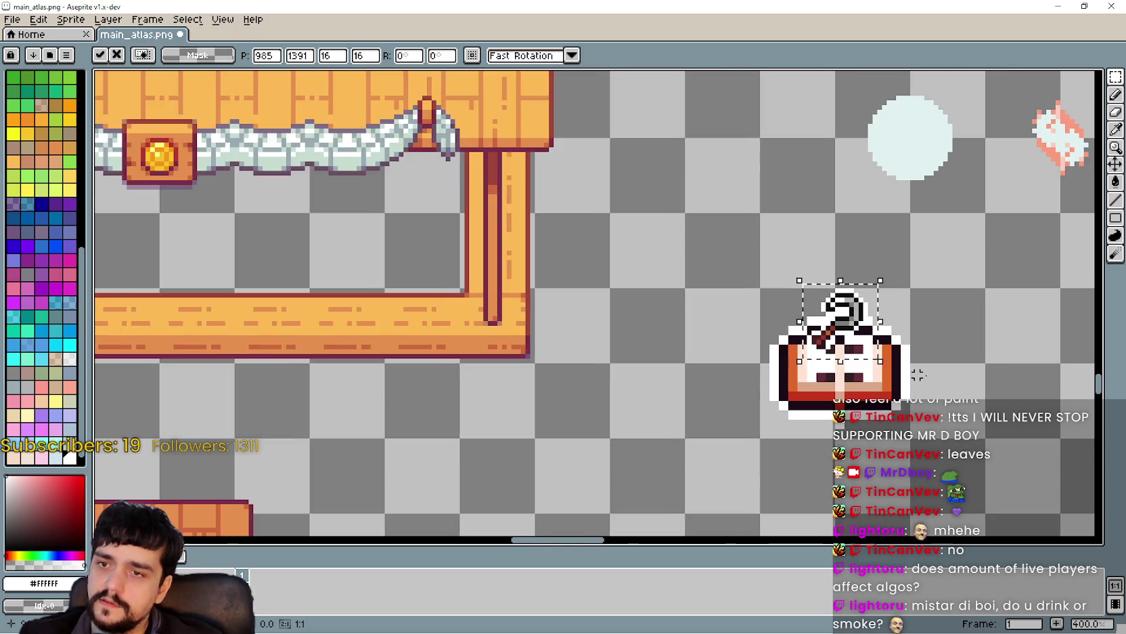
left_click_drag(988, 379, 709, 331)
mouse_move(562, 277)
left_mouse_down()
mouse_move(564, 222)
mouse_move(565, 237)
left_mouse_up()
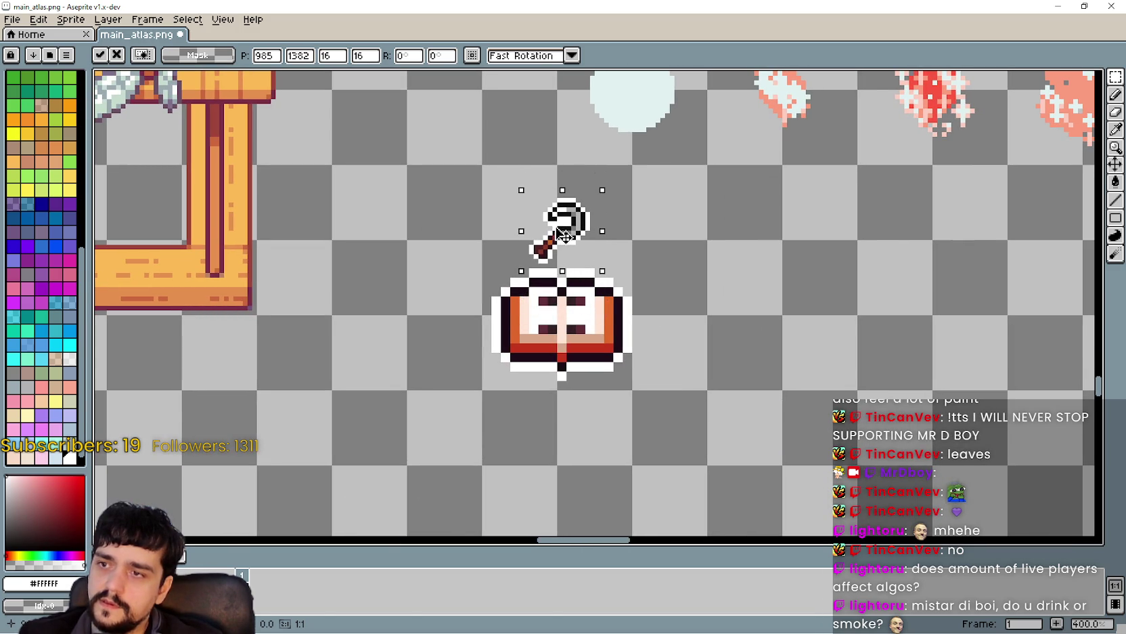
scroll(643, 278, "down", 2)
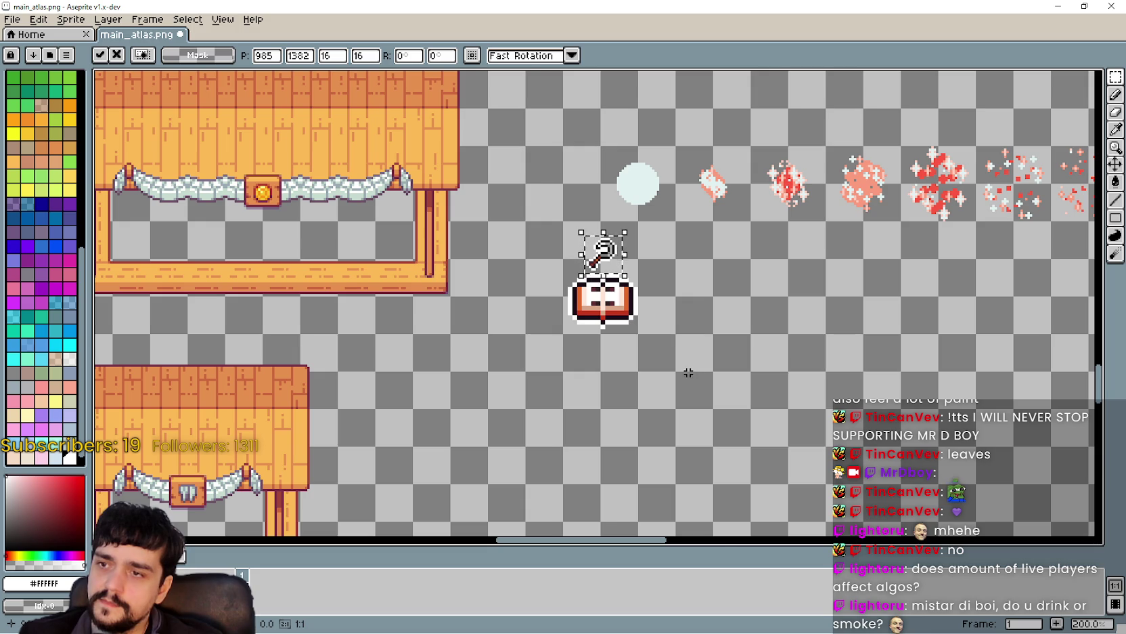
scroll(677, 305, "up", 5)
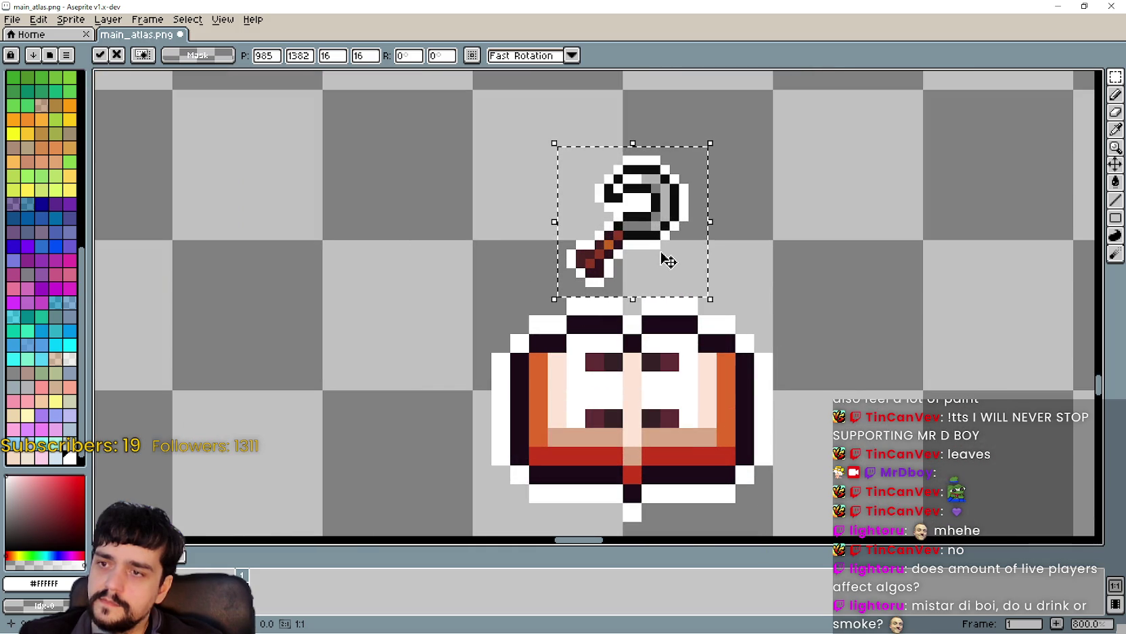
left_click_drag(642, 236, 633, 227)
scroll(772, 349, "down", 5)
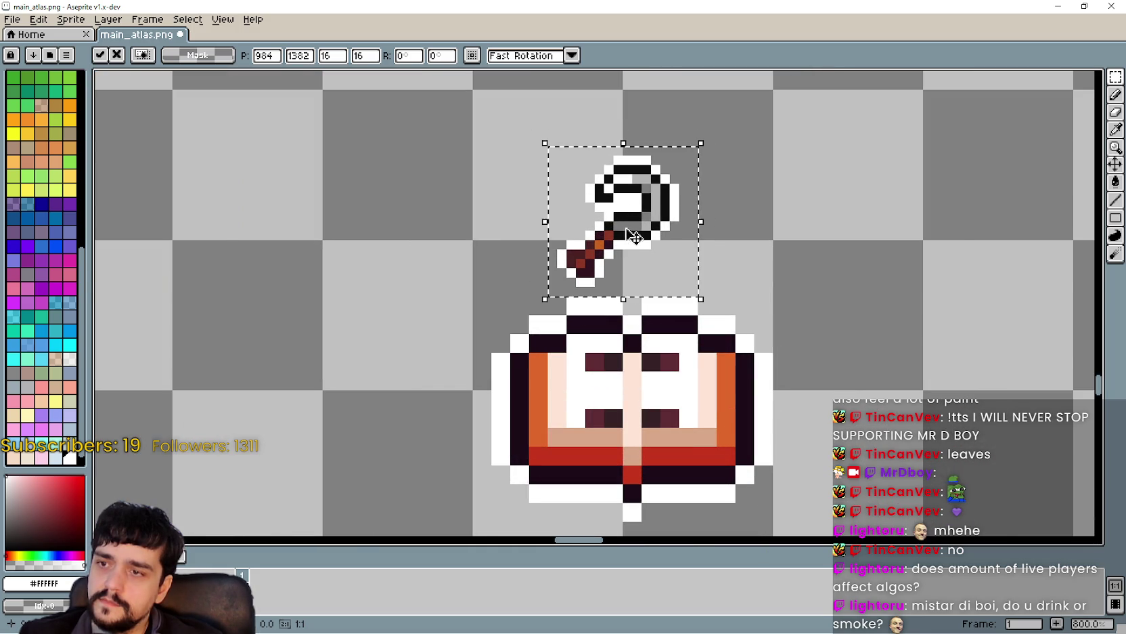
left_click(804, 363)
mouse_move(802, 366)
left_mouse_down()
mouse_move(620, 266)
mouse_move(586, 231)
left_mouse_up()
left_click_drag(449, 147, 575, 260)
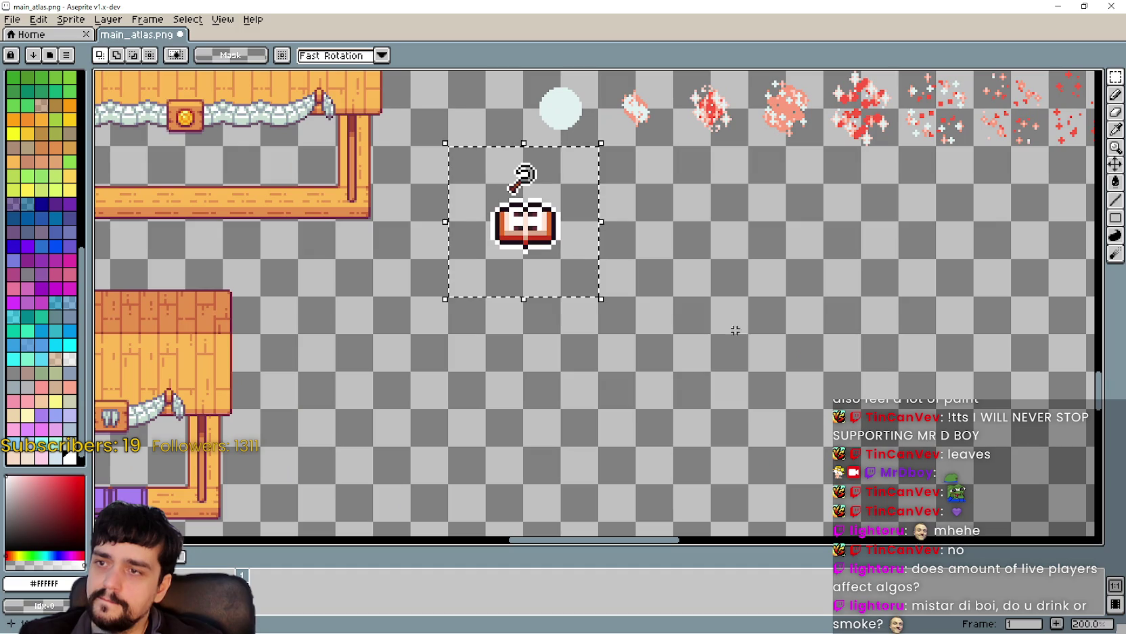
Select the book icon alone, shift it one pixel left, and deselect.
scroll(433, 170, "up", 2)
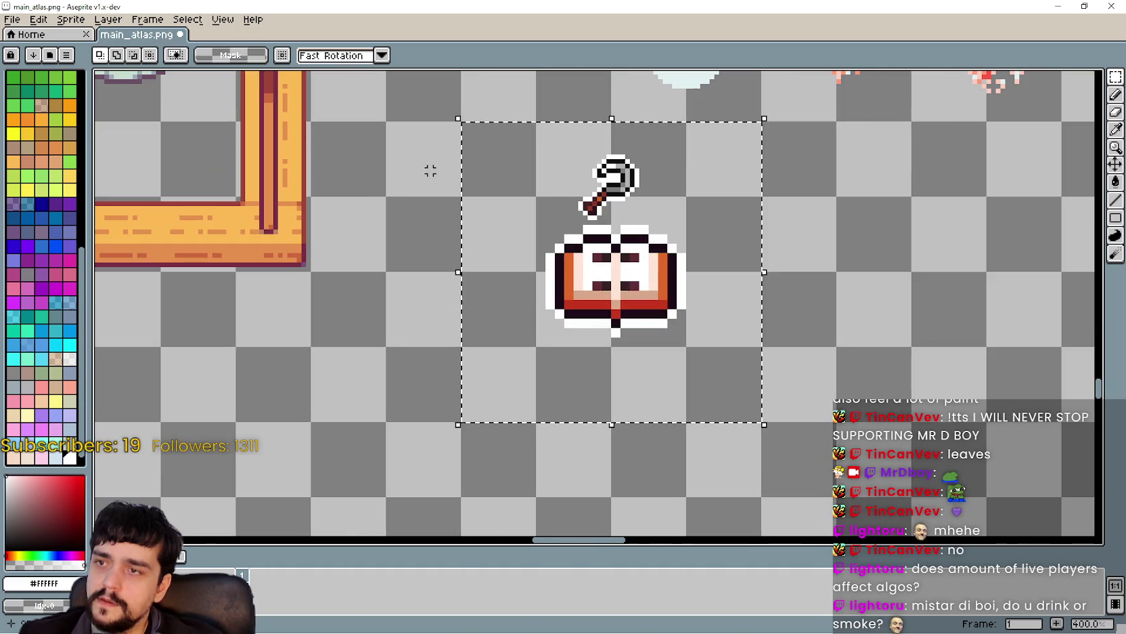
left_click_drag(510, 151, 691, 327)
scroll(731, 352, "down", 1)
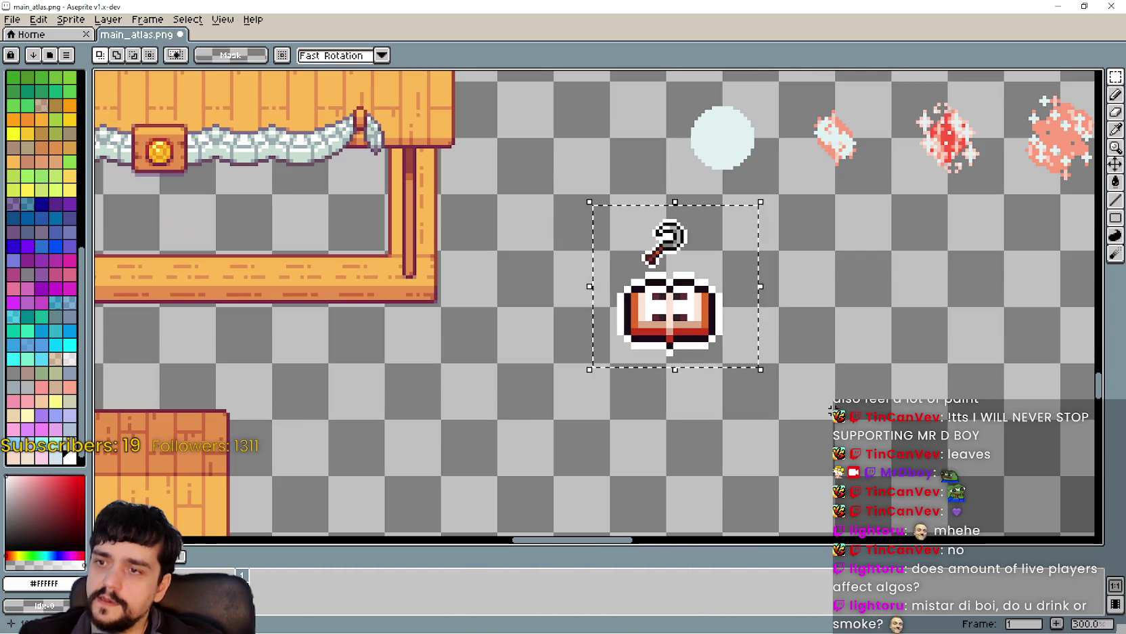
left_click_drag(593, 207, 761, 356)
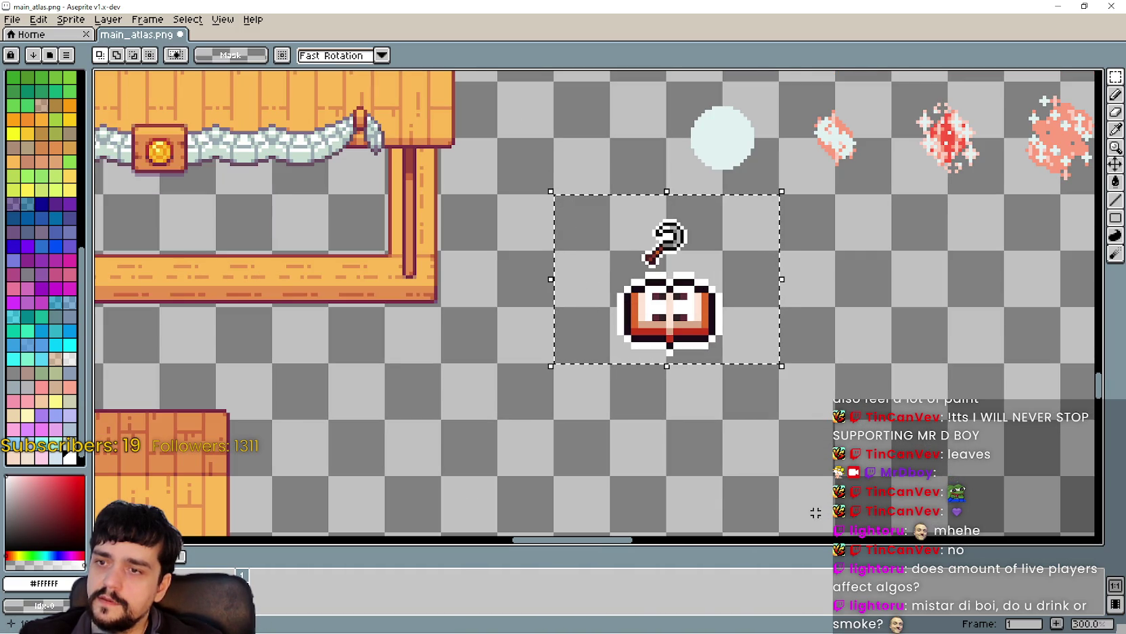
left_click_drag(745, 400, 561, 200)
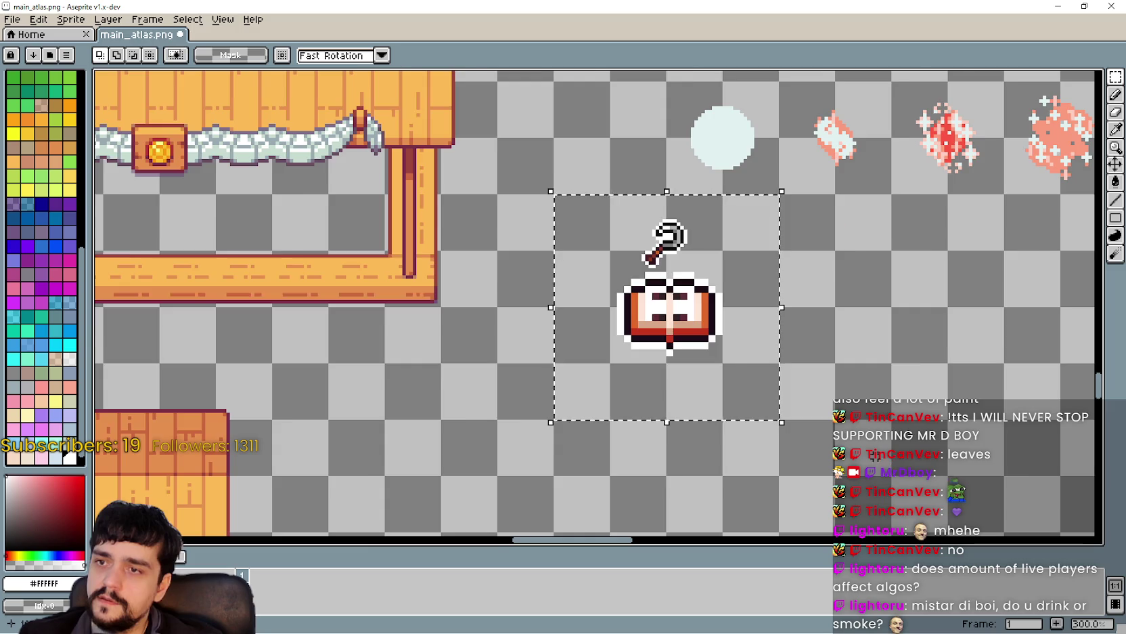
scroll(859, 452, "down", 1)
left_click_drag(857, 460, 792, 422)
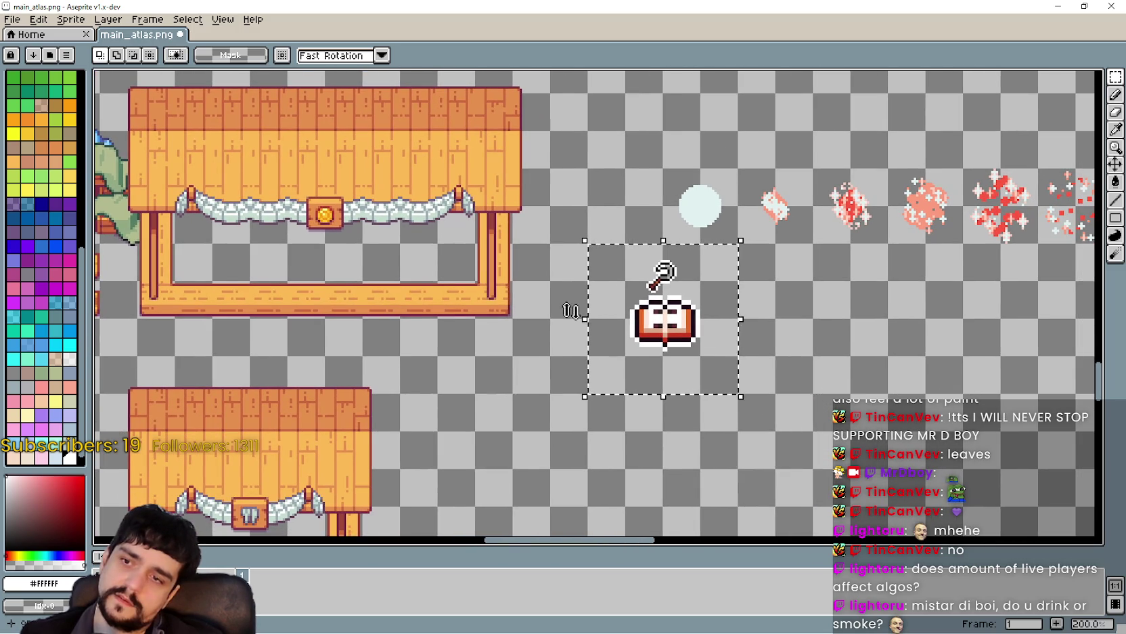
scroll(573, 301, "up", 2)
scroll(526, 288, "up", 1)
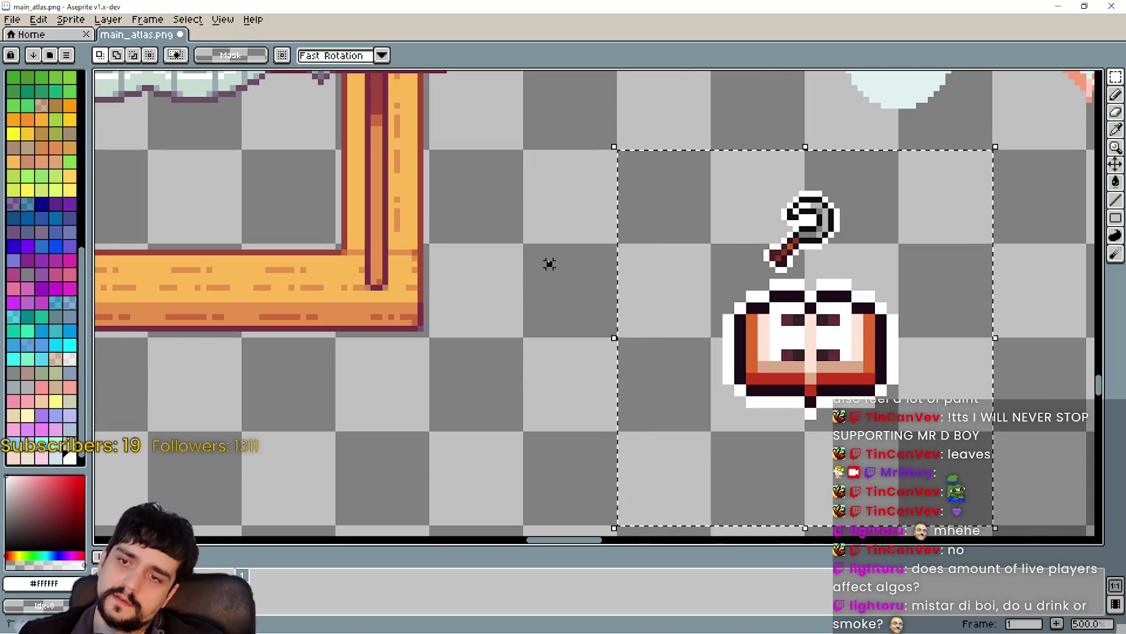
scroll(845, 422, "up", 2)
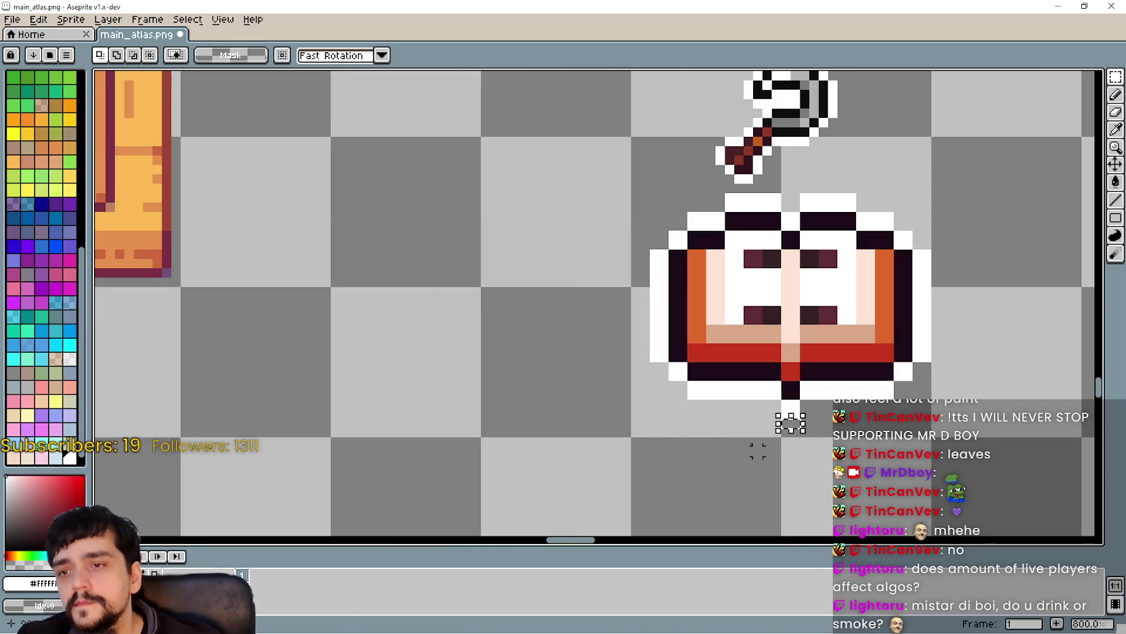
scroll(667, 389, "down", 1)
mouse_move(586, 408)
left_mouse_down()
mouse_move(840, 293)
mouse_move(904, 243)
left_mouse_up()
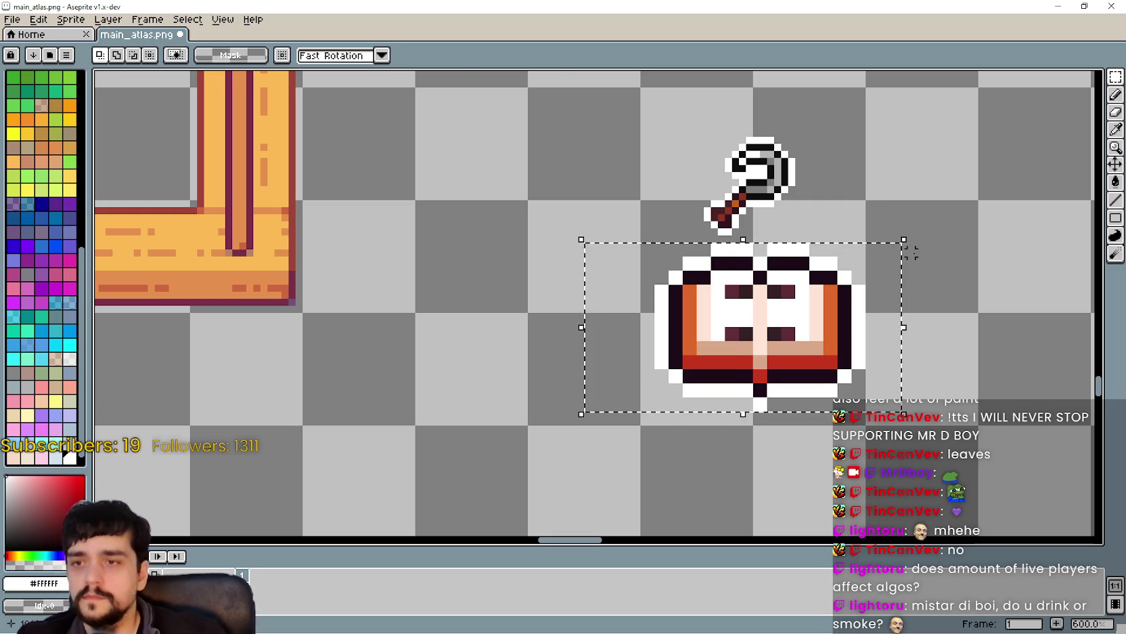
key("Left")
scroll(880, 183, "down", 2)
key("ctrl+d")
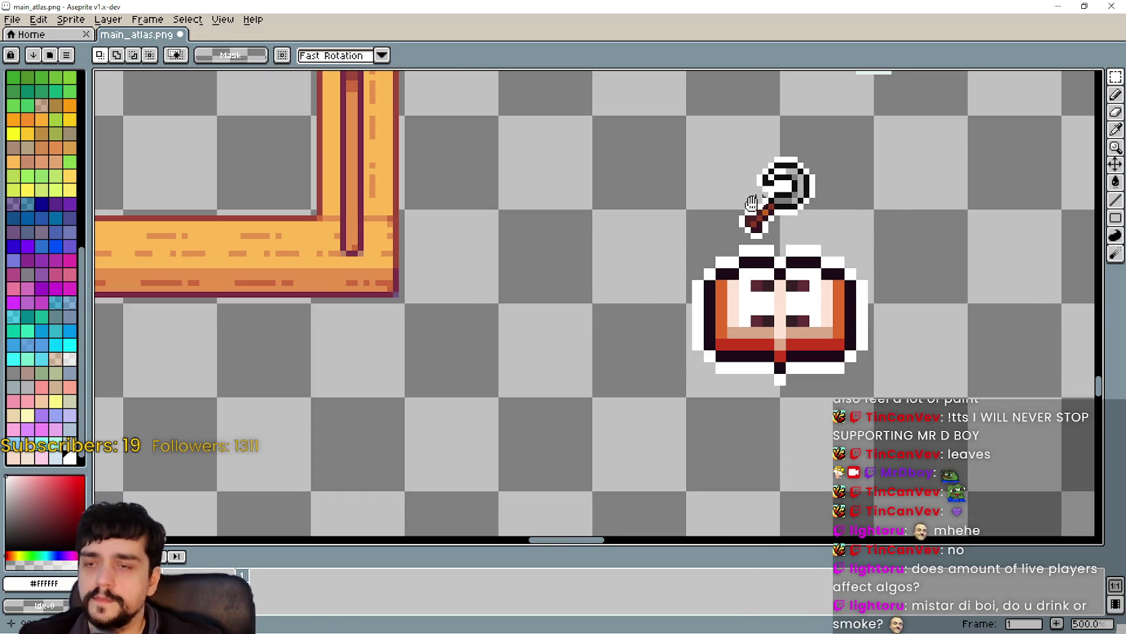
Save main_atlas.png with Ctrl+S.
scroll(659, 231, "down", 1)
left_click_drag(761, 303, 752, 237)
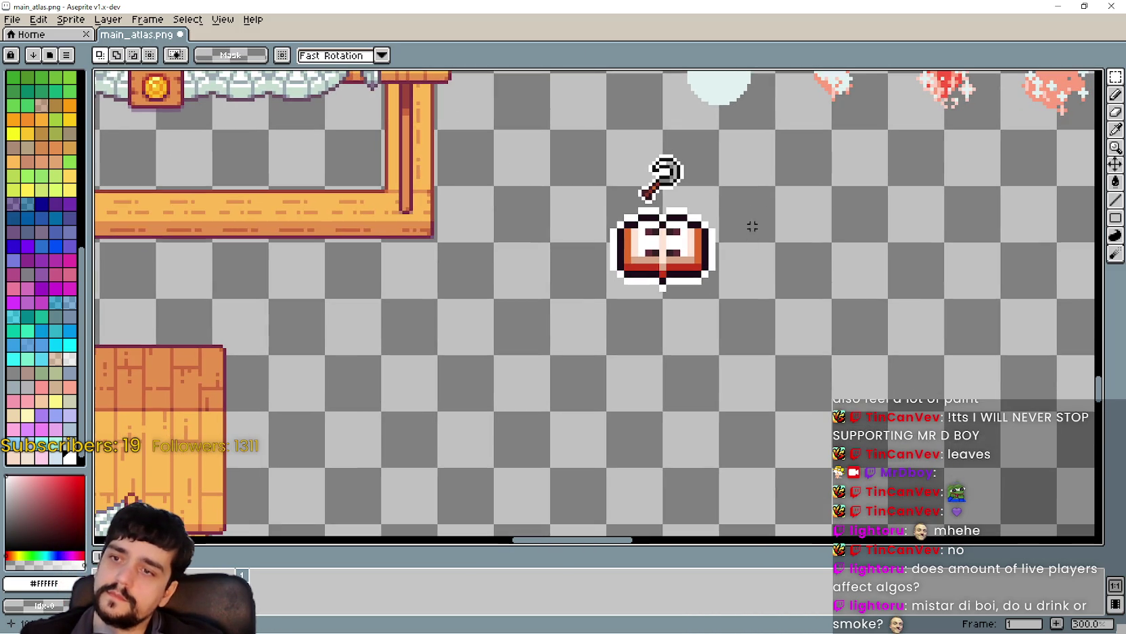
scroll(742, 174, "up", 3)
scroll(742, 174, "right", 2)
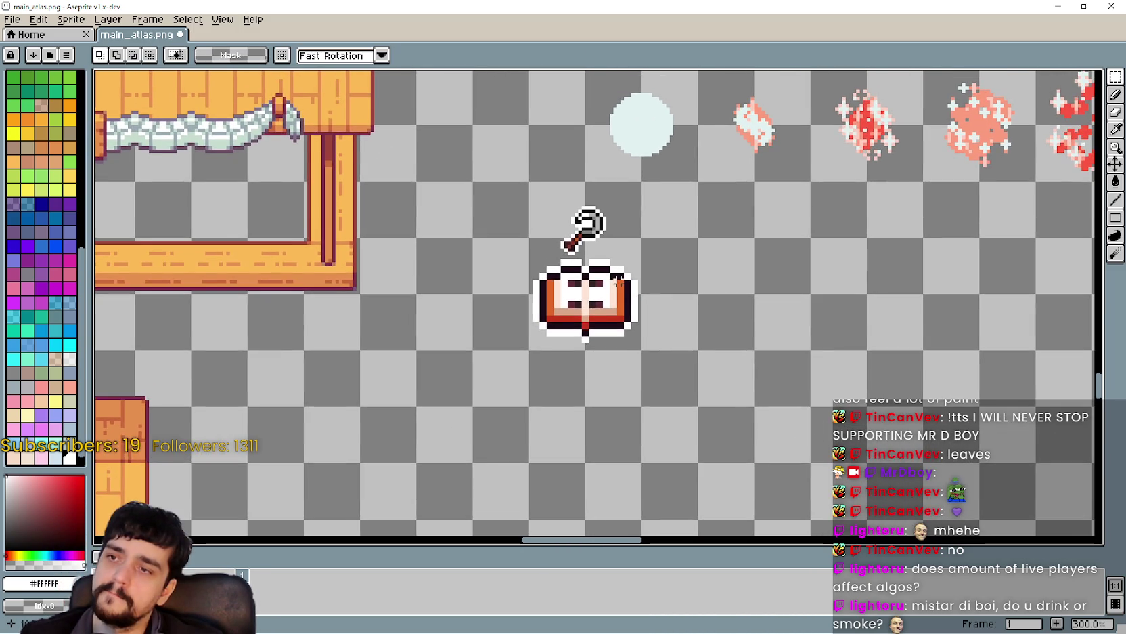
key("ctrl+s")
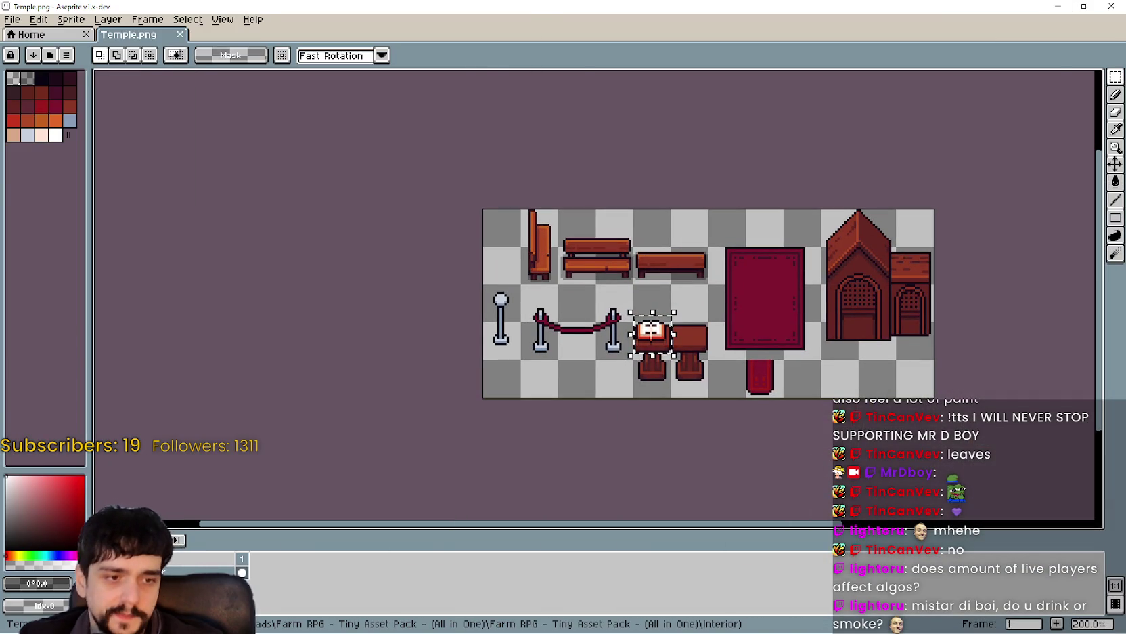
key("alt+Tab")
In prestige_tree_panel's 2D view, open illusion_decoy's PrestigeSkillSlot scene for editing.
left_click(463, 26)
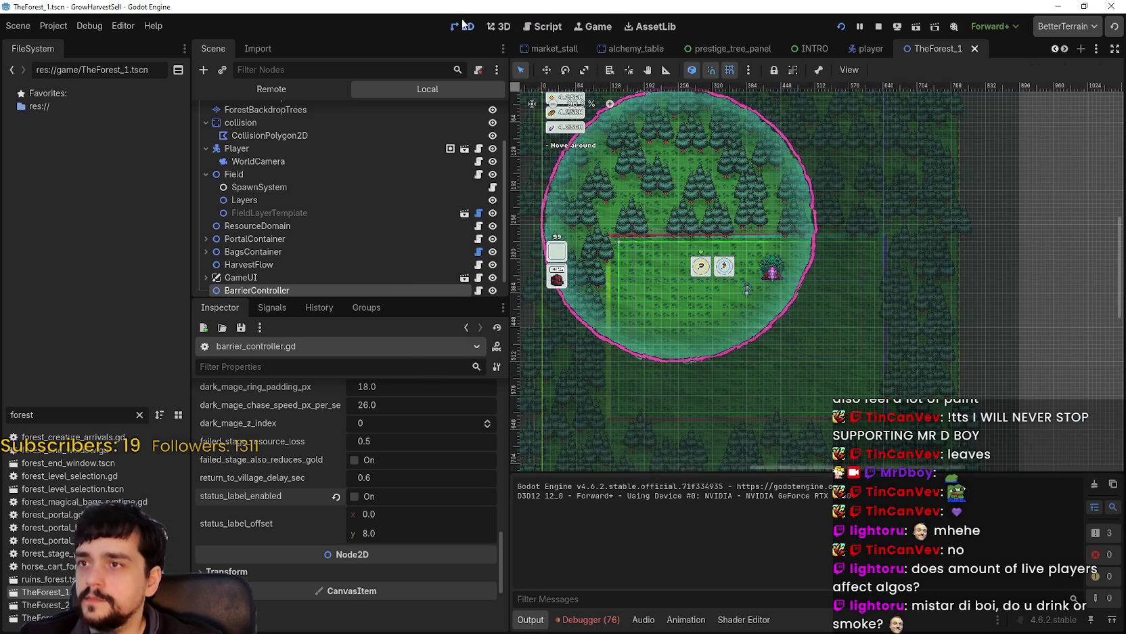
scroll(398, 224, "down", 1)
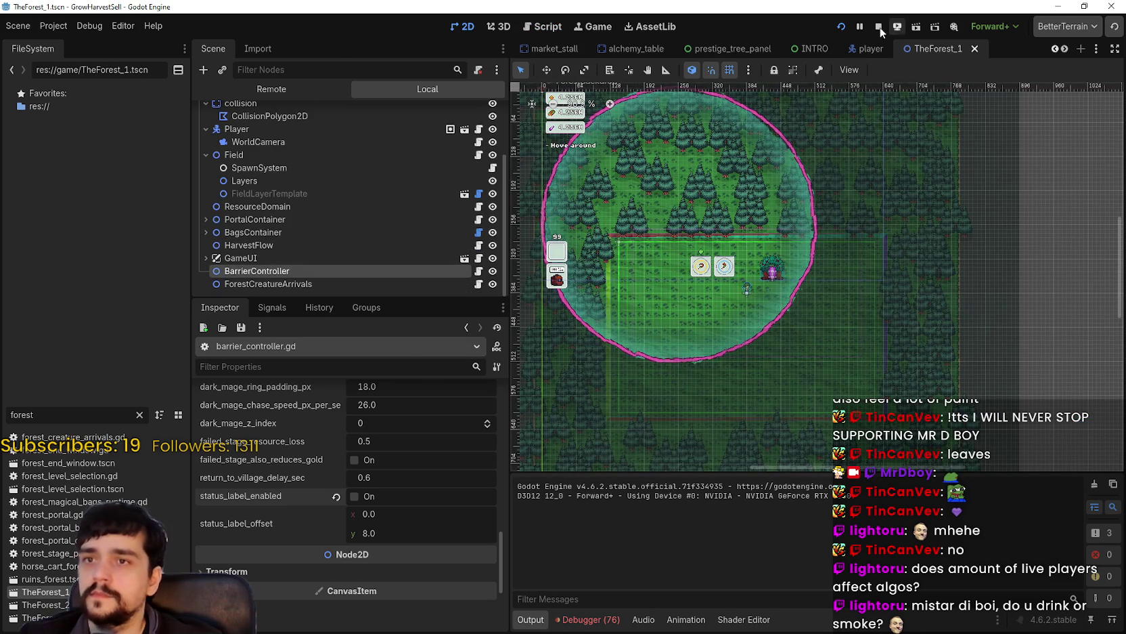
left_click(709, 46)
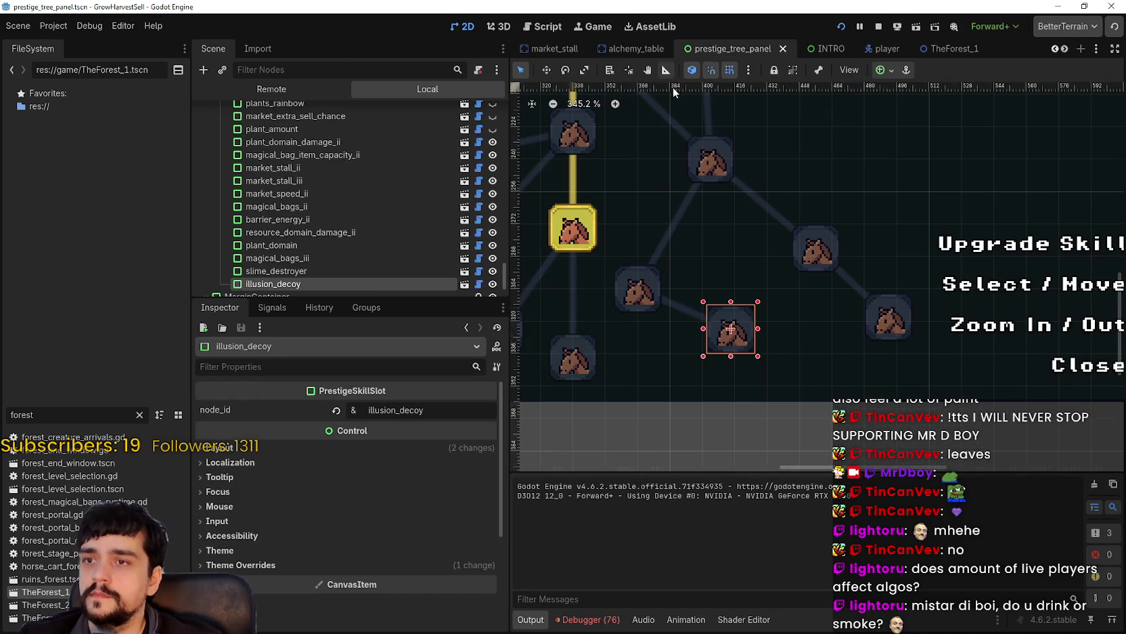
scroll(466, 253, "down", 2)
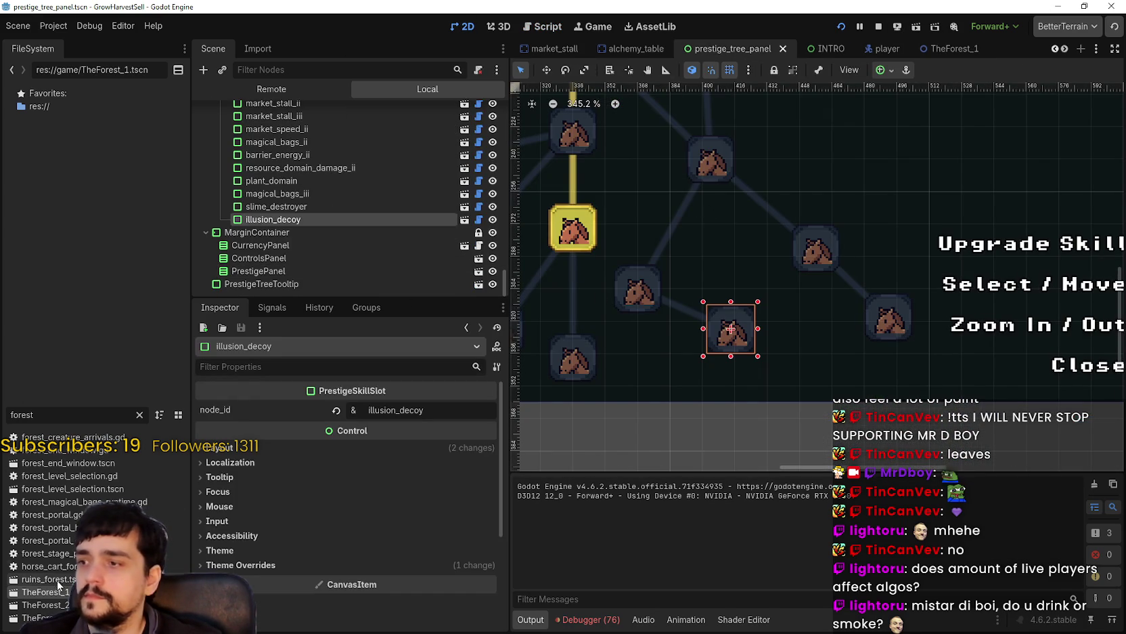
left_click_drag(66, 412, 2, 412)
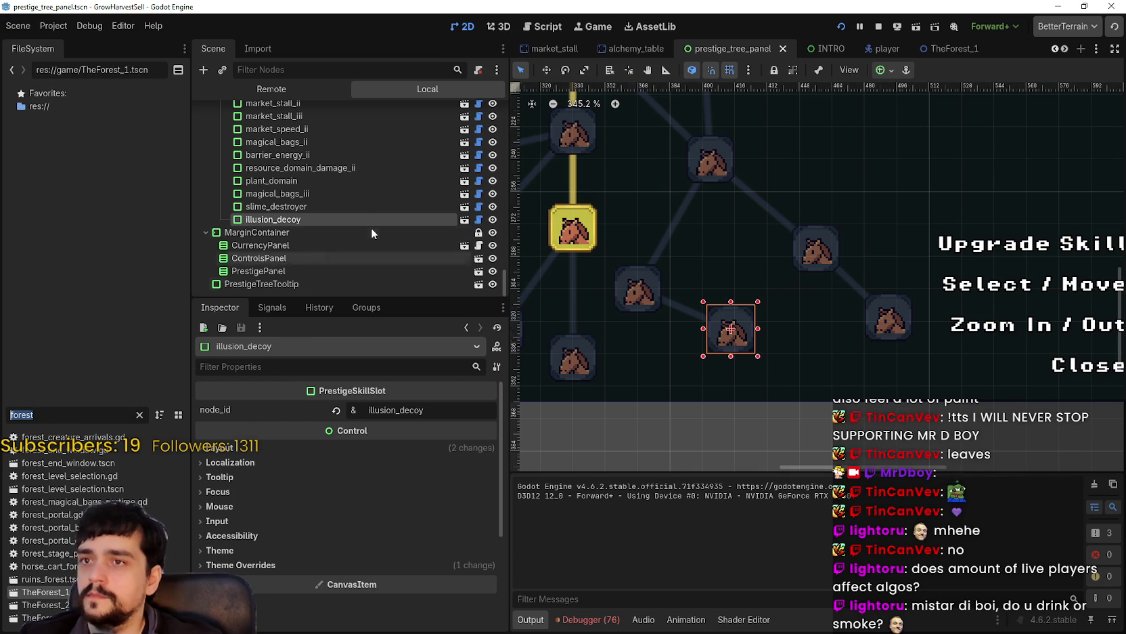
left_click(464, 219)
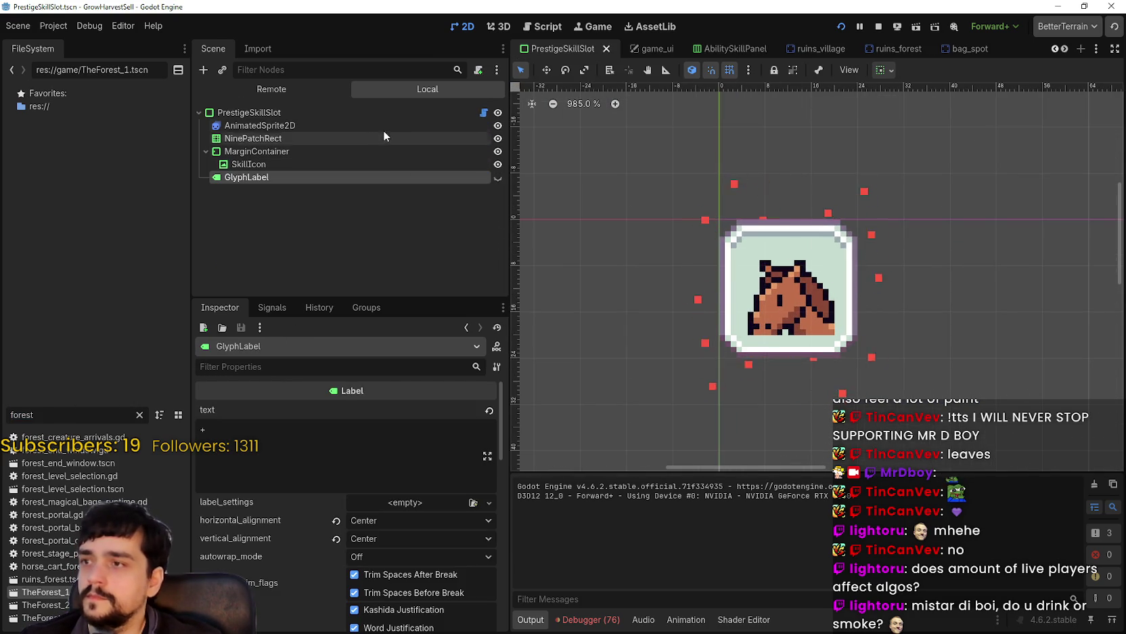
Select the SkillIcon node and expand its atlas texture settings in the Inspector.
left_click(382, 128)
left_click(264, 138)
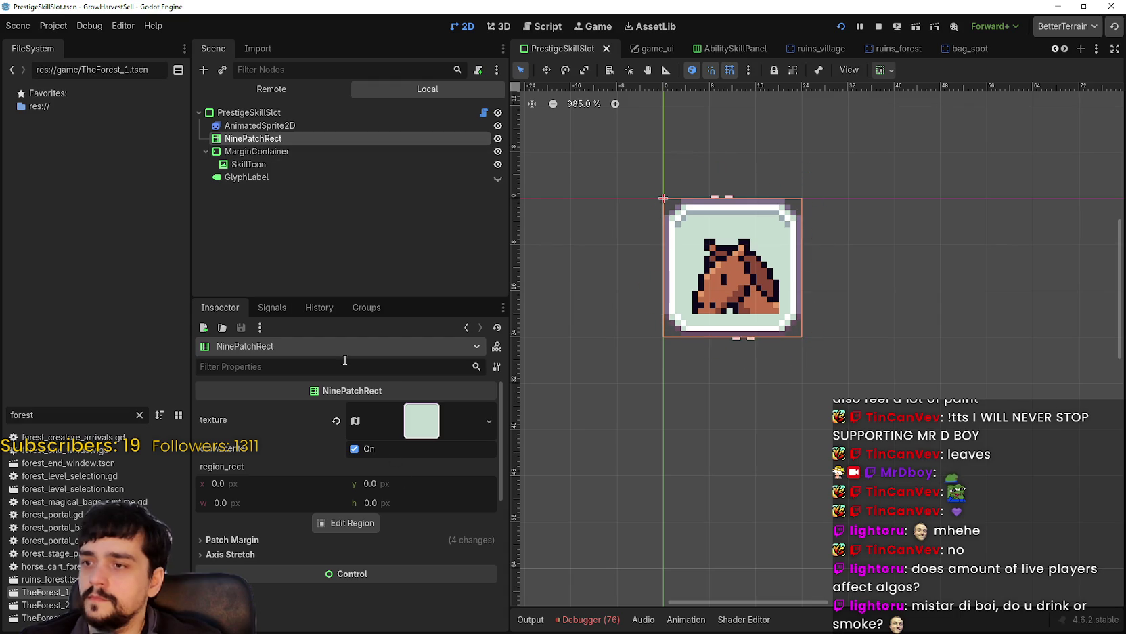
left_click(261, 152)
left_click(261, 163)
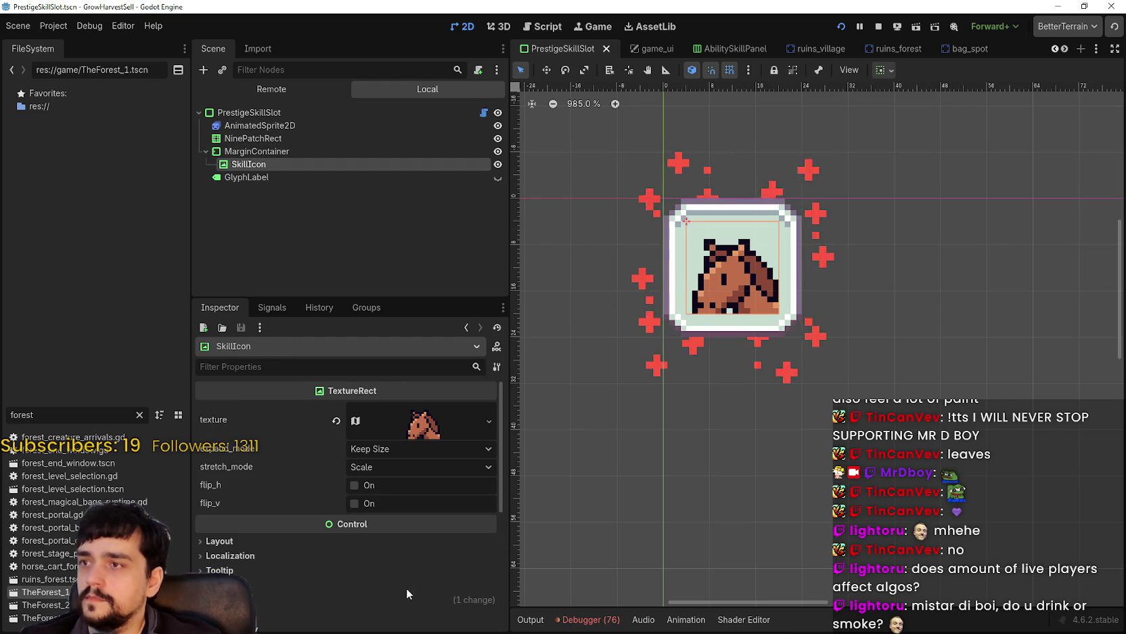
left_click(423, 423)
scroll(370, 532, "down", 3)
scroll(342, 543, "up", 2)
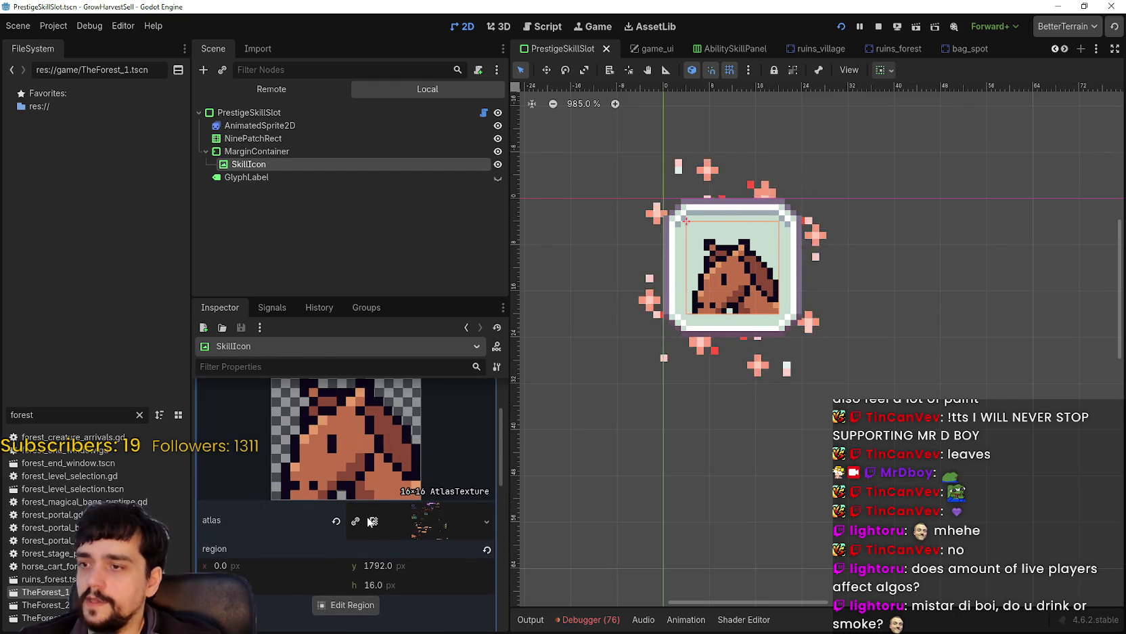
scroll(365, 523, "up", 3)
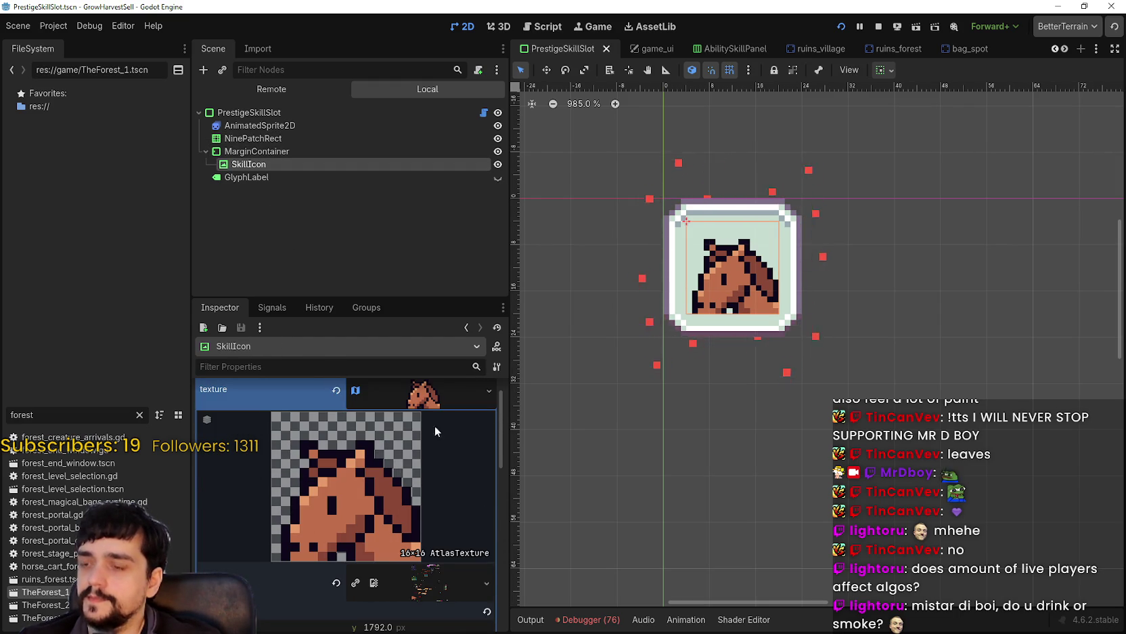
scroll(333, 560, "down", 3)
Frame the book and key in a 48×48 region at 968, 1376 and close the editor.
left_click(347, 467)
scroll(545, 279, "up", 5)
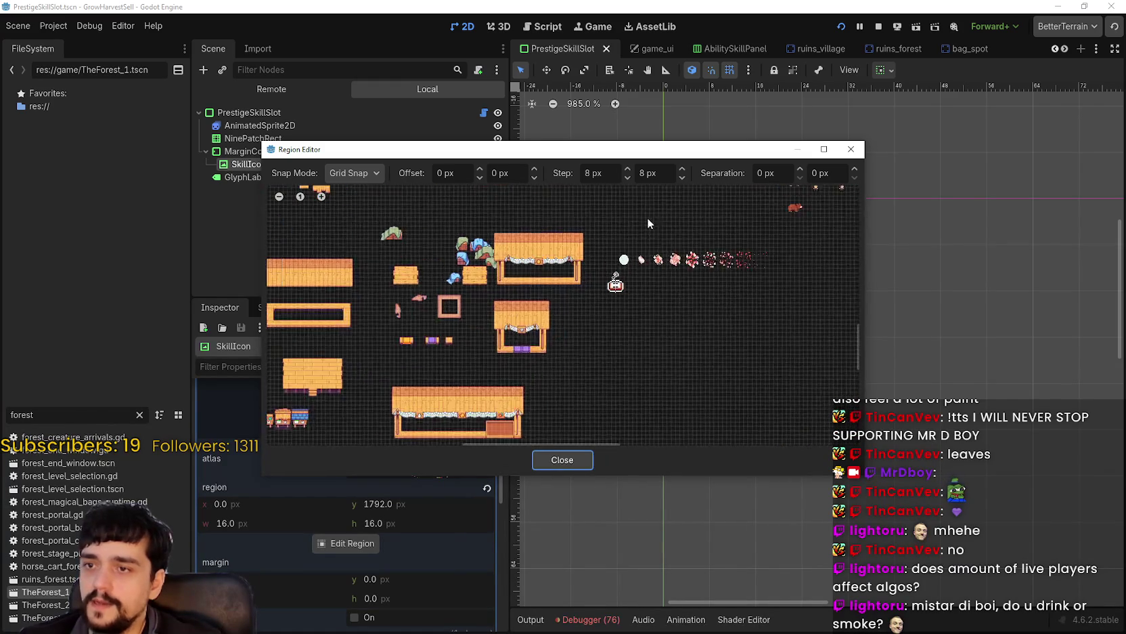
scroll(609, 264, "up", 5)
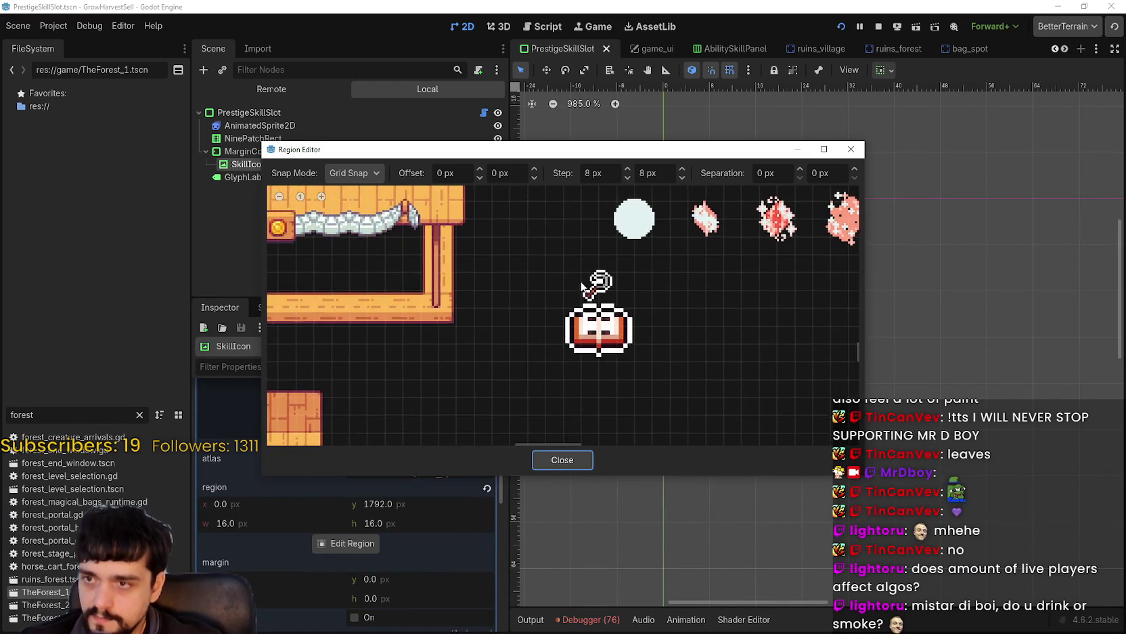
scroll(576, 278, "down", 1)
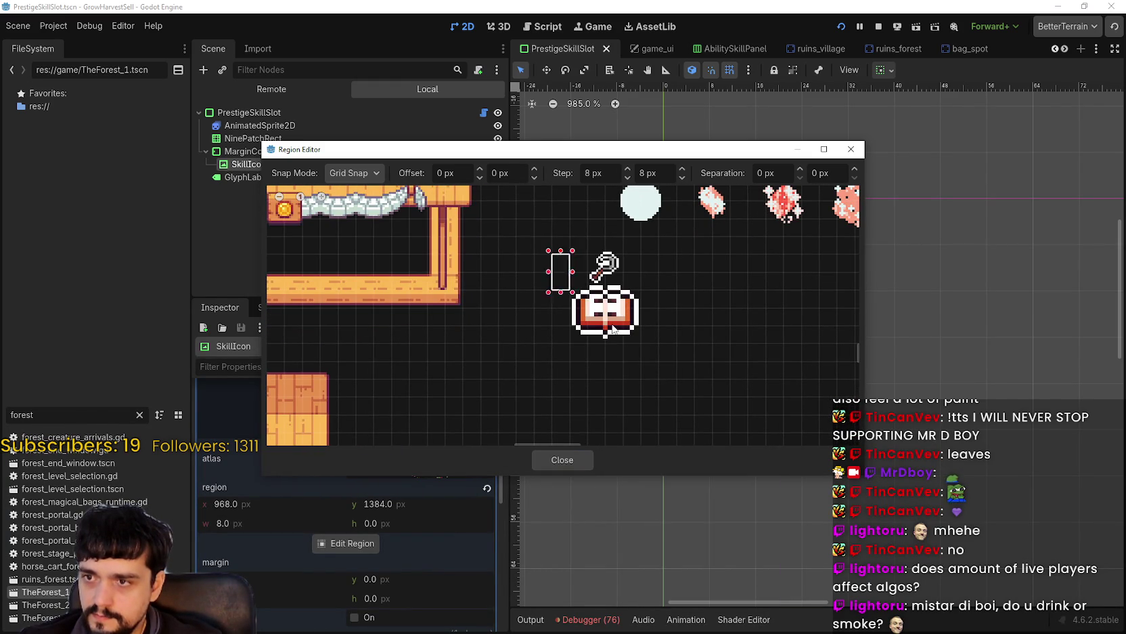
left_click_drag(558, 259, 658, 342)
left_click_drag(607, 258, 611, 236)
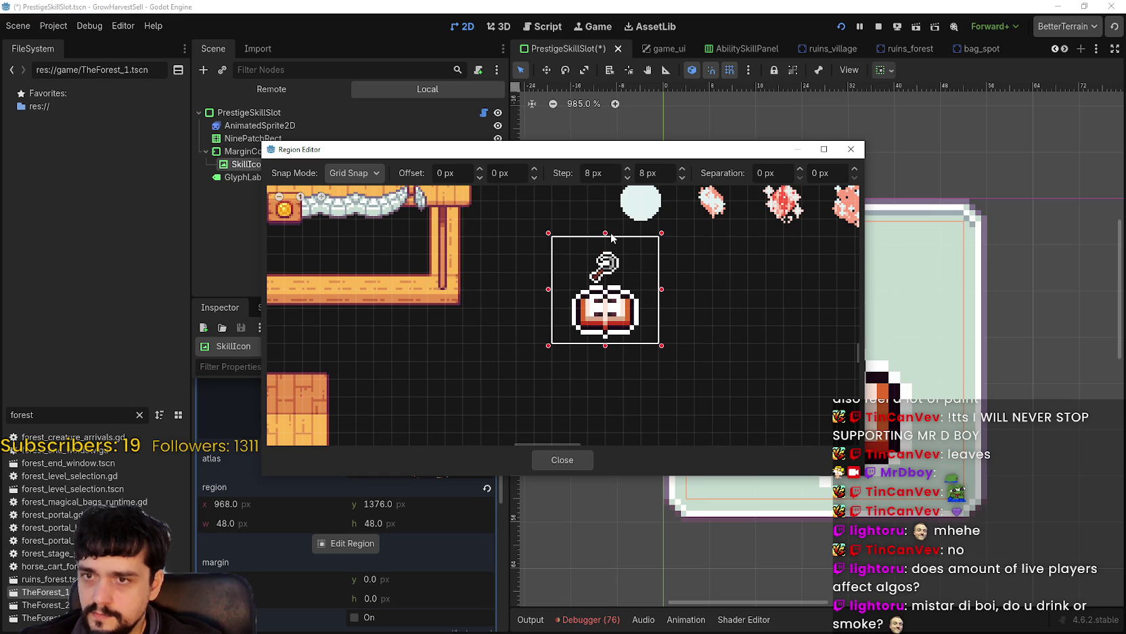
left_click(565, 459)
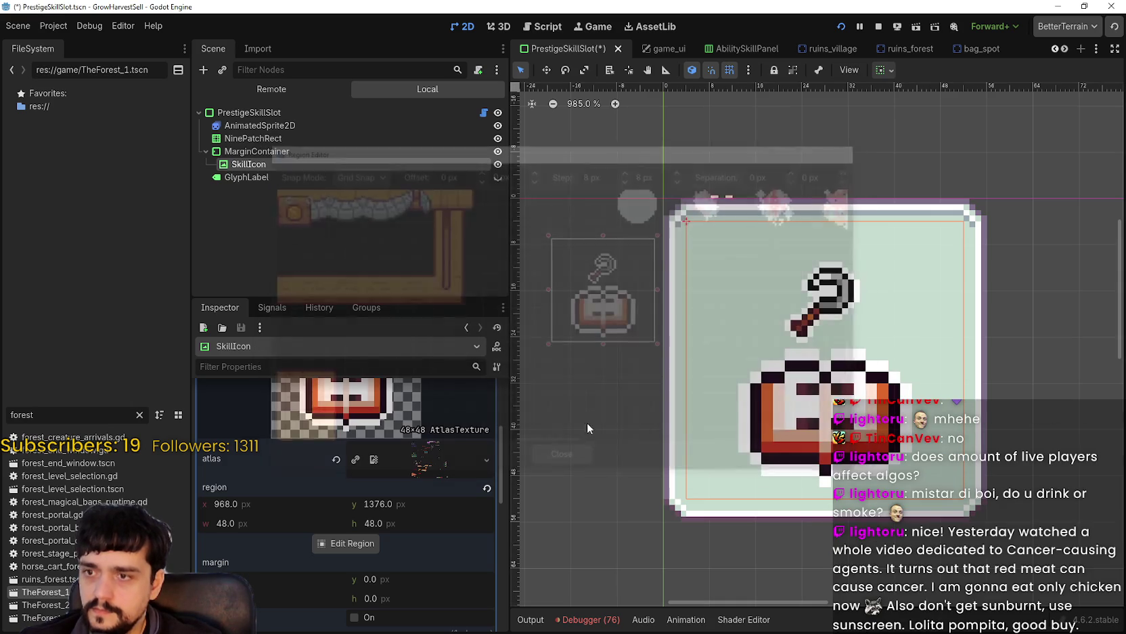
scroll(681, 406, "down", 4)
scroll(394, 517, "up", 5)
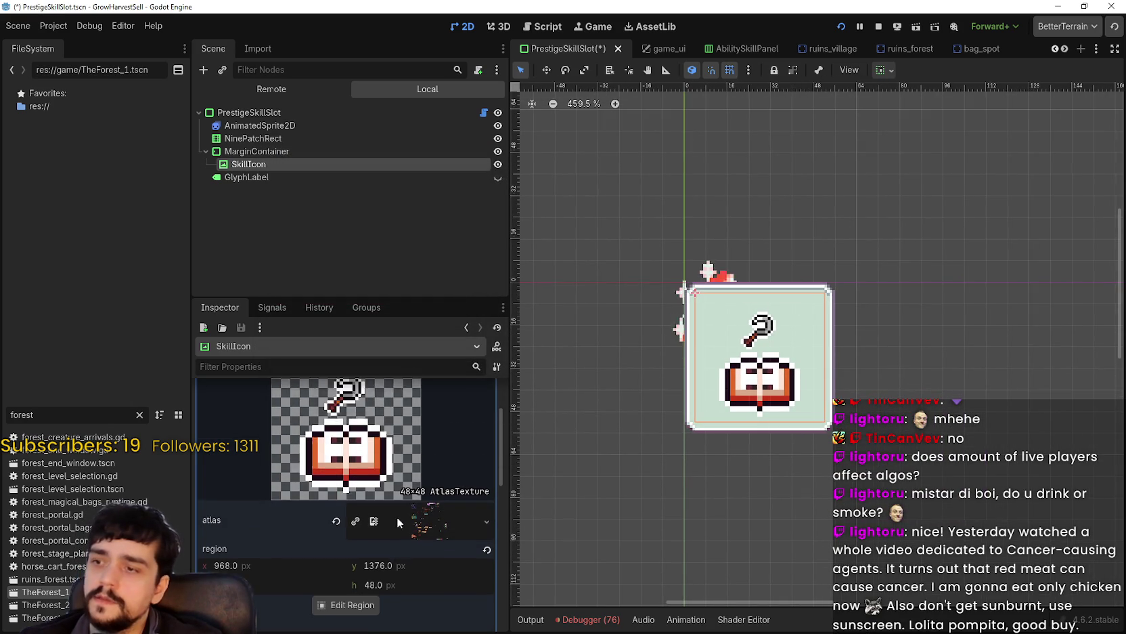
left_click(435, 429)
Change the SkillIcon's expand mode from Keep Size to Ignore Size.
left_click(389, 454)
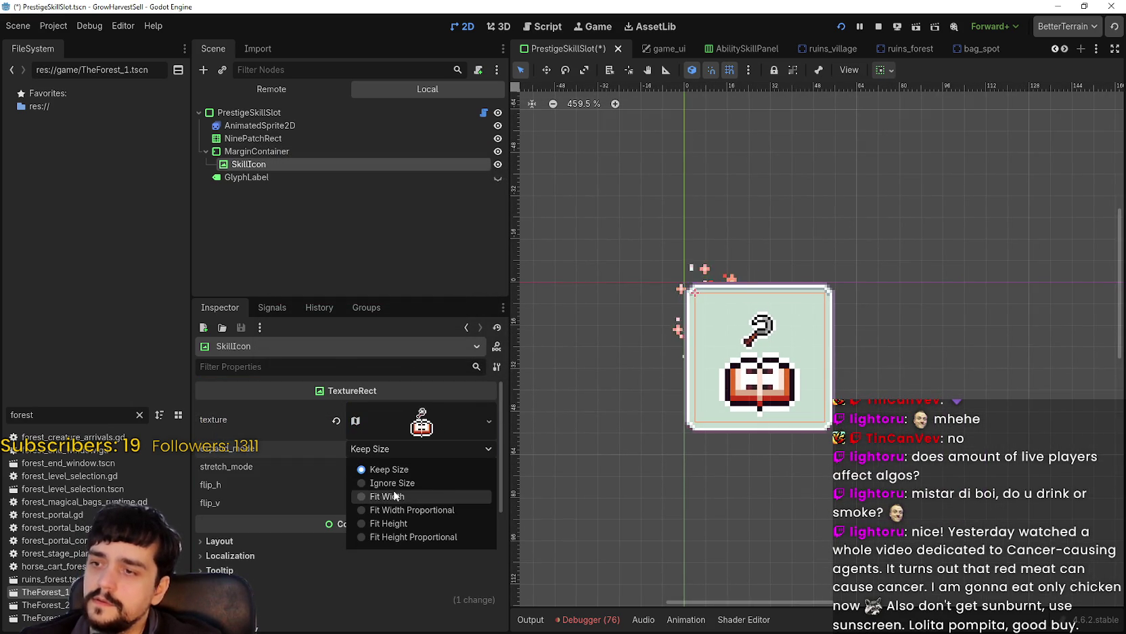
left_click(397, 481)
scroll(766, 310, "up", 2)
scroll(702, 337, "down", 1)
scroll(778, 358, "up", 2)
scroll(745, 315, "up", 3)
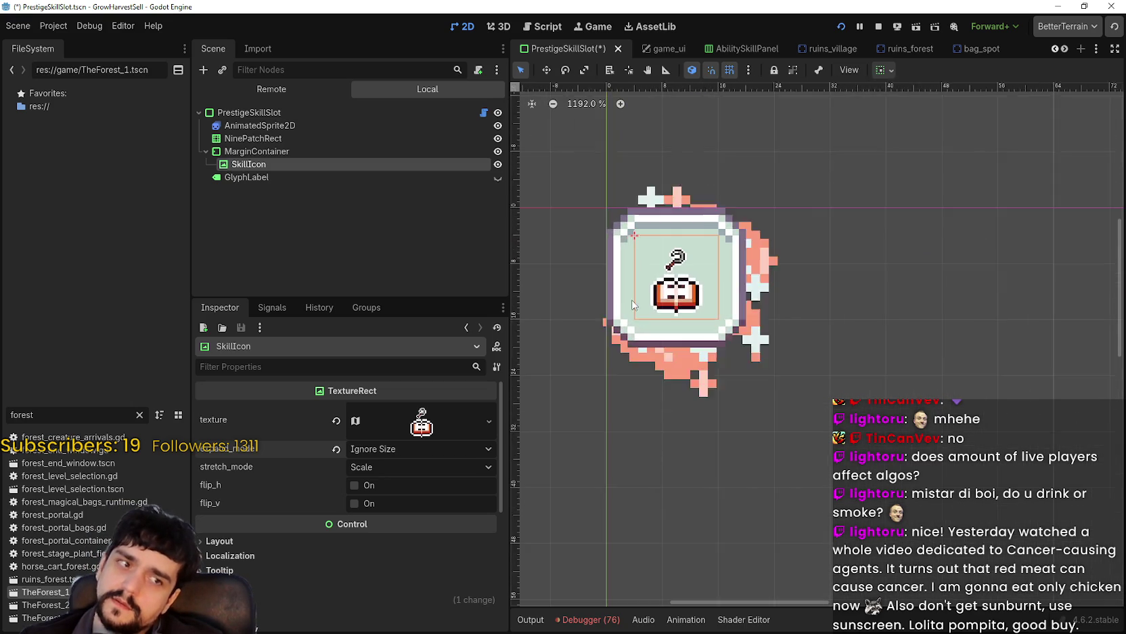
Save the PrestigeSkillSlot scene with Ctrl+S.
key("ctrl+s")
scroll(691, 326, "down", 4)
scroll(691, 325, "up", 3)
scroll(692, 323, "up", 3)
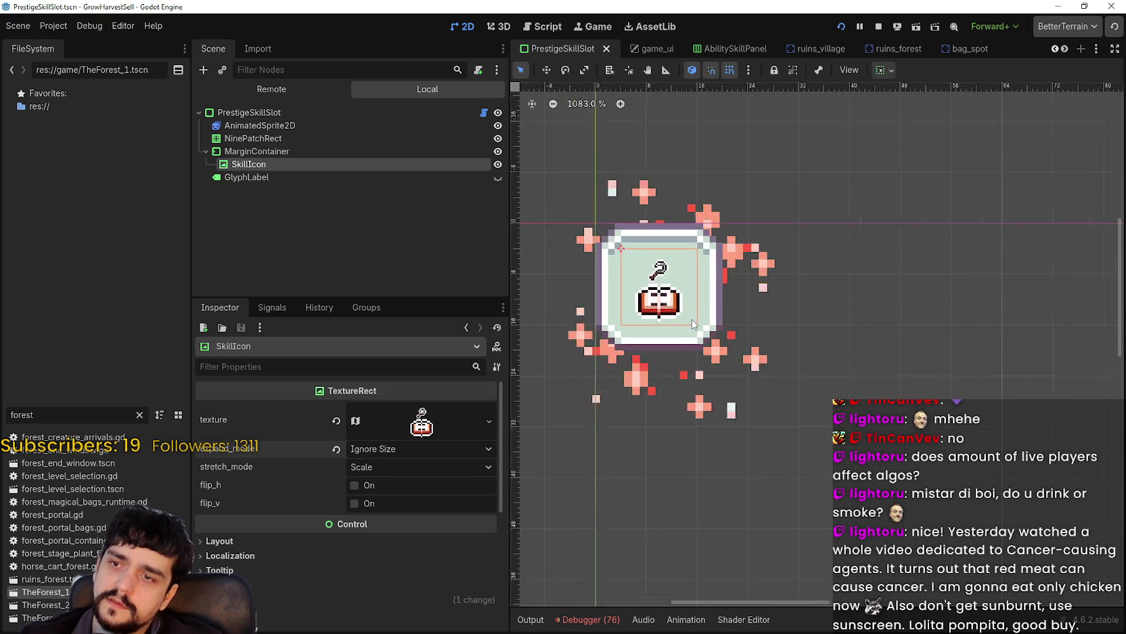
scroll(694, 324, "down", 4)
scroll(695, 318, "down", 6)
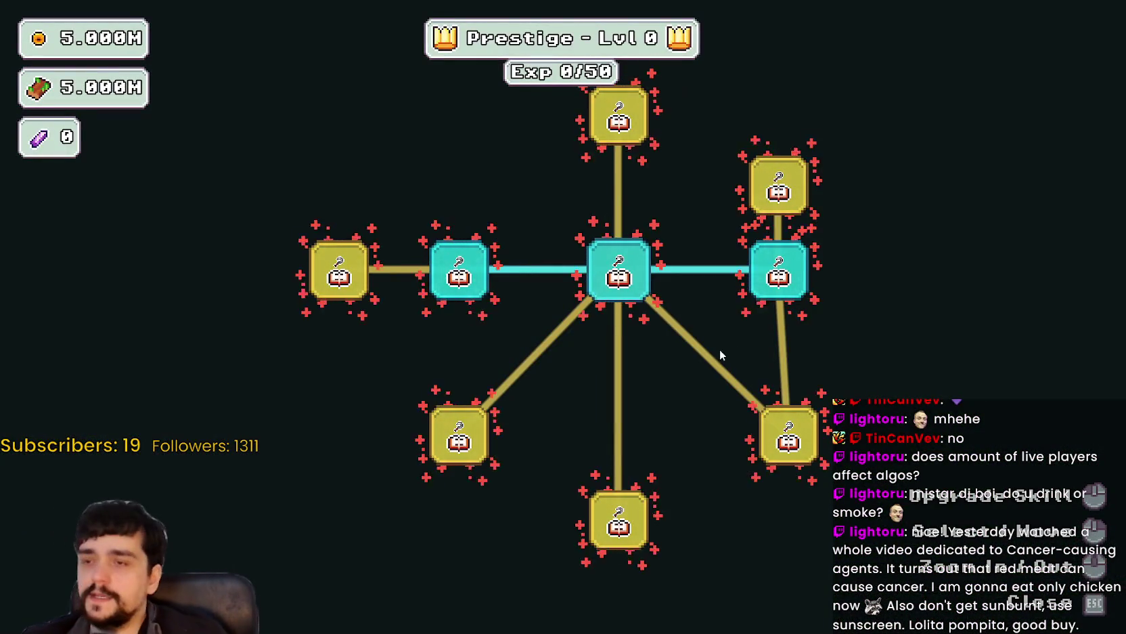
scroll(608, 333, "up", 3)
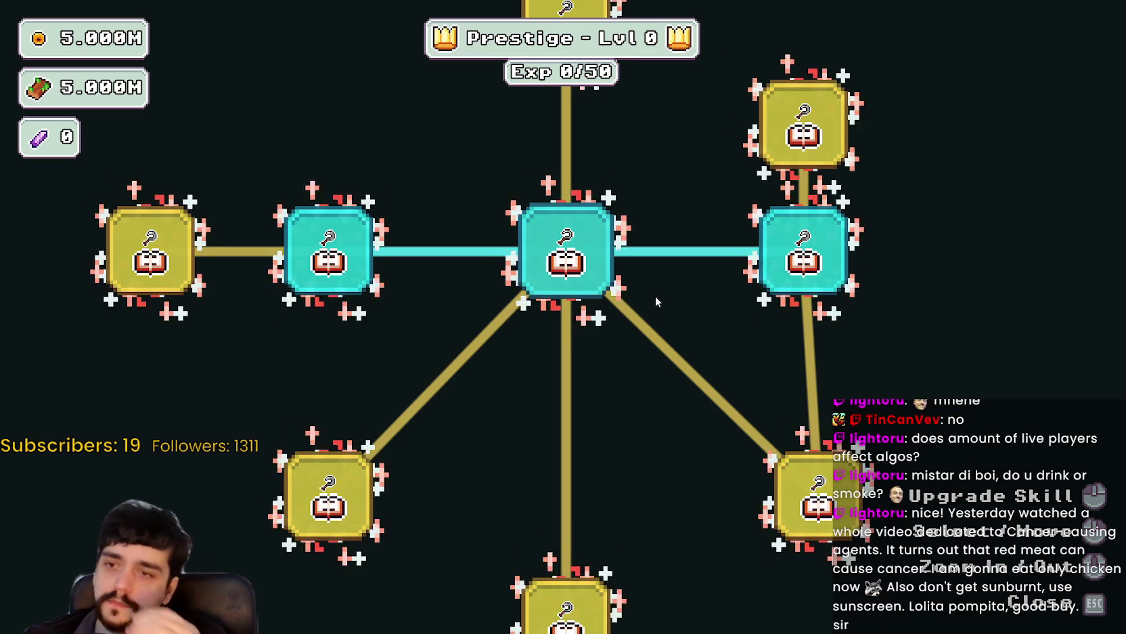
scroll(636, 303, "down", 1)
scroll(636, 309, "down", 3)
scroll(616, 276, "up", 3)
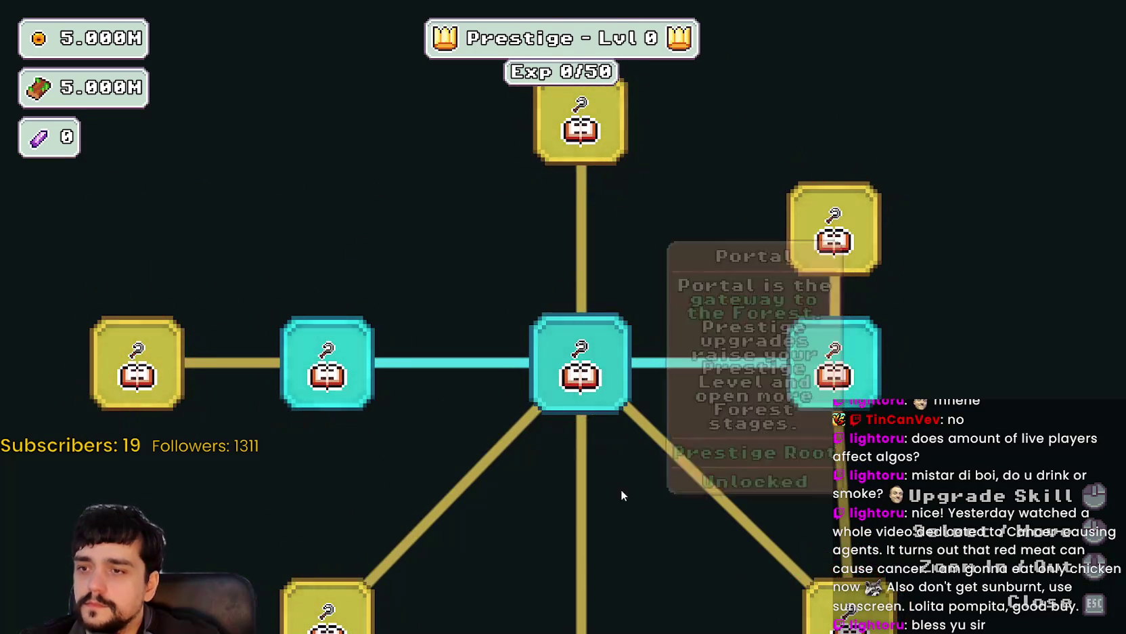
scroll(614, 479, "up", 2)
scroll(545, 335, "down", 3)
scroll(538, 386, "up", 2)
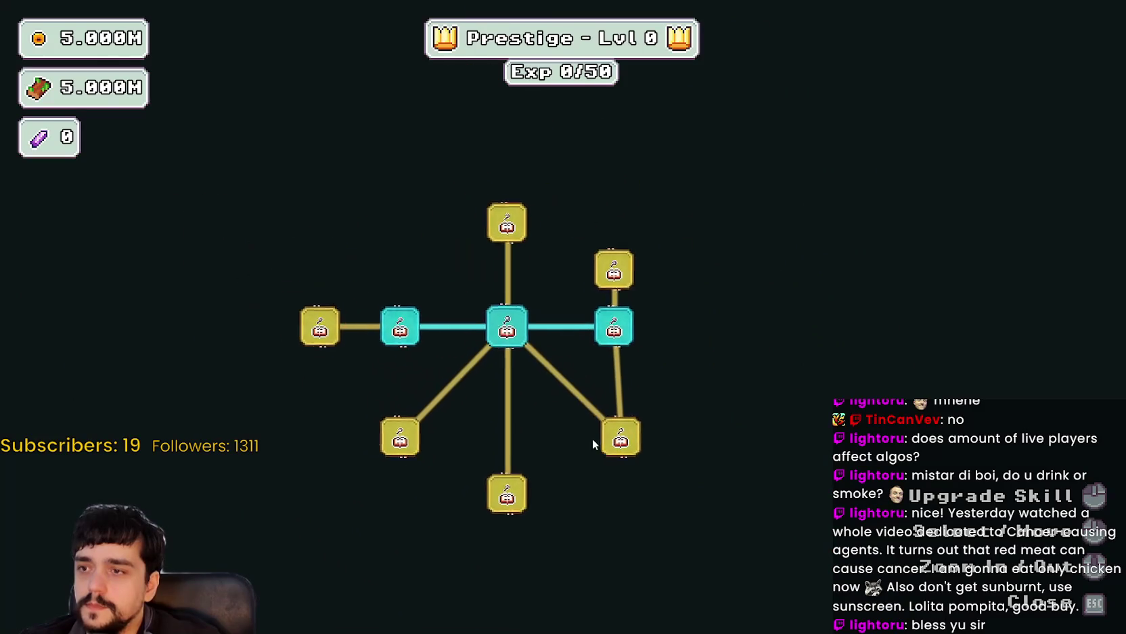
scroll(692, 413, "up", 1)
scroll(694, 413, "down", 2)
scroll(695, 413, "up", 2)
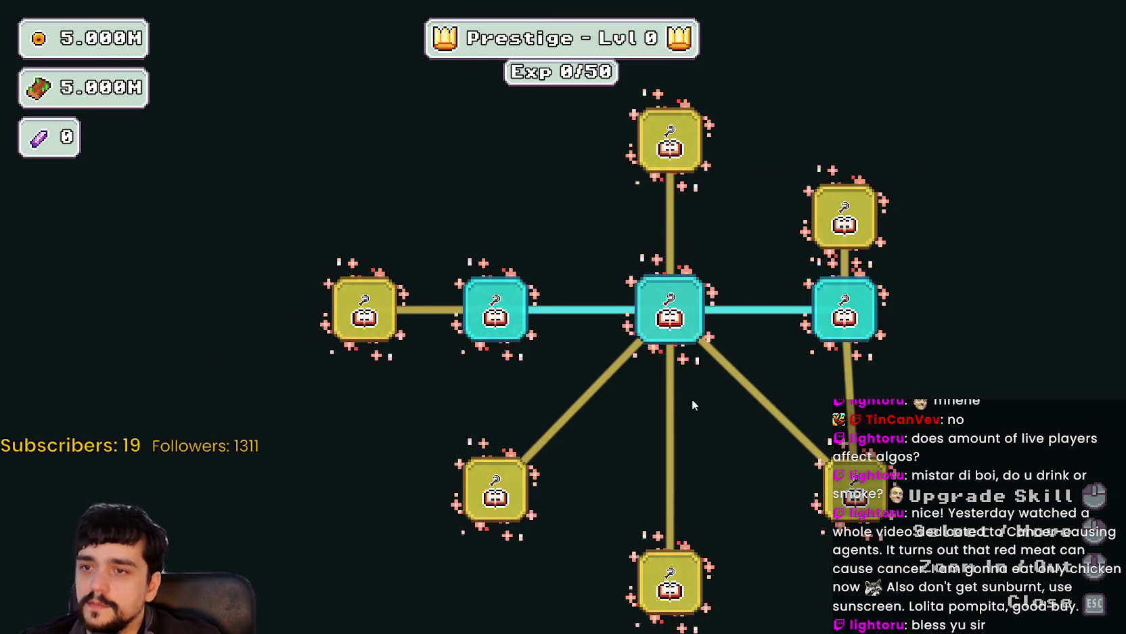
left_click_drag(658, 341, 604, 357)
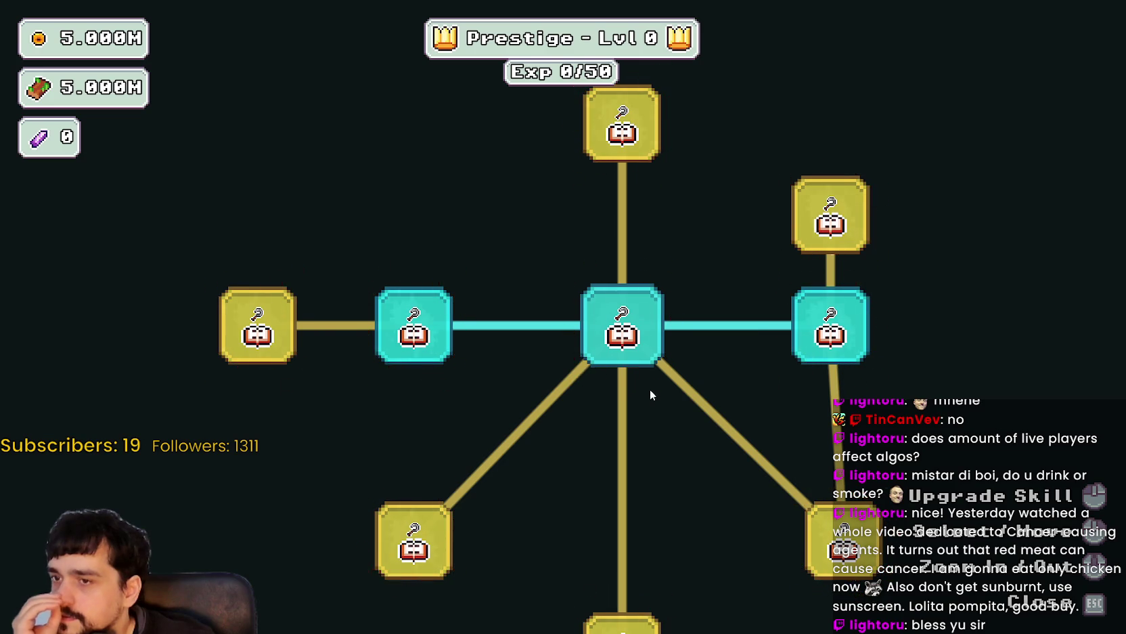
key("alt+Tab")
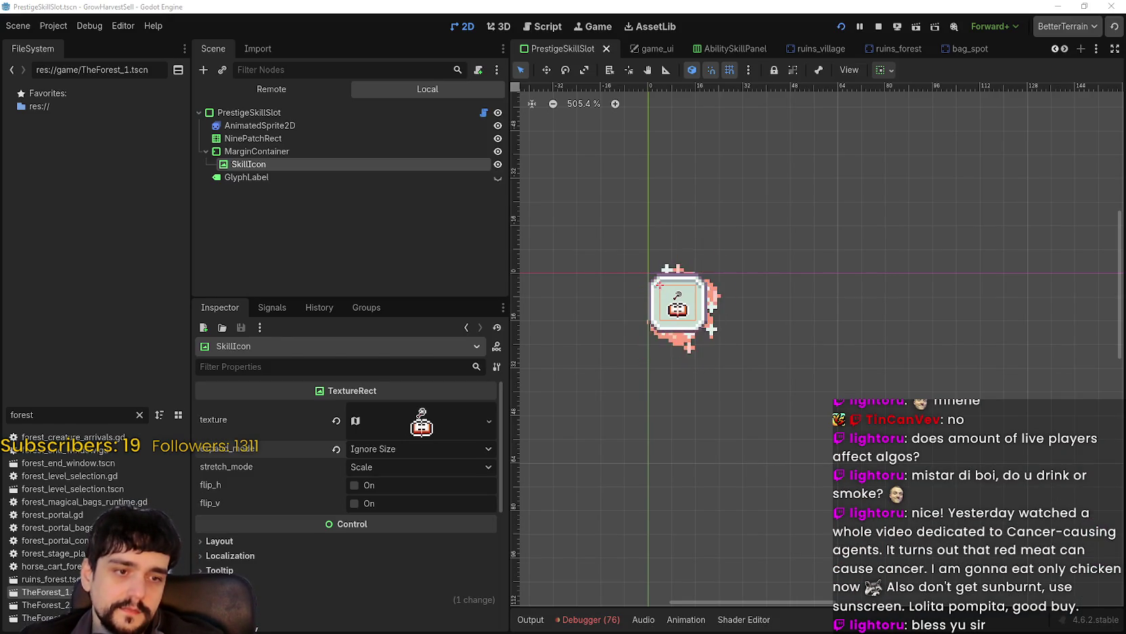
key("alt+Tab")
Zoom around main_atlas.png to locate the book and key sprites.
scroll(552, 266, "up", 1)
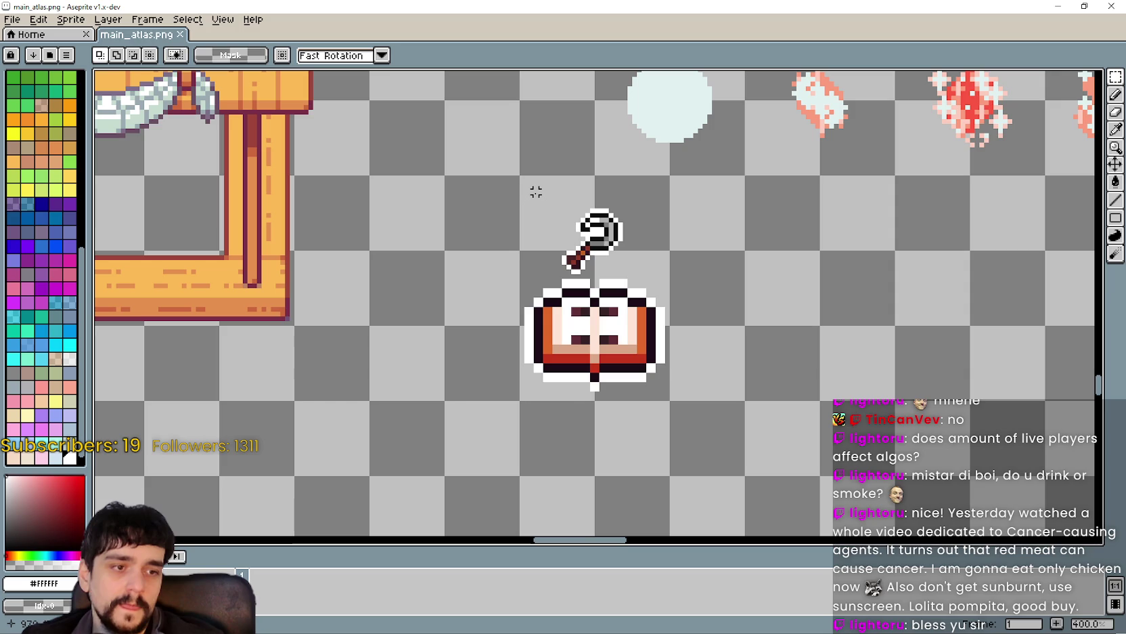
scroll(536, 192, "up", 1)
scroll(535, 190, "down", 1)
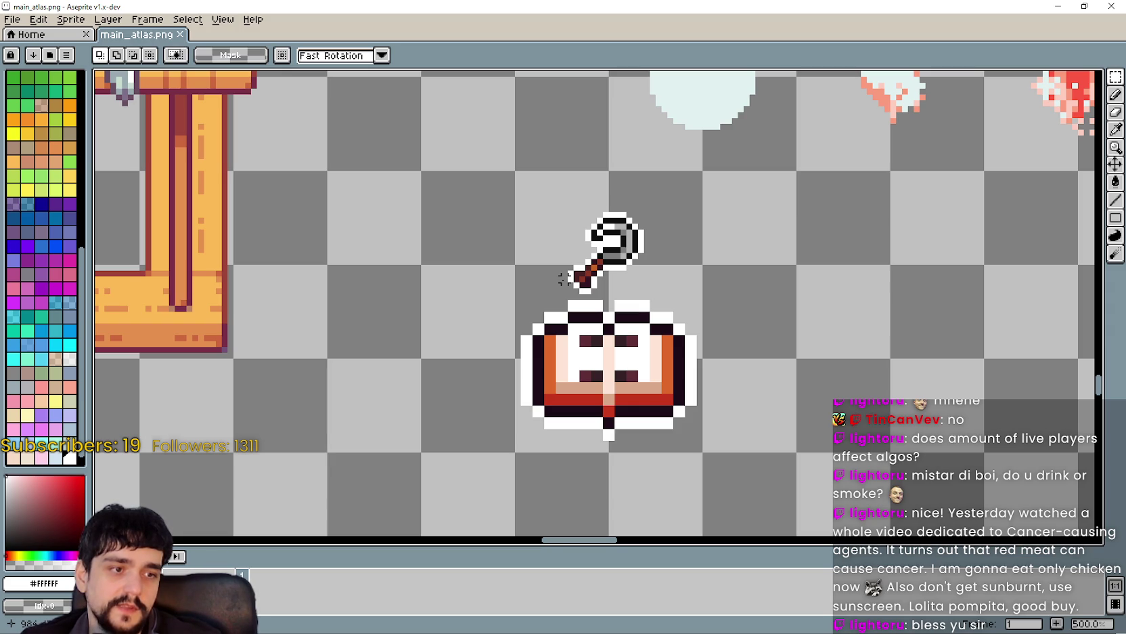
scroll(562, 279, "up", 2)
scroll(562, 278, "down", 3)
scroll(558, 279, "up", 3)
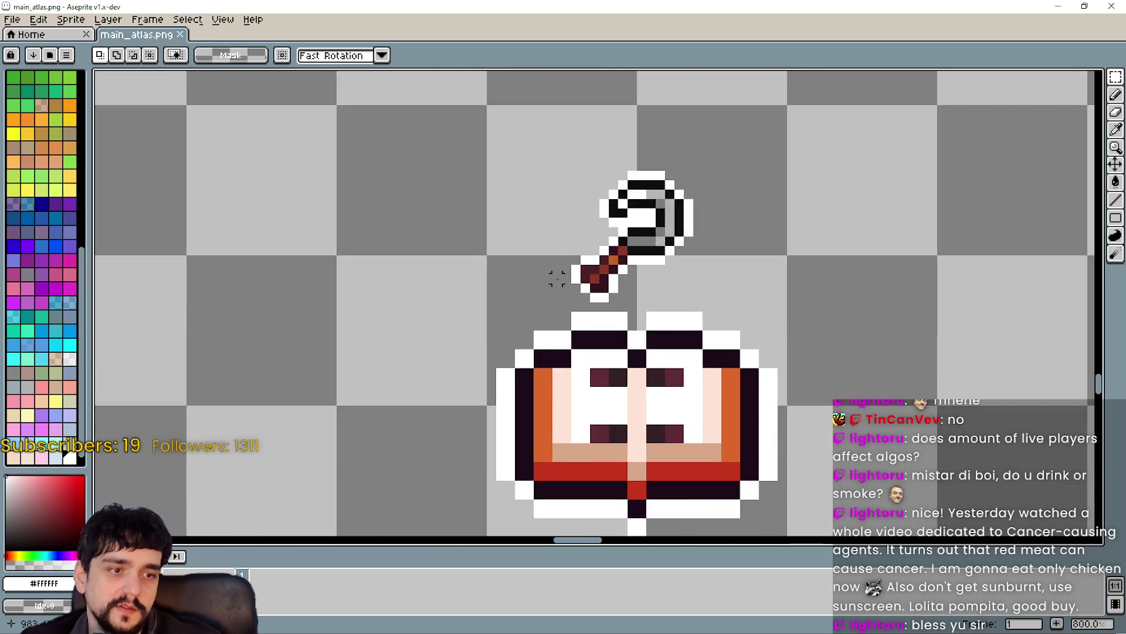
scroll(557, 279, "down", 3)
scroll(557, 279, "down", 2)
scroll(557, 279, "up", 2)
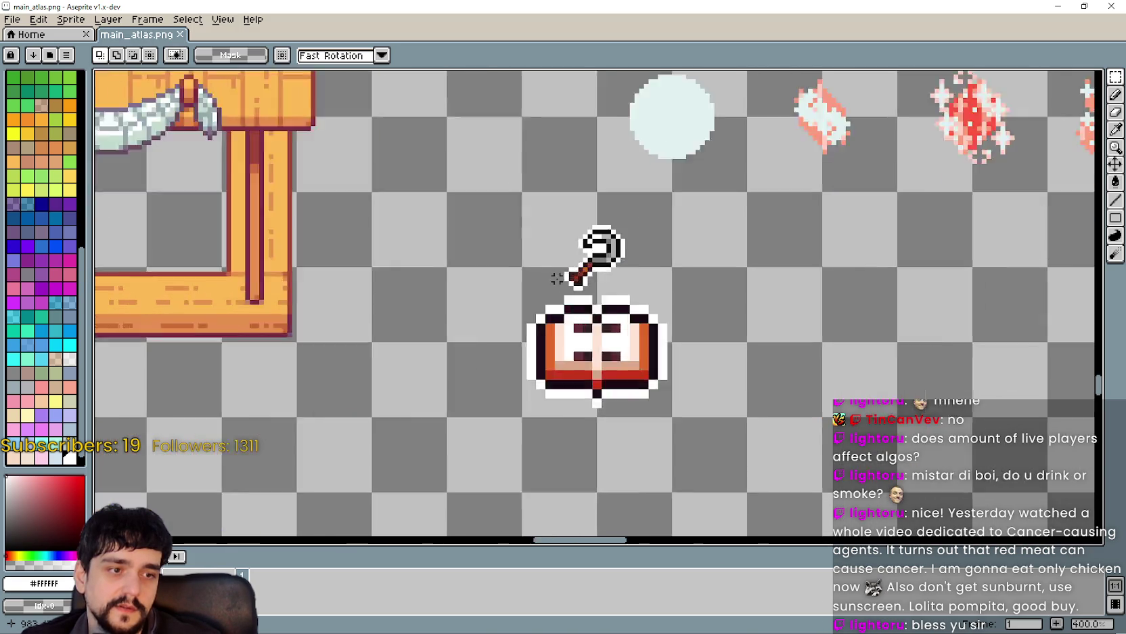
scroll(557, 279, "down", 1)
scroll(556, 279, "up", 3)
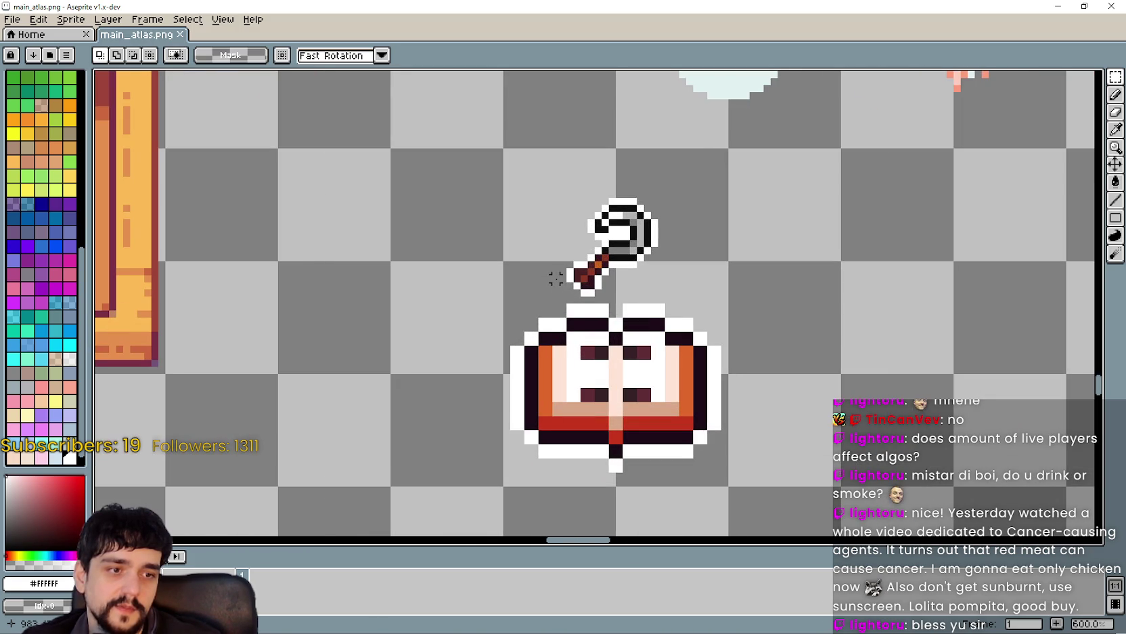
scroll(556, 278, "down", 1)
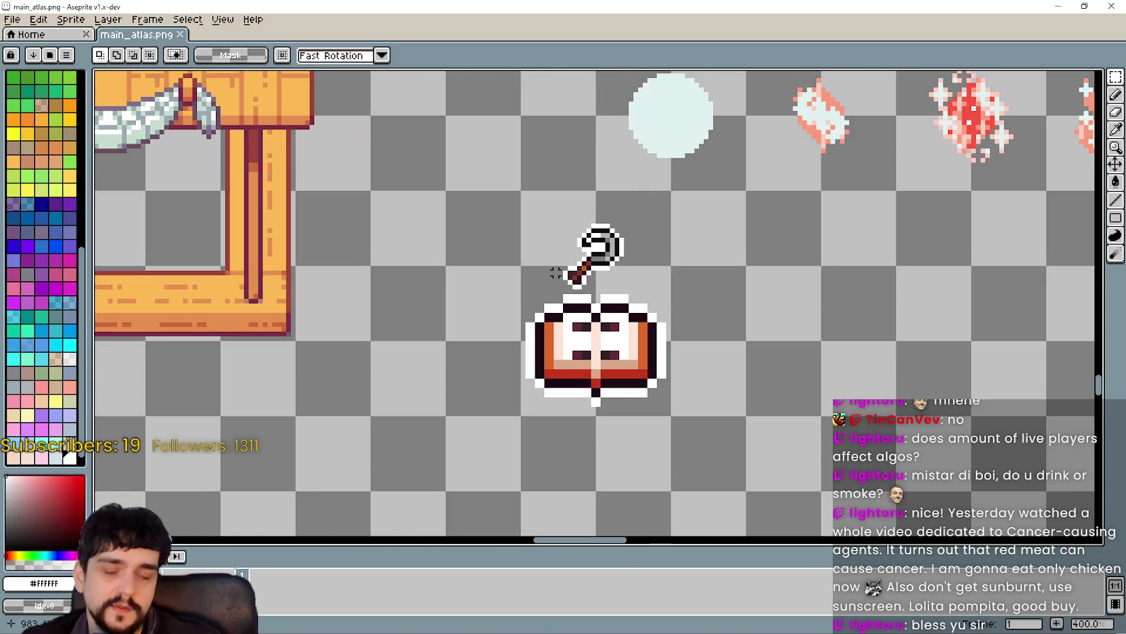
scroll(533, 249, "up", 2)
Marquee-select the key sprite above the book.
left_click_drag(533, 186, 761, 327)
scroll(734, 313, "down", 2)
scroll(735, 314, "down", 2)
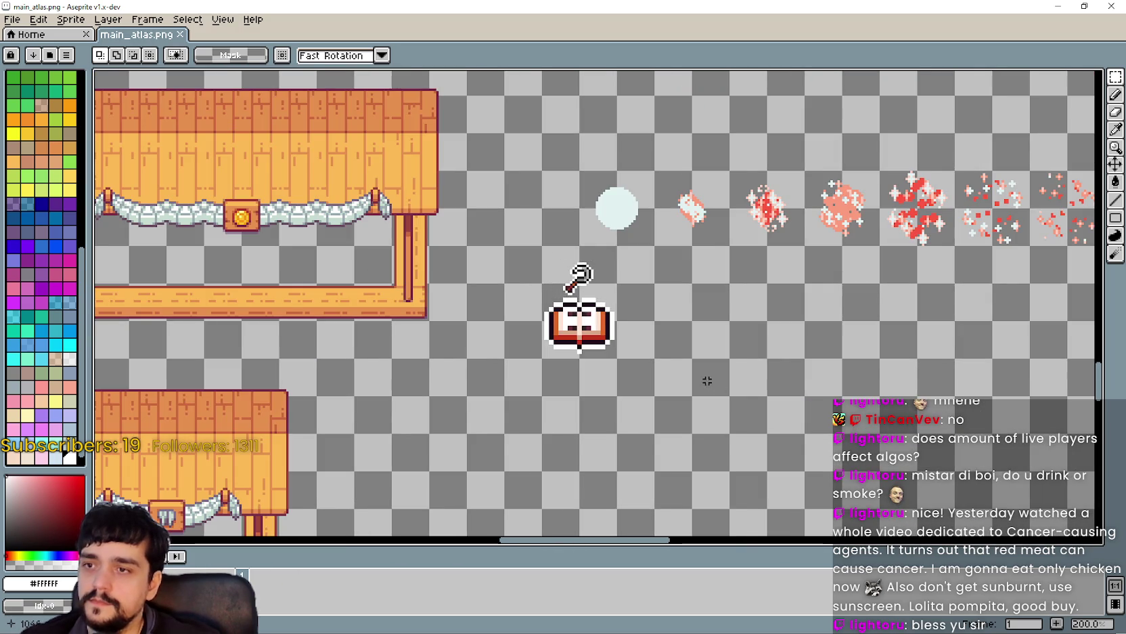
scroll(558, 290, "up", 1)
Try moving the key down-right, then undo to restore its original position.
left_click_drag(539, 242, 615, 358)
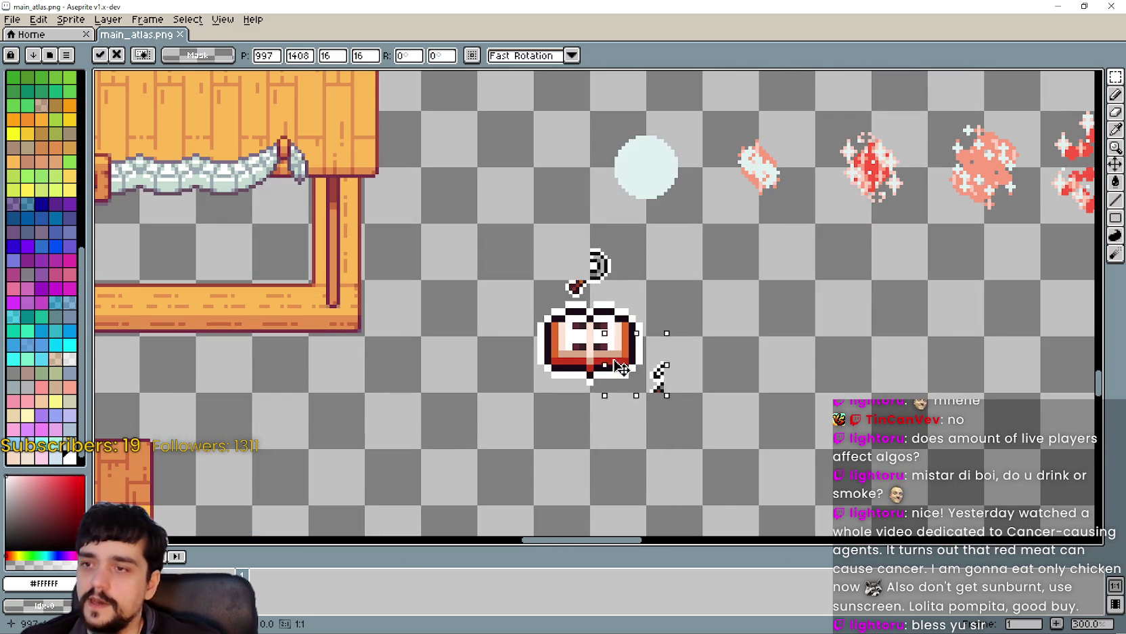
key("ctrl+z")
scroll(555, 283, "up", 3)
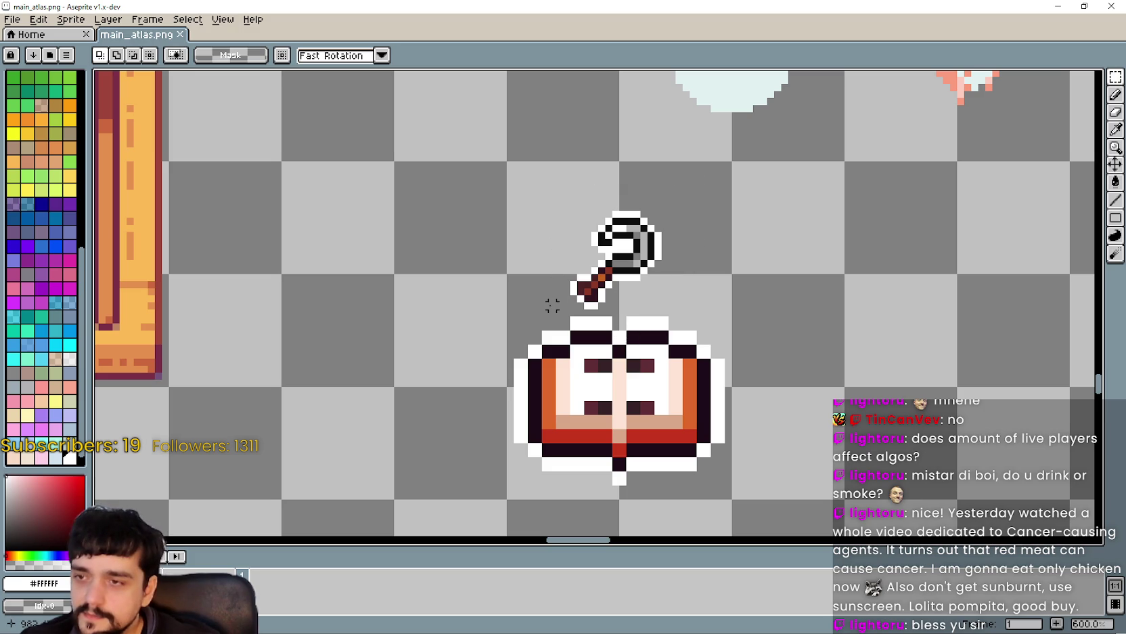
scroll(699, 165, "down", 6)
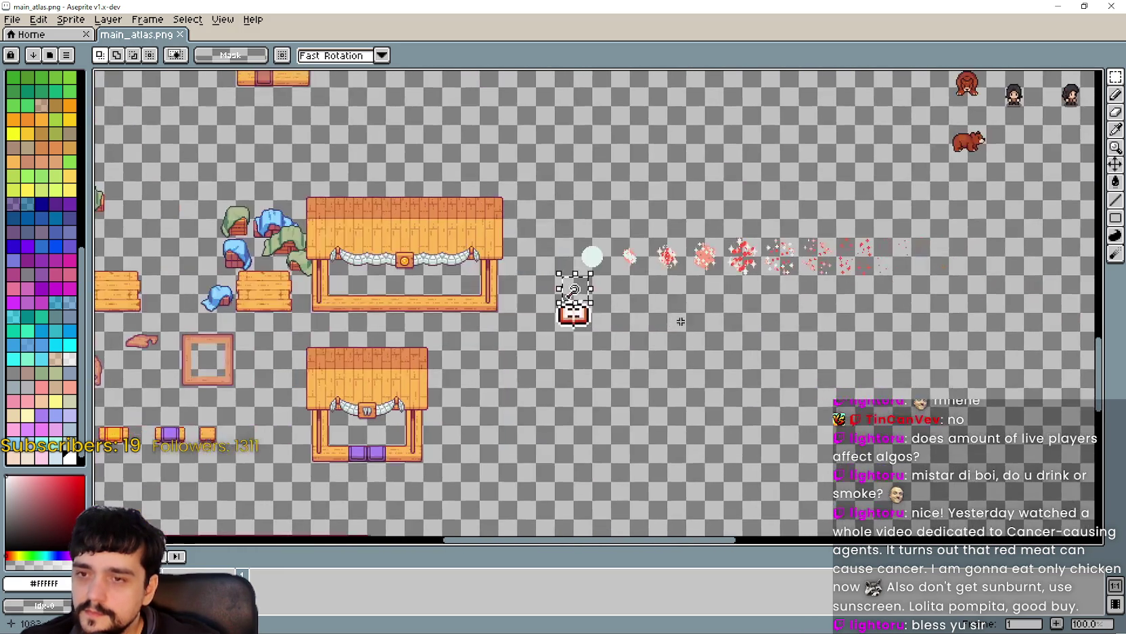
scroll(717, 329, "up", 4)
scroll(718, 329, "down", 3)
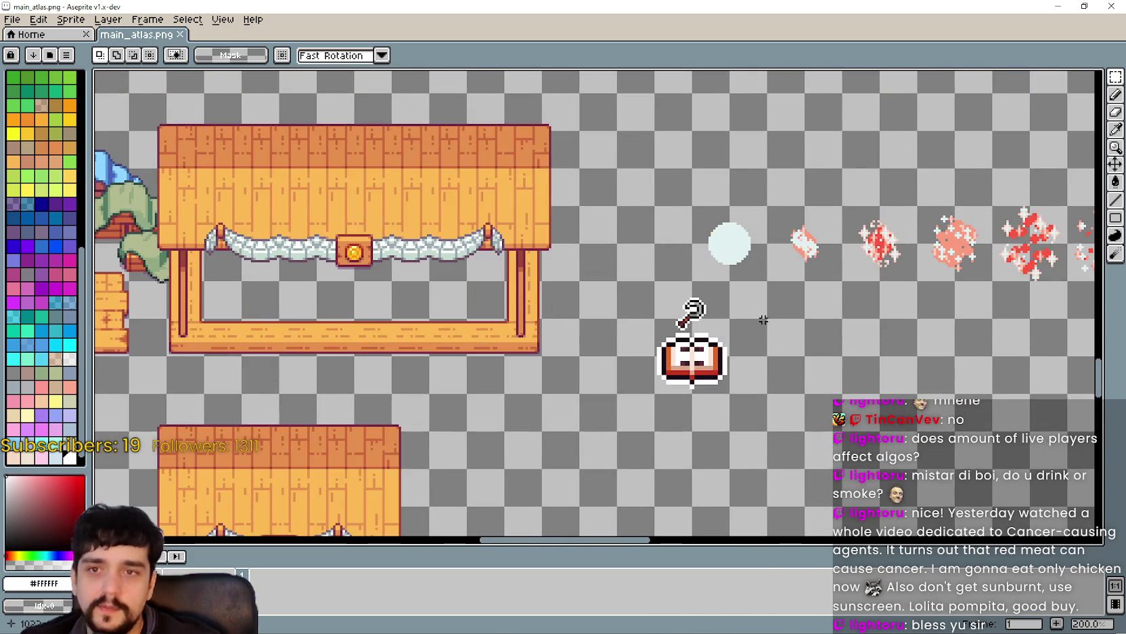
scroll(739, 311, "up", 2)
scroll(740, 315, "down", 3)
scroll(880, 243, "up", 4)
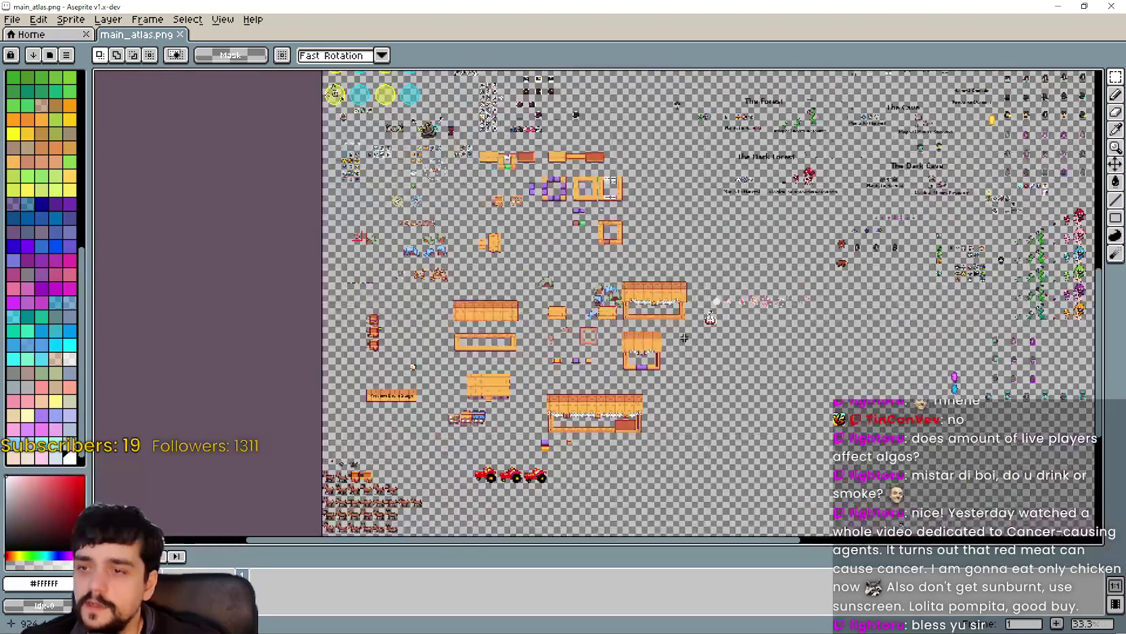
Pan and zoom the atlas to bring the book sprite on the right into view.
scroll(496, 194, "up", 3)
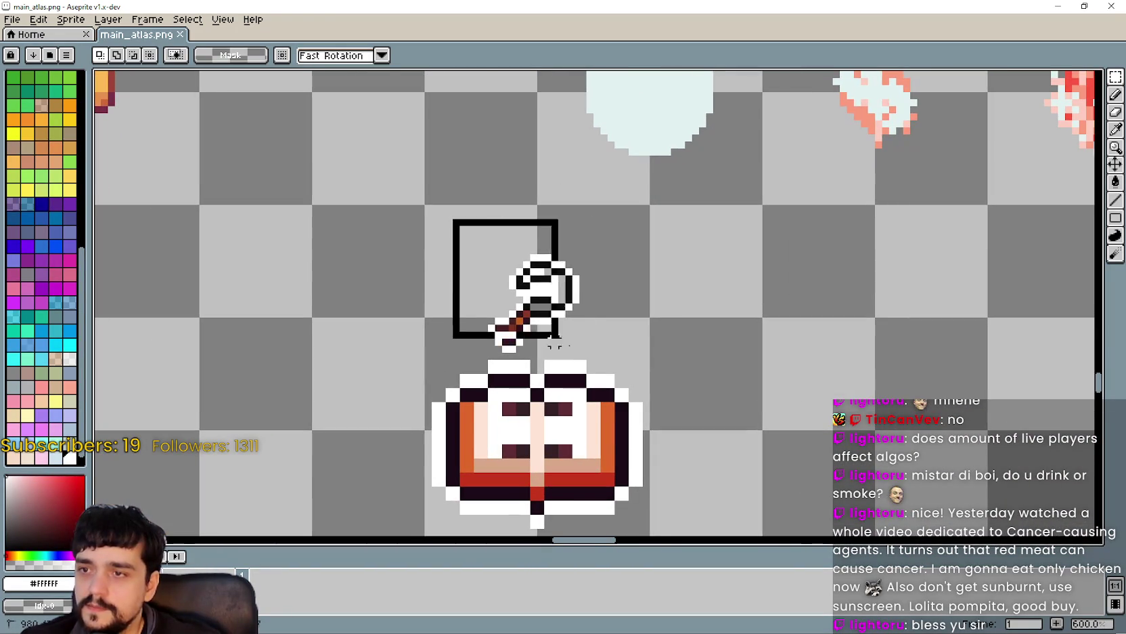
scroll(596, 354, "down", 2)
scroll(667, 378, "down", 5)
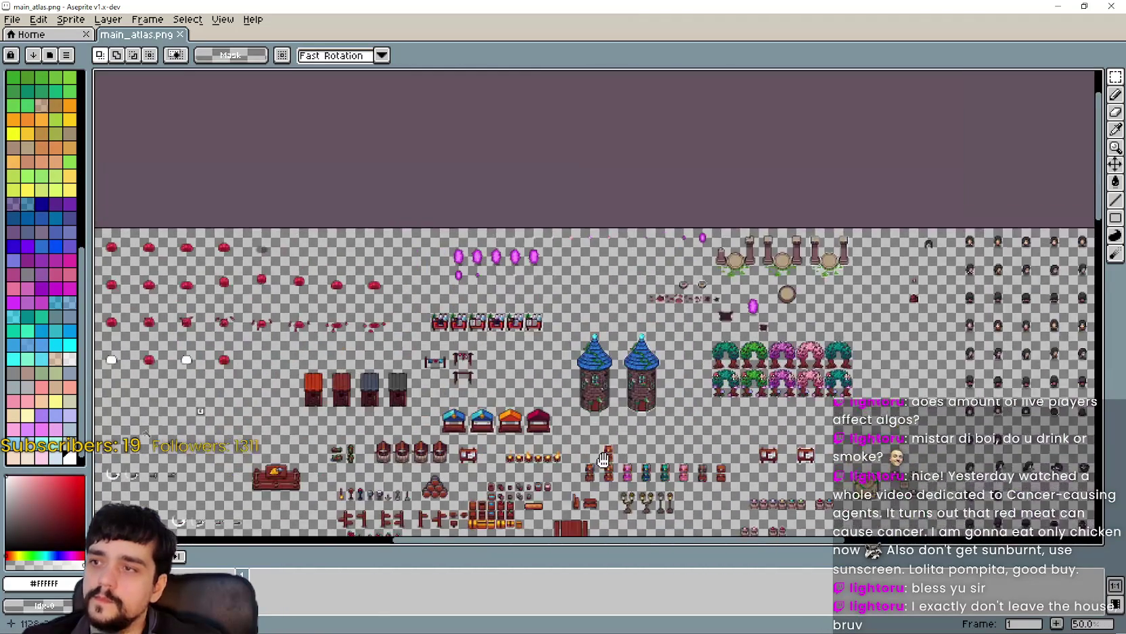
scroll(571, 270, "up", 2)
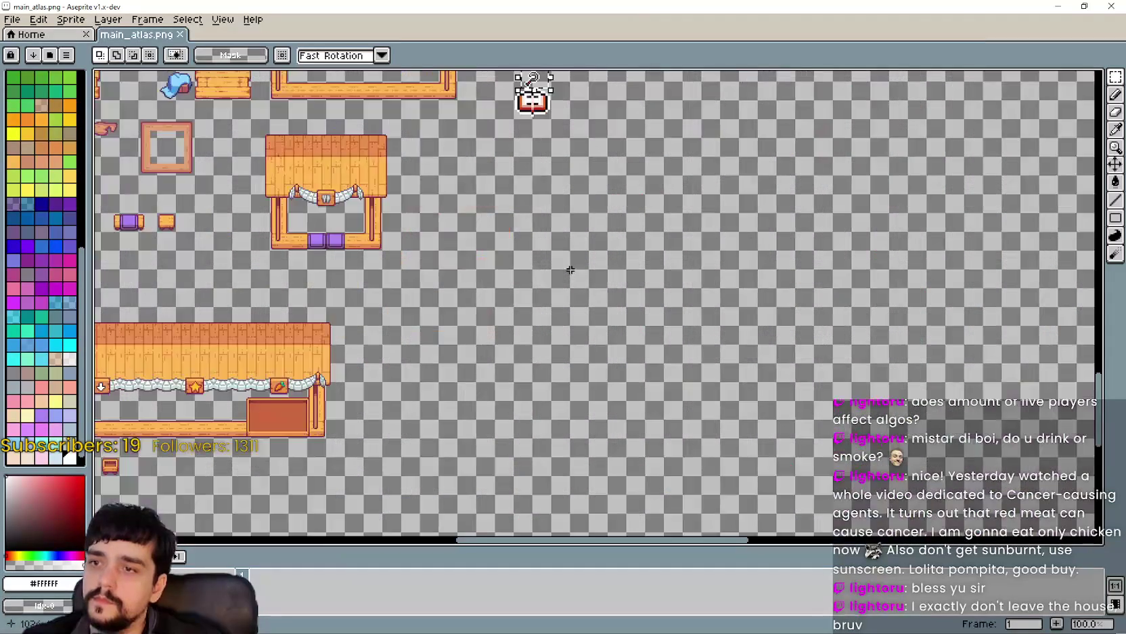
scroll(766, 277, "down", 2)
scroll(756, 331, "up", 1)
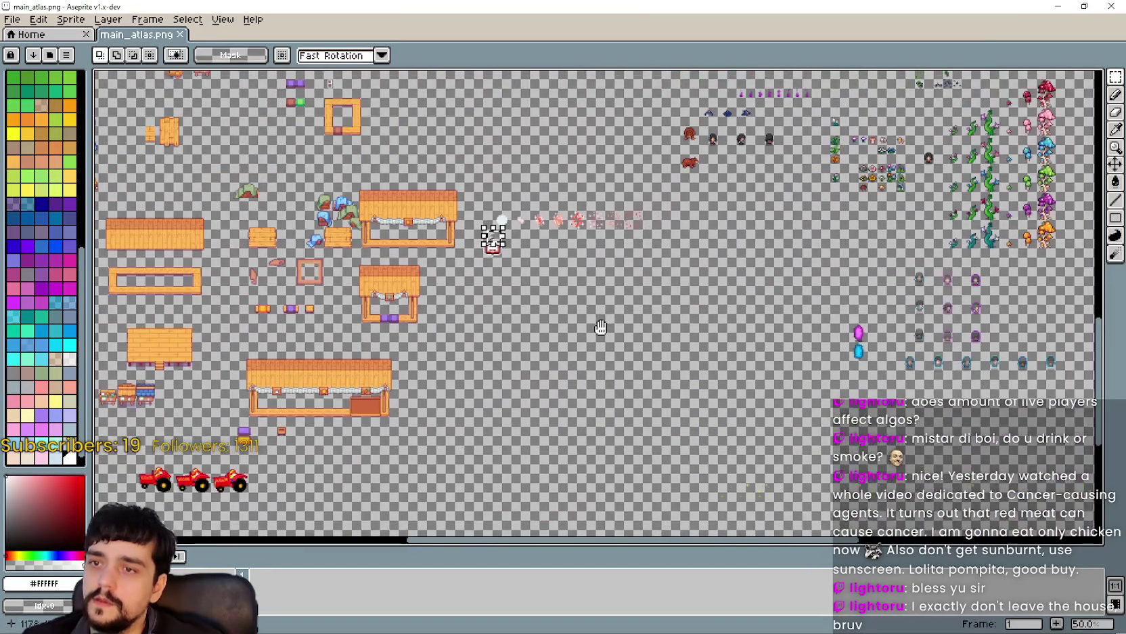
scroll(756, 331, "up", 10)
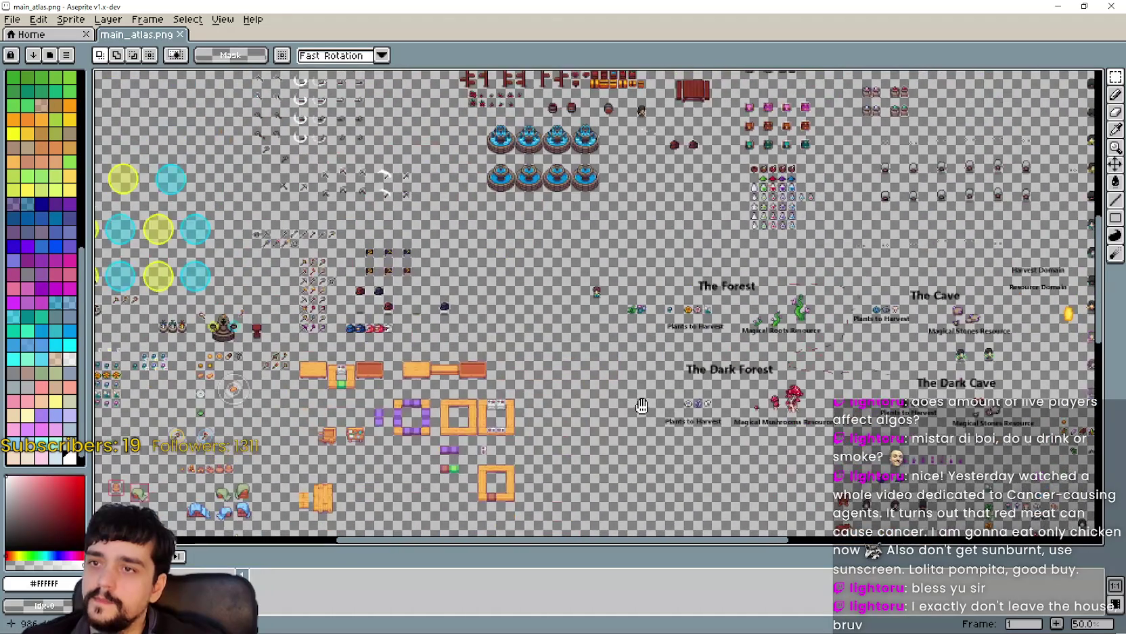
left_click_drag(677, 350, 541, 363)
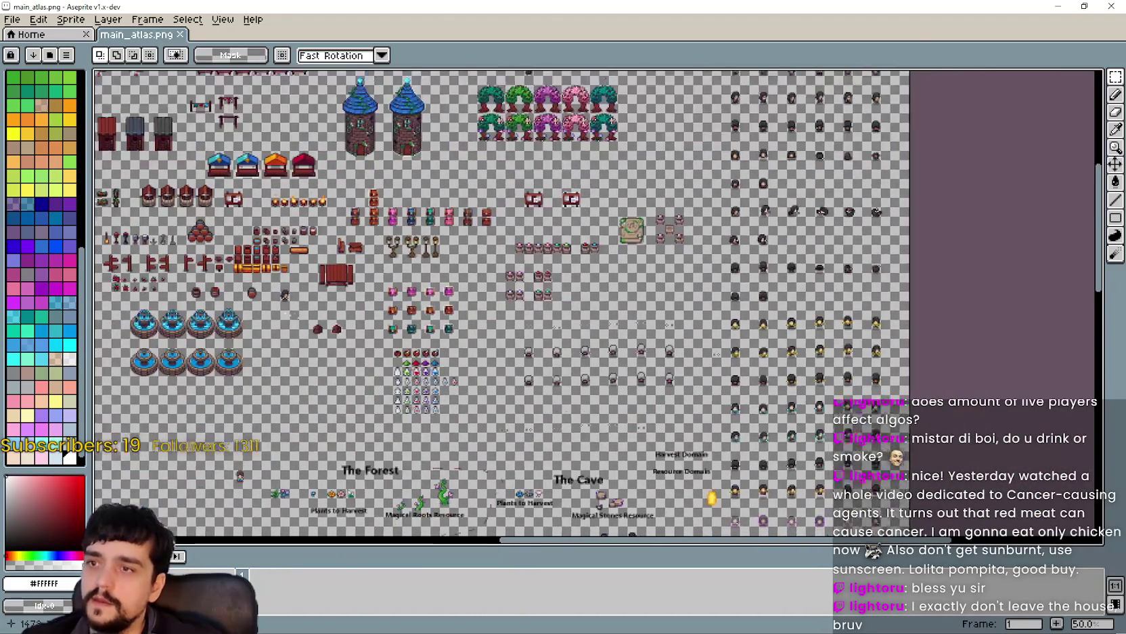
scroll(510, 353, "up", 4)
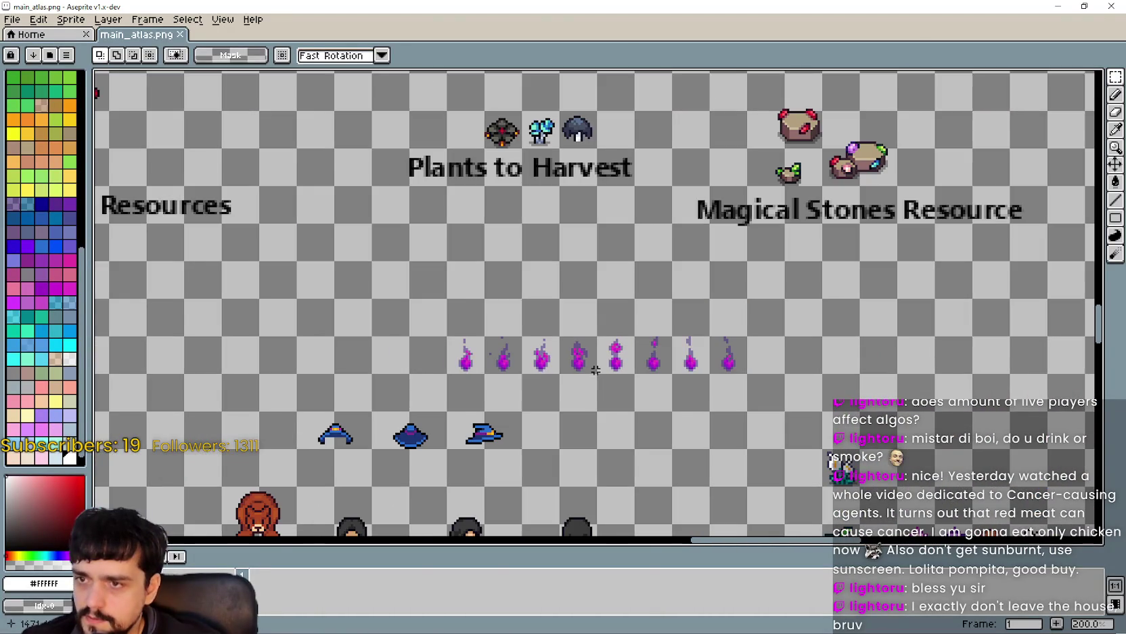
scroll(585, 294, "down", 10)
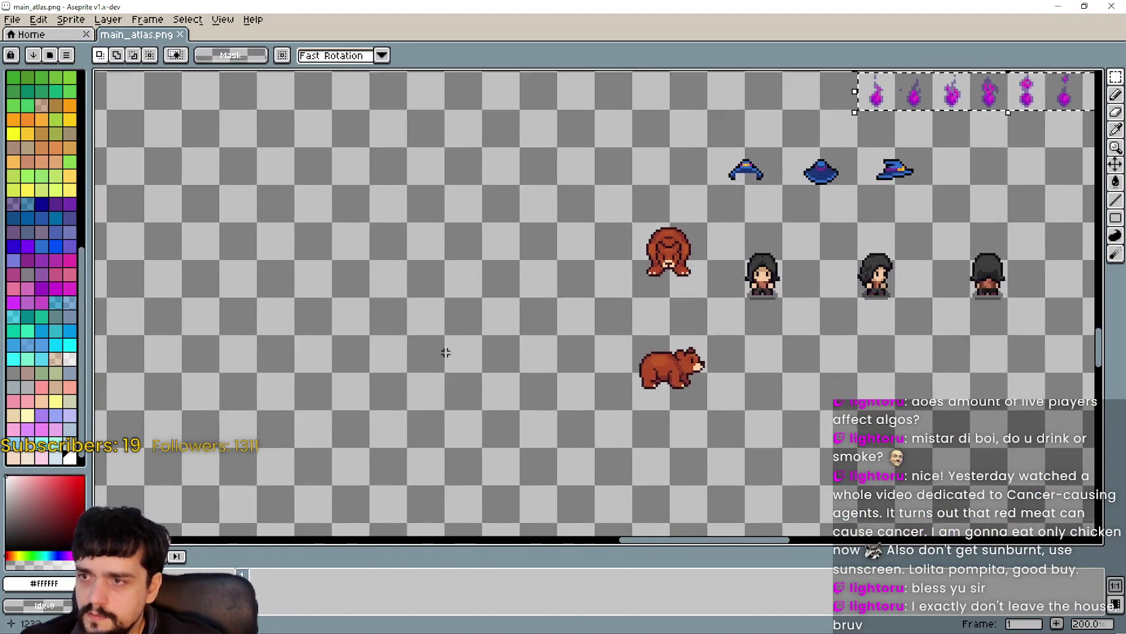
scroll(401, 135, "up", 1)
scroll(401, 135, "up", 2)
Discard an accidentally pasted row of flame sprites.
key("ctrl+v")
scroll(683, 312, "down", 1)
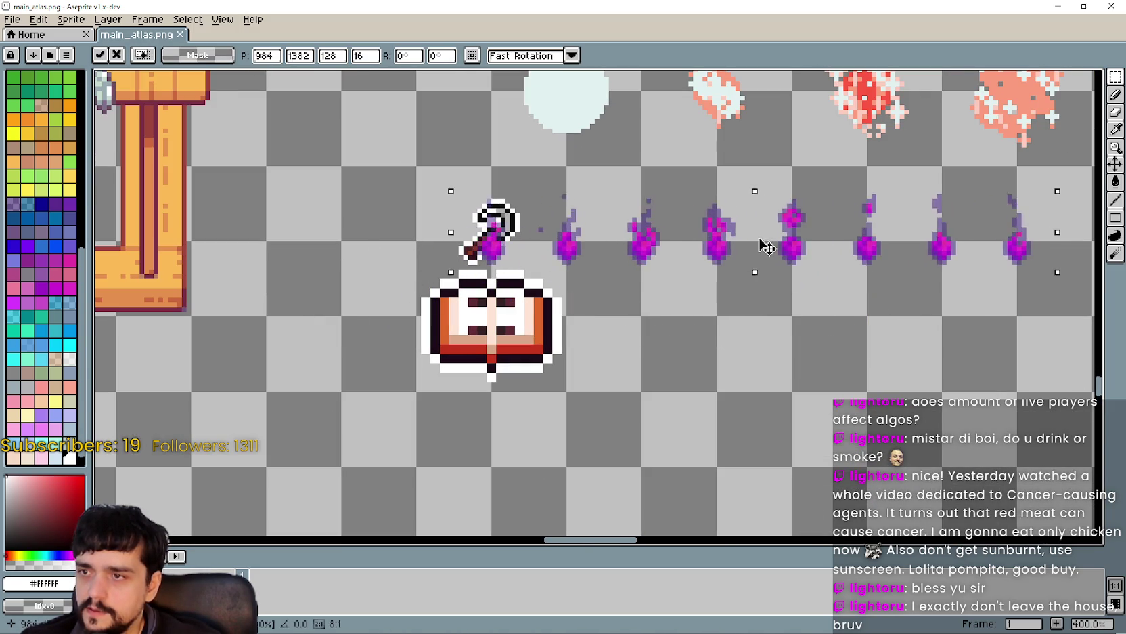
mouse_move(352, 239)
left_mouse_down()
mouse_move(222, 238)
mouse_move(583, 238)
left_mouse_up()
key("Escape")
scroll(584, 259, "up", 3)
Box the key icon above the book with the Rectangular Marquee.
left_click_drag(607, 187, 796, 345)
scroll(846, 333, "down", 4)
scroll(601, 295, "up", 1)
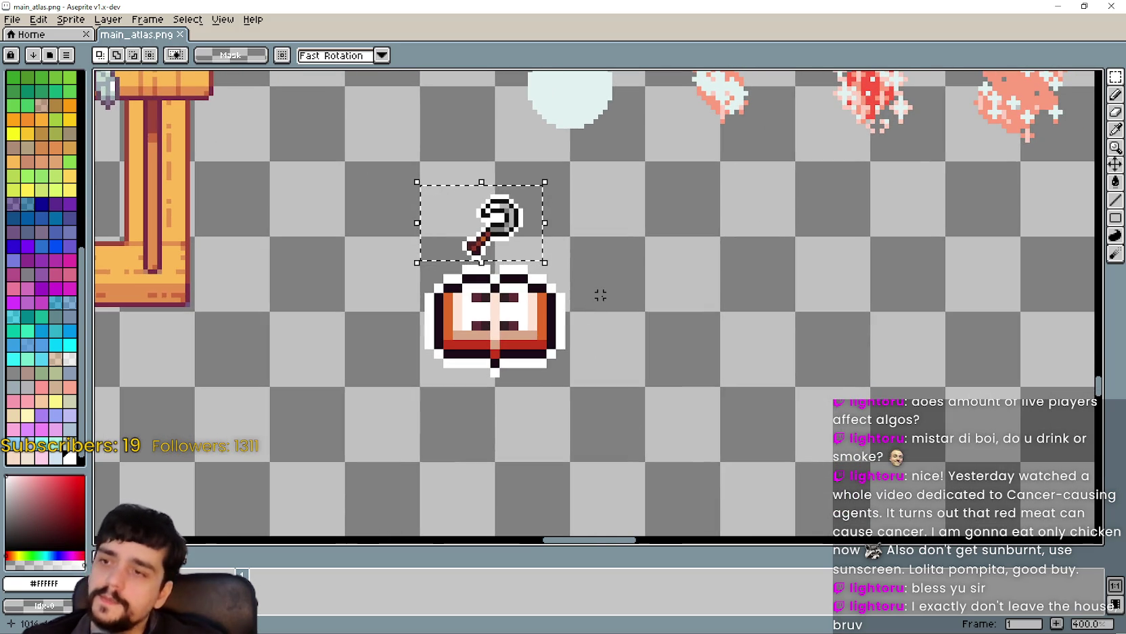
key("alt+Tab")
scroll(591, 342, "up", 5)
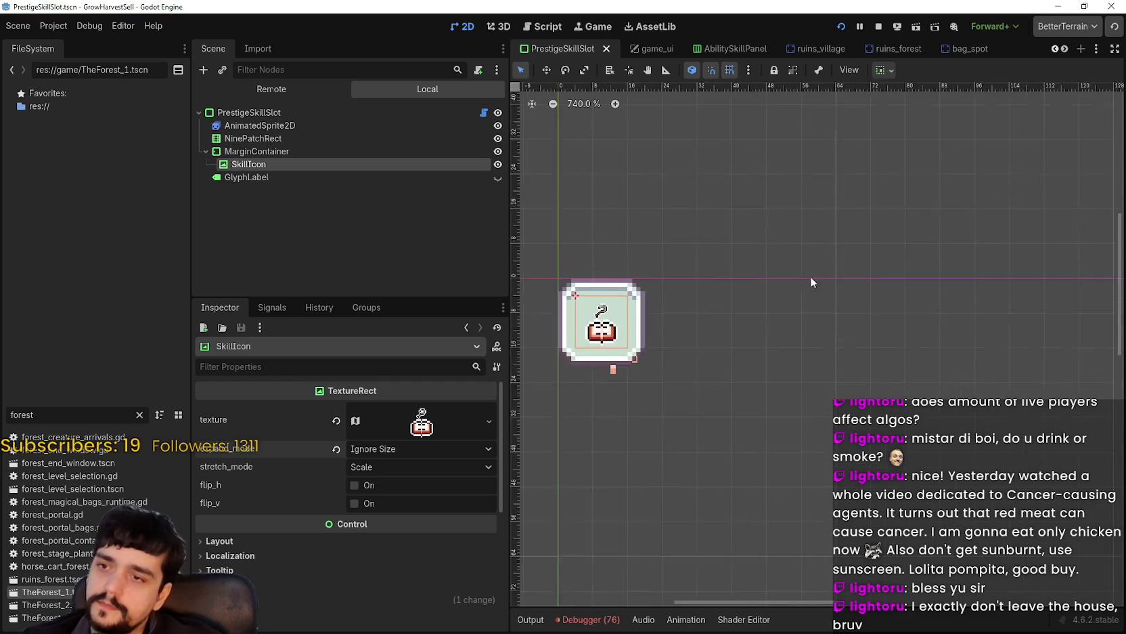
Back in Godot, open the SkillIcon's atlas region editor.
scroll(591, 342, "up", 2)
key("alt+Tab")
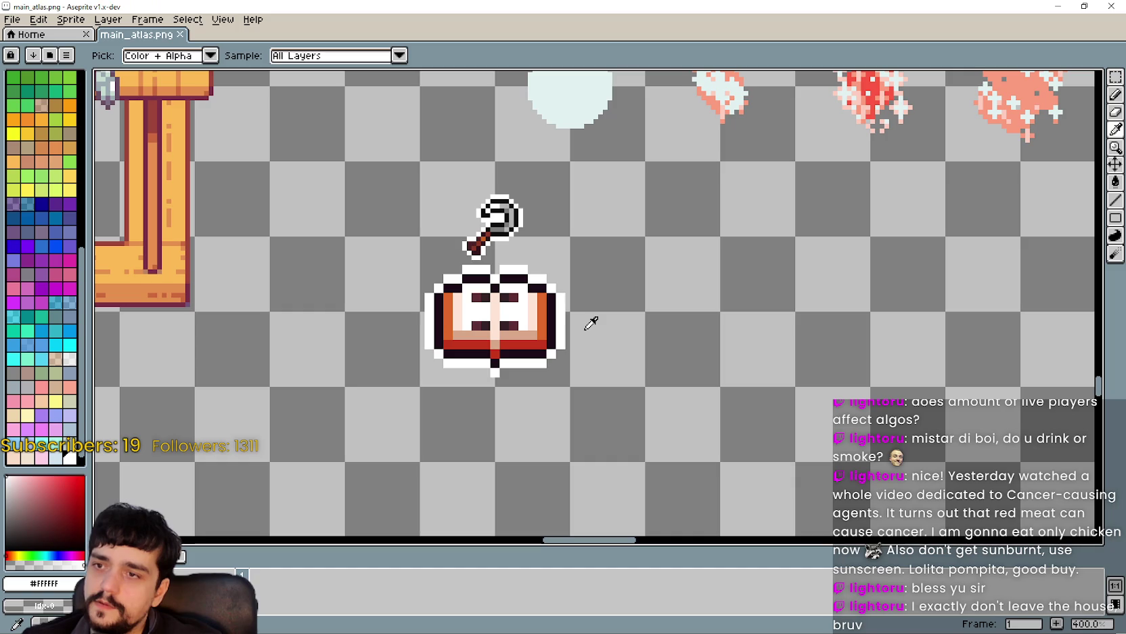
key("alt+Tab")
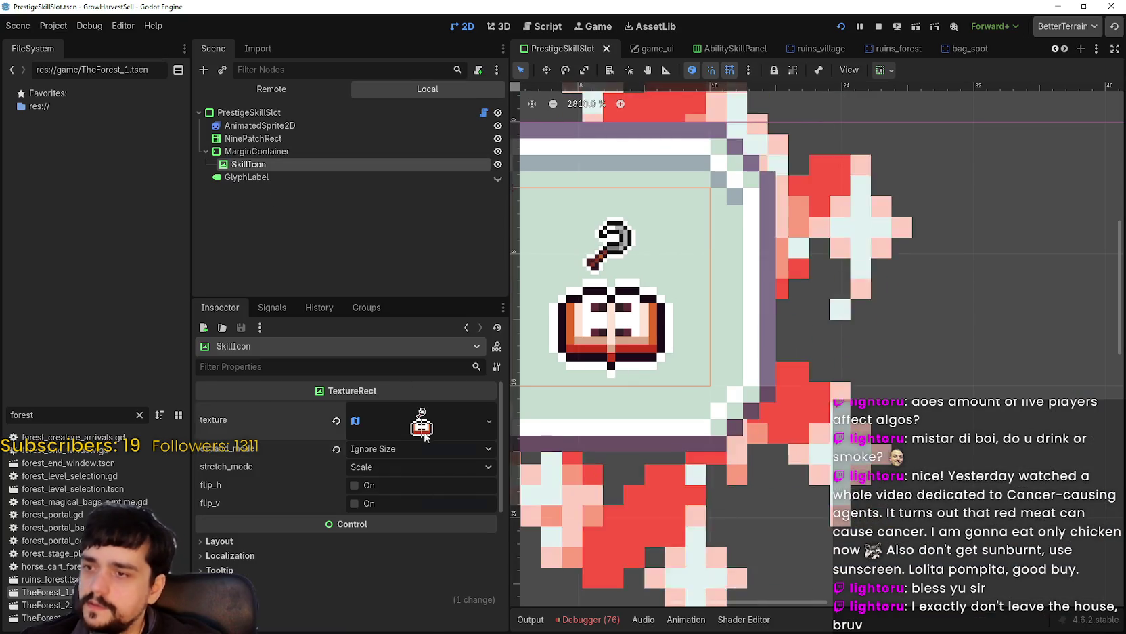
scroll(338, 541, "down", 3)
left_click(345, 574)
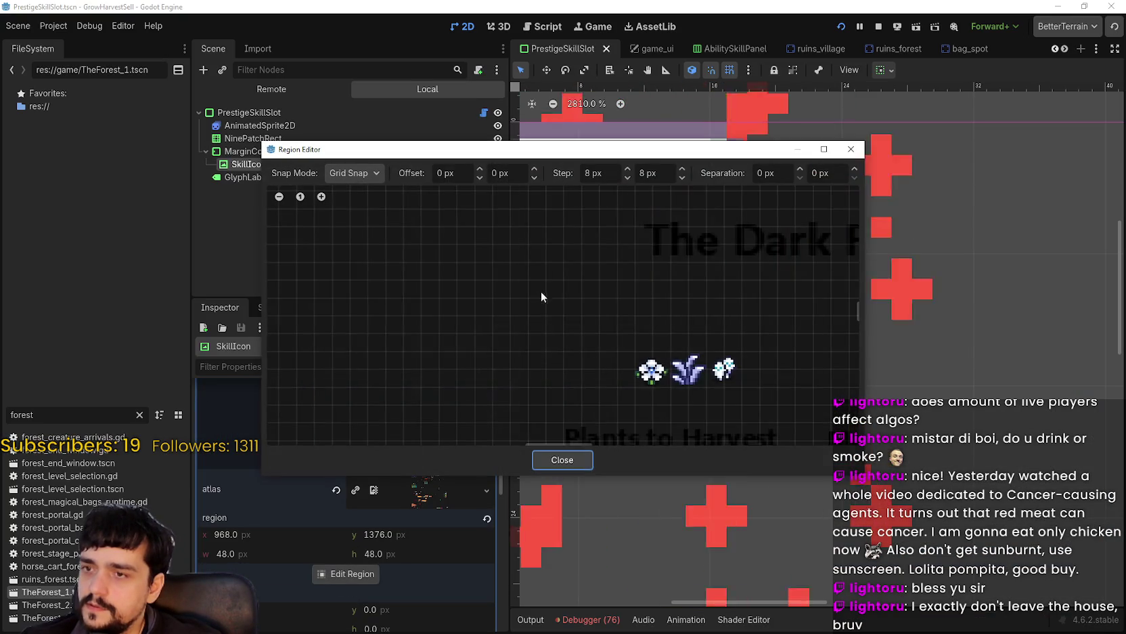
scroll(609, 371, "down", 6)
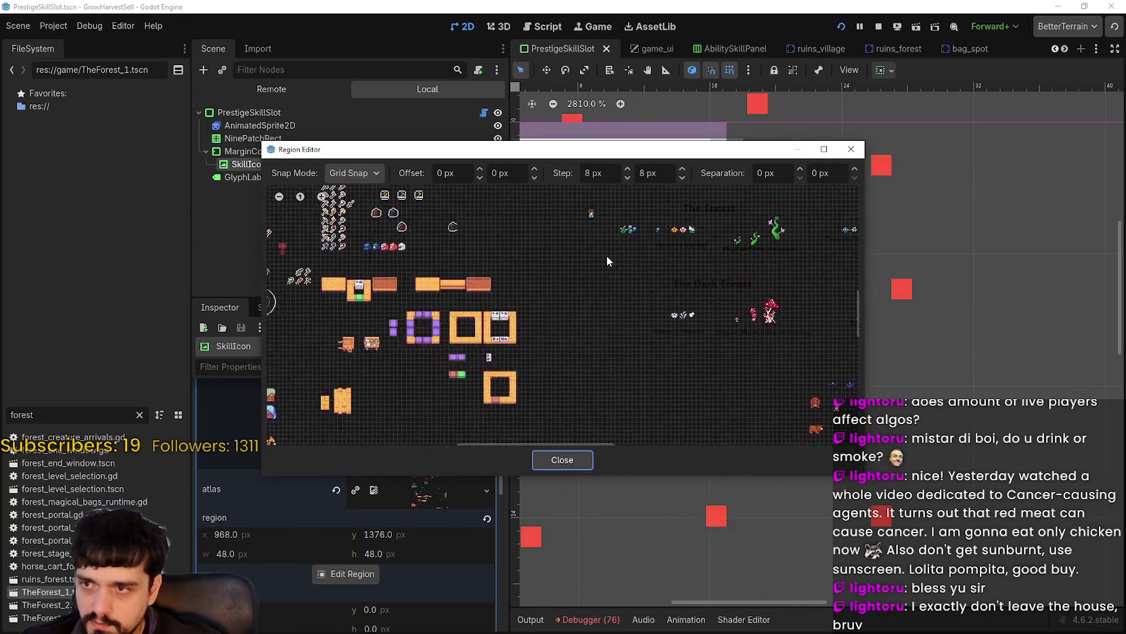
scroll(636, 392, "up", 5)
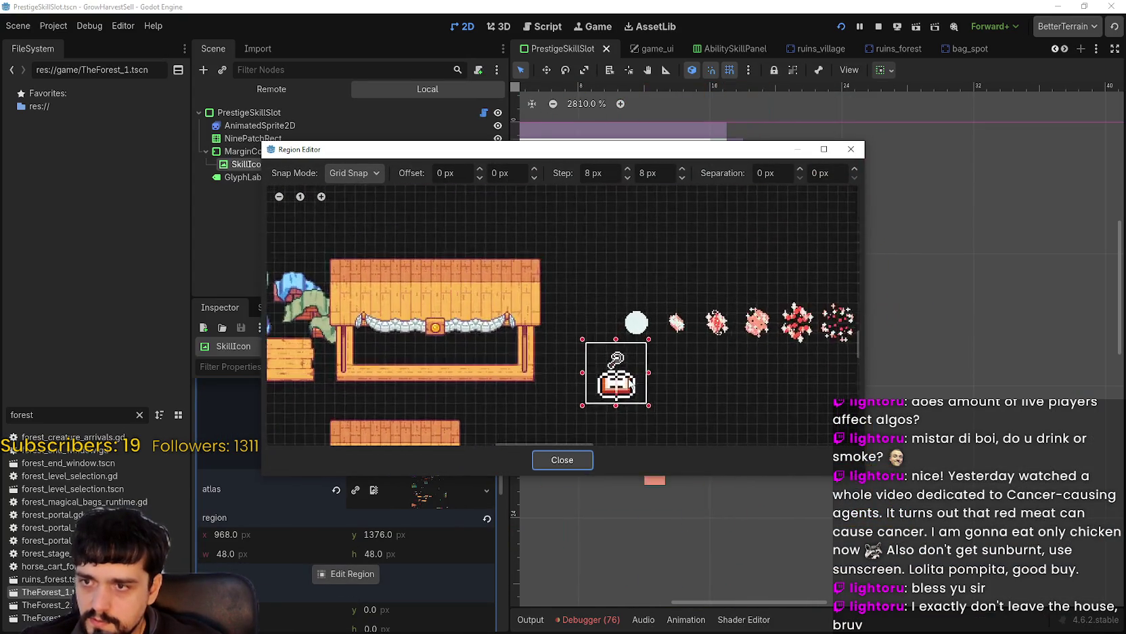
scroll(635, 391, "up", 2)
Move the region editor aside and set Snap Mode to Pixel Snap.
left_click_drag(555, 152, 990, 111)
left_click(791, 123)
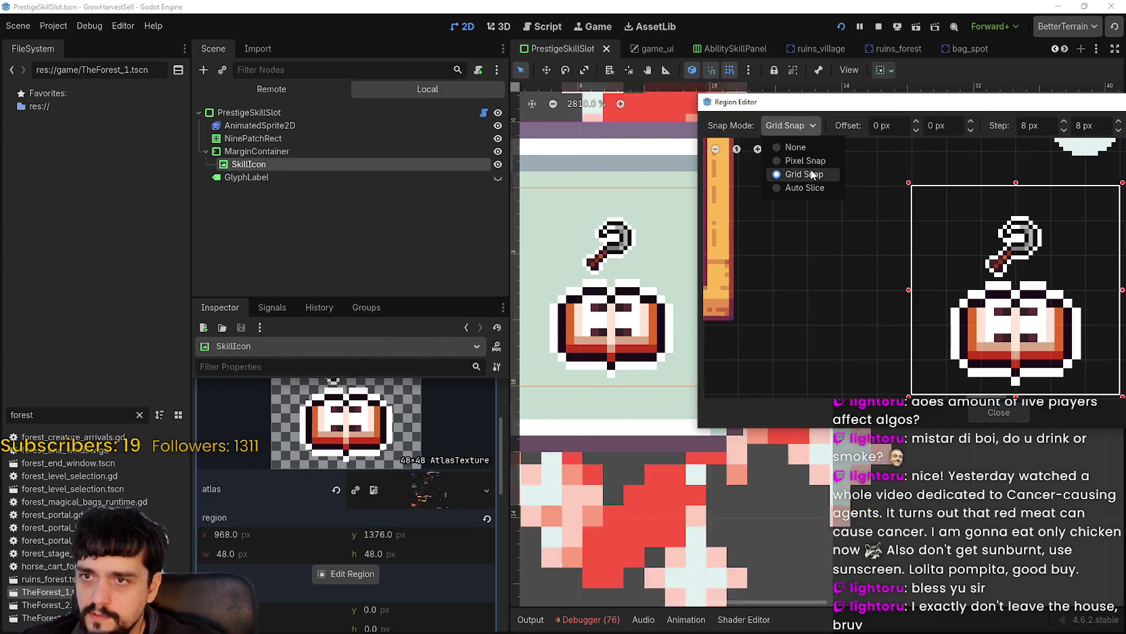
left_click(812, 157)
scroll(1009, 190, "up", 1)
Trim the region's top, bottom, left and right edges to 30×39 at 977, 1383.
left_click_drag(1009, 190, 1015, 239)
scroll(981, 284, "down", 3)
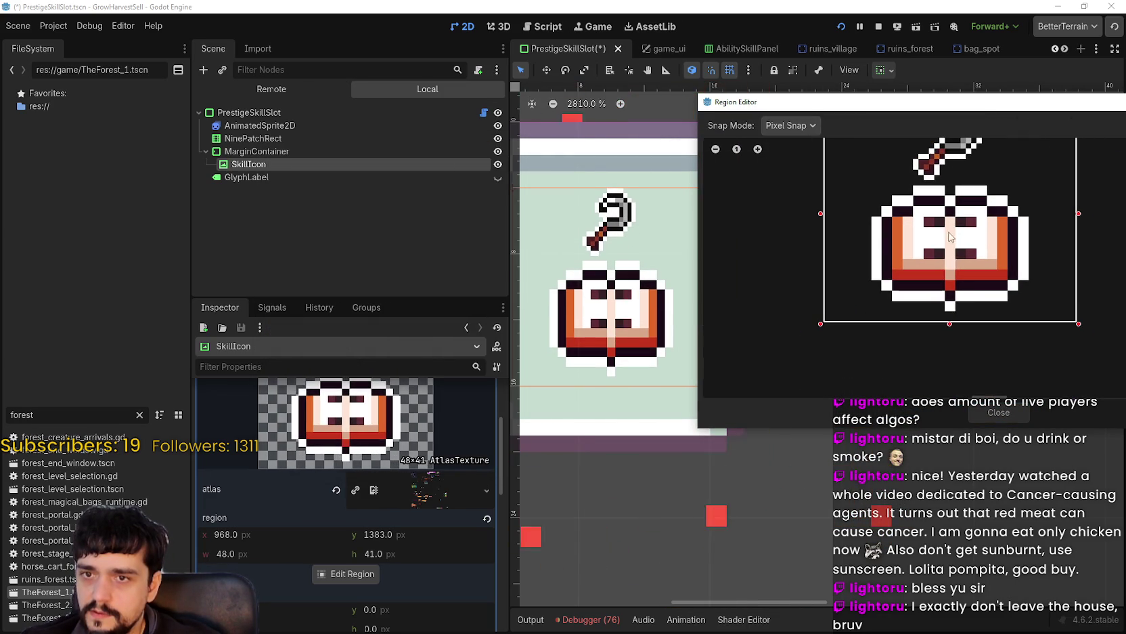
left_click_drag(959, 318, 960, 298)
scroll(906, 287, "down", 1)
scroll(906, 287, "up", 1)
left_click_drag(854, 279, 904, 281)
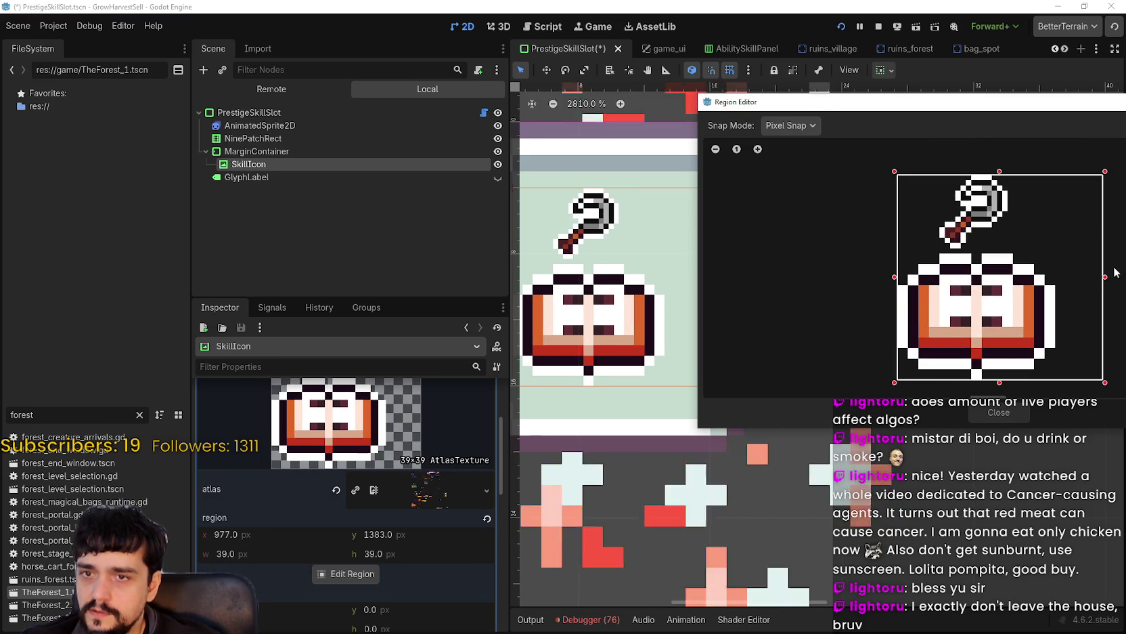
left_click_drag(1105, 283, 1055, 285)
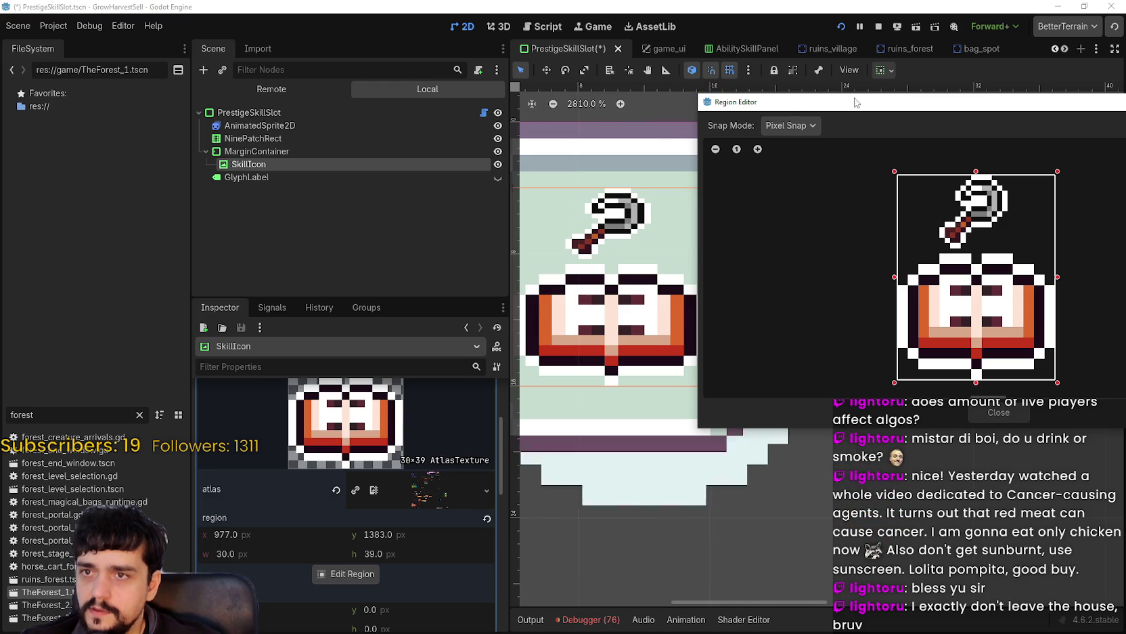
Close the region editor and run the game with F5 to test the icon.
left_click(991, 409)
scroll(749, 312, "down", 5)
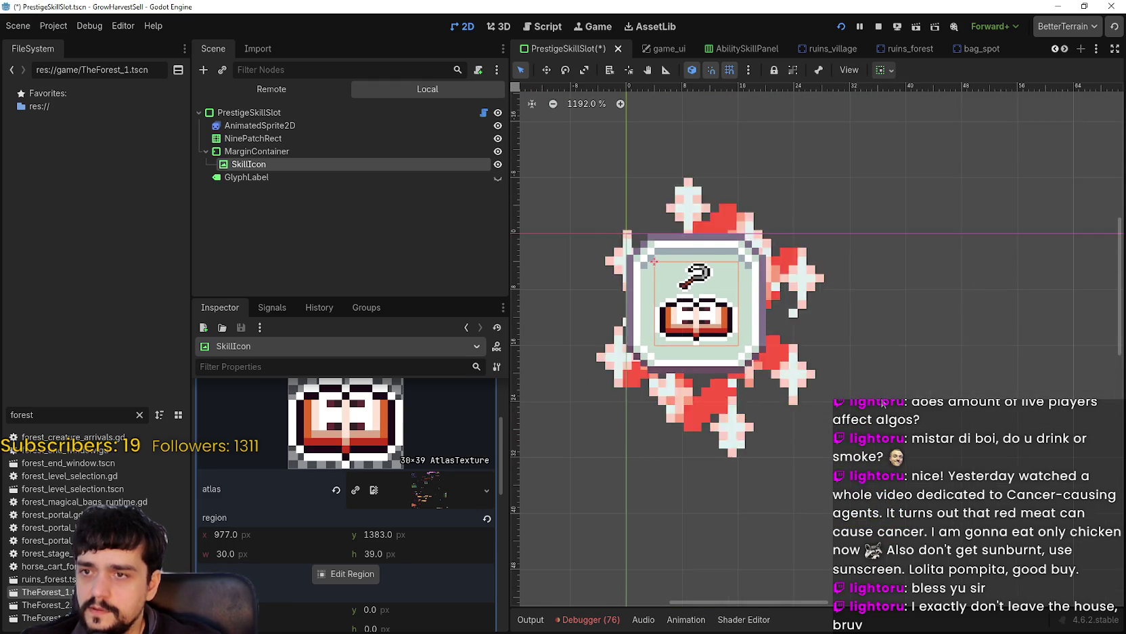
scroll(767, 359, "down", 3)
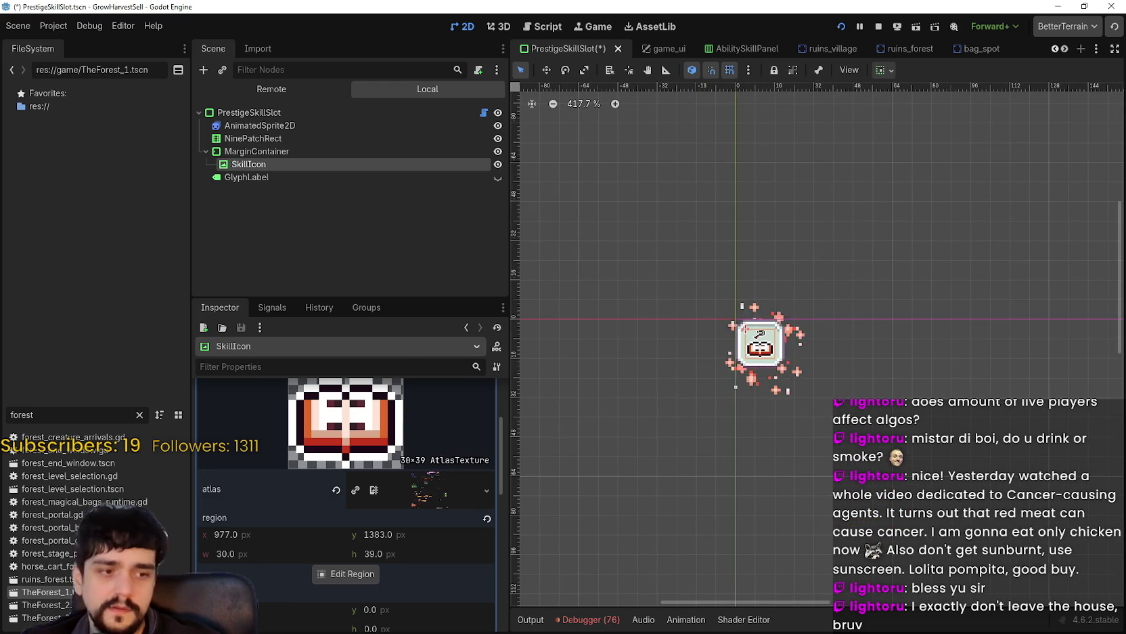
key("F5")
mouse_move(612, 305)
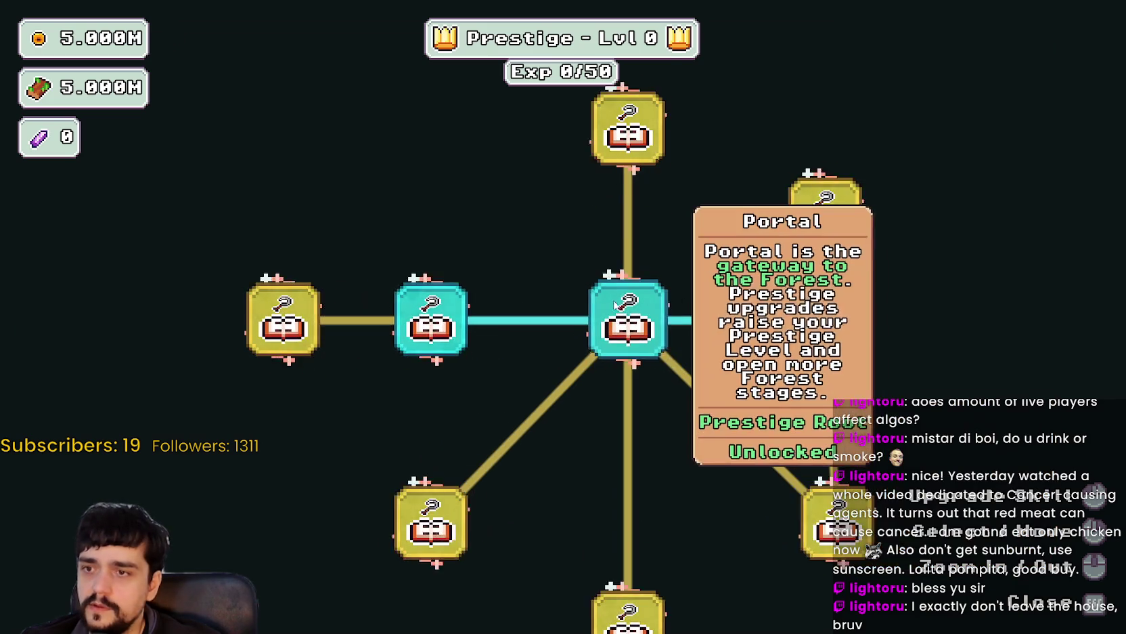
scroll(717, 453, "down", 2)
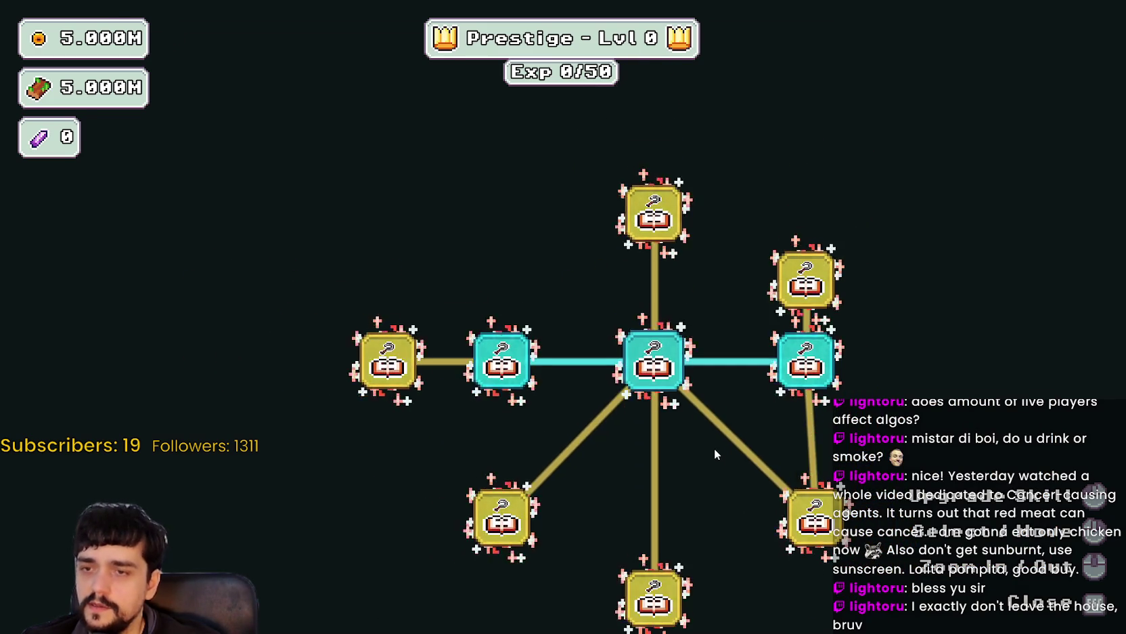
key("F8")
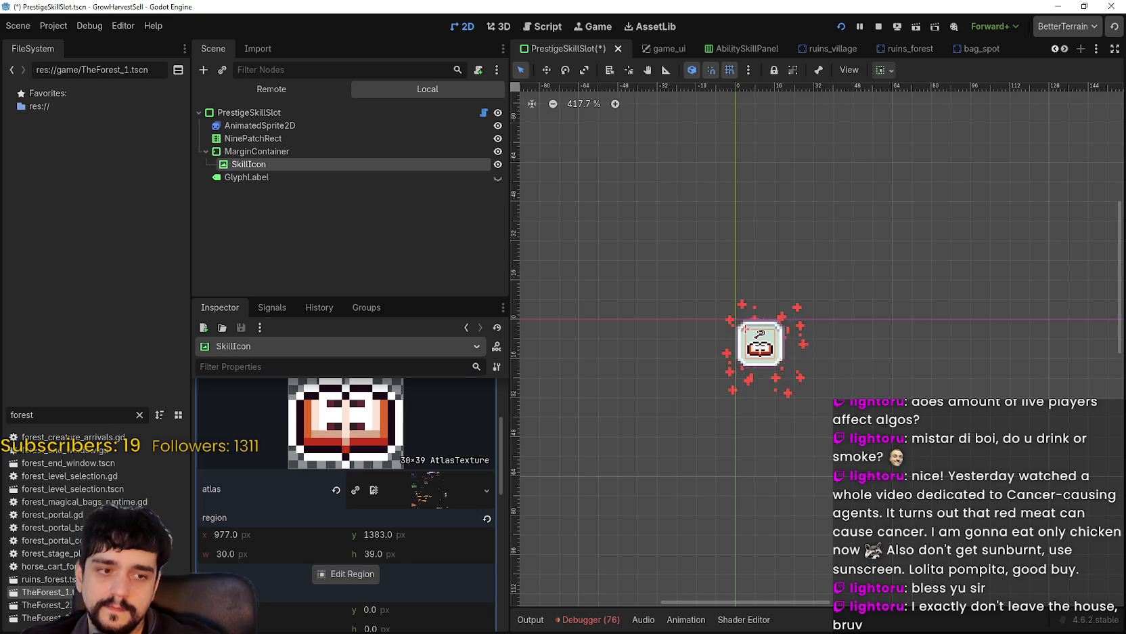
key("alt+Tab")
Undo earlier atlas edits, reverting the key's move and the book's enlargement.
scroll(399, 280, "down", 4)
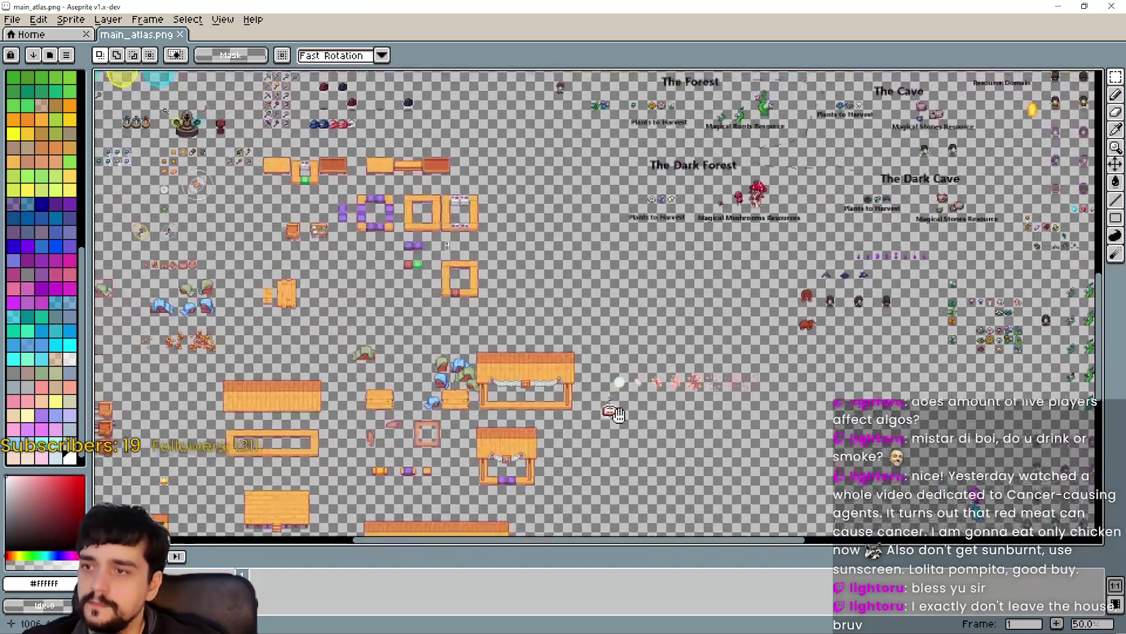
scroll(394, 154, "up", 3)
scroll(395, 154, "up", 2)
key("ctrl+z")
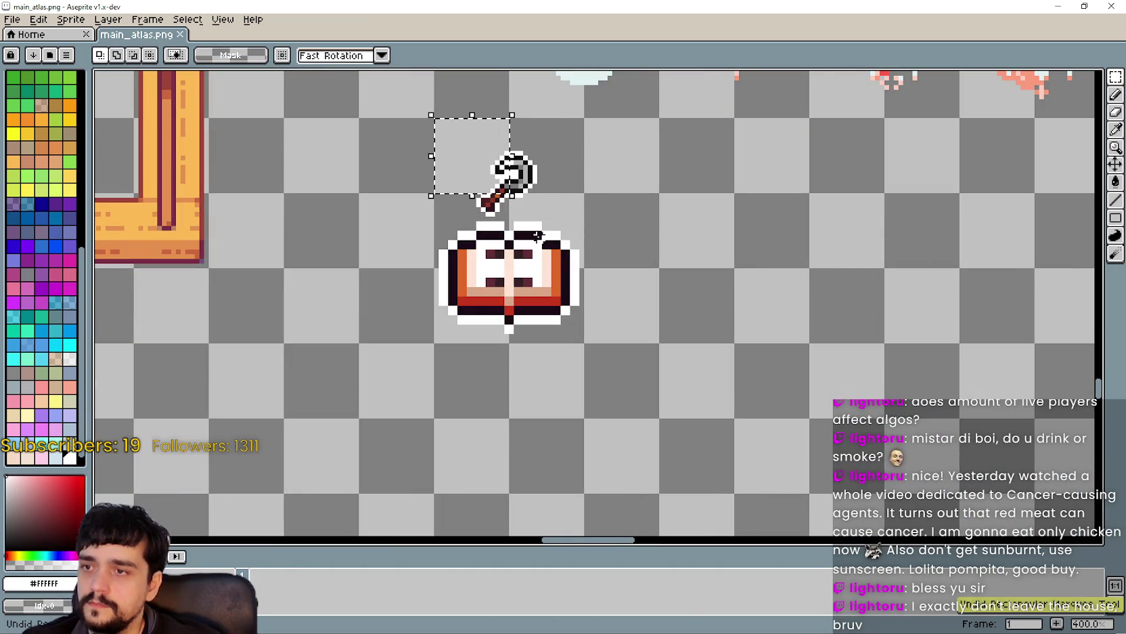
key("ctrl+y")
key("ctrl+y")
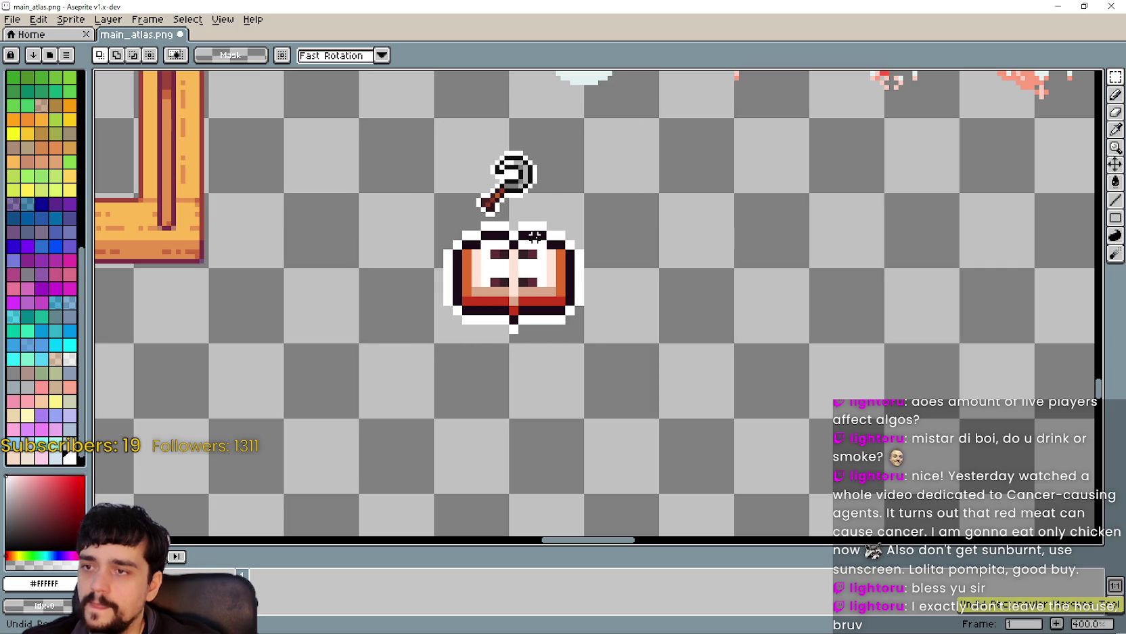
key("ctrl+z")
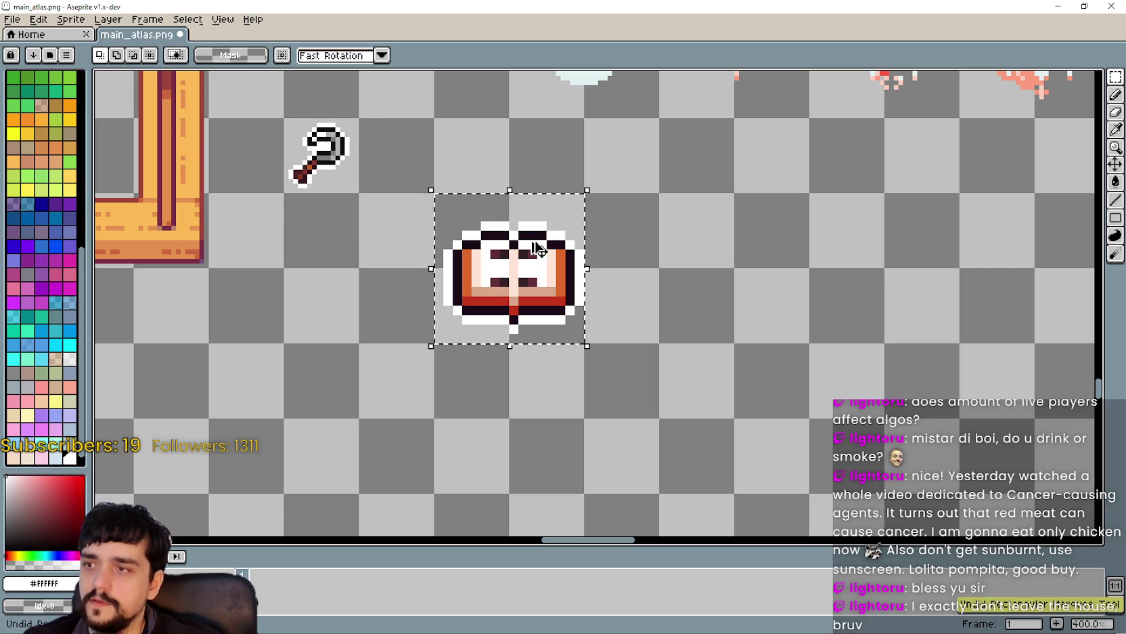
key("ctrl+z")
Move the book icon left and place the key up and right of it.
left_click_drag(552, 237, 475, 247)
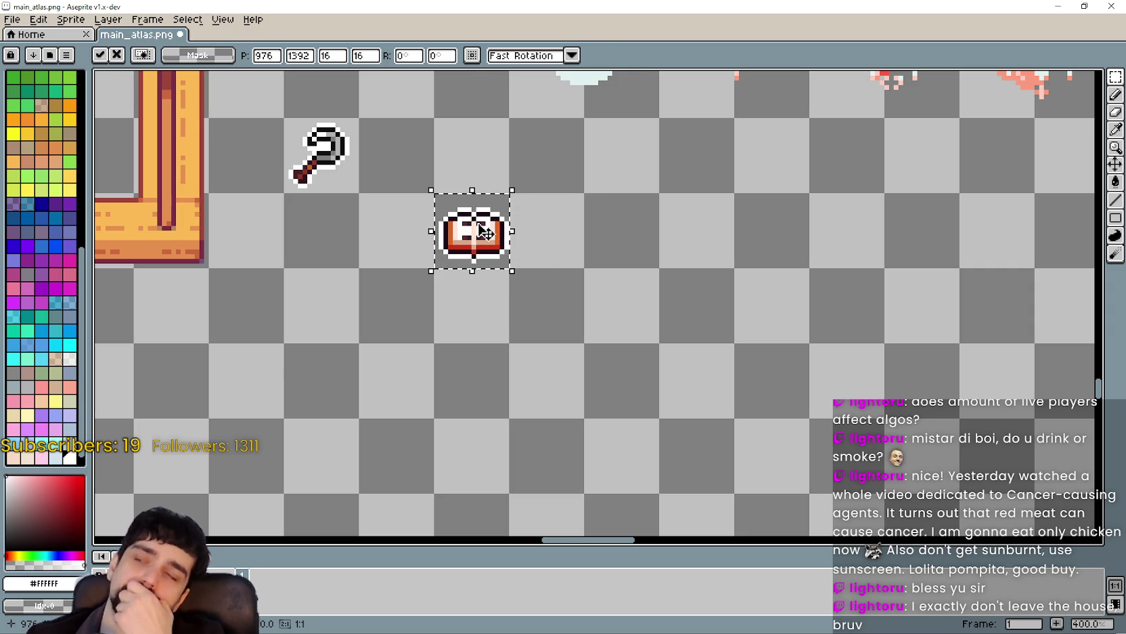
mouse_move(324, 175)
left_mouse_down()
mouse_move(726, 234)
mouse_move(552, 175)
left_mouse_up()
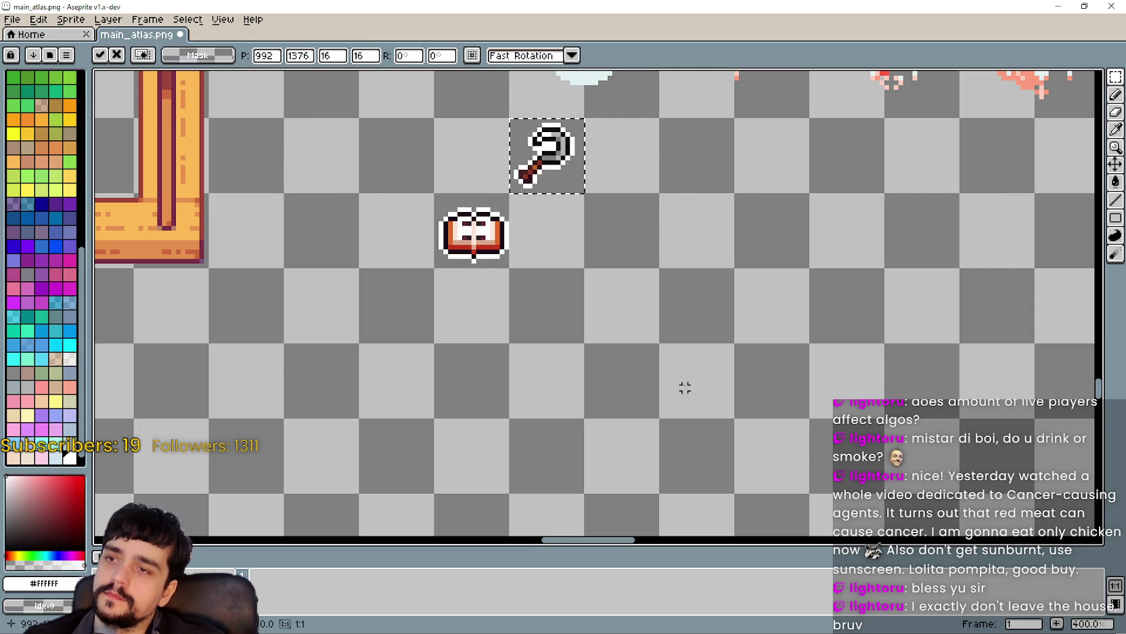
scroll(565, 146, "up", 2)
left_click(553, 289)
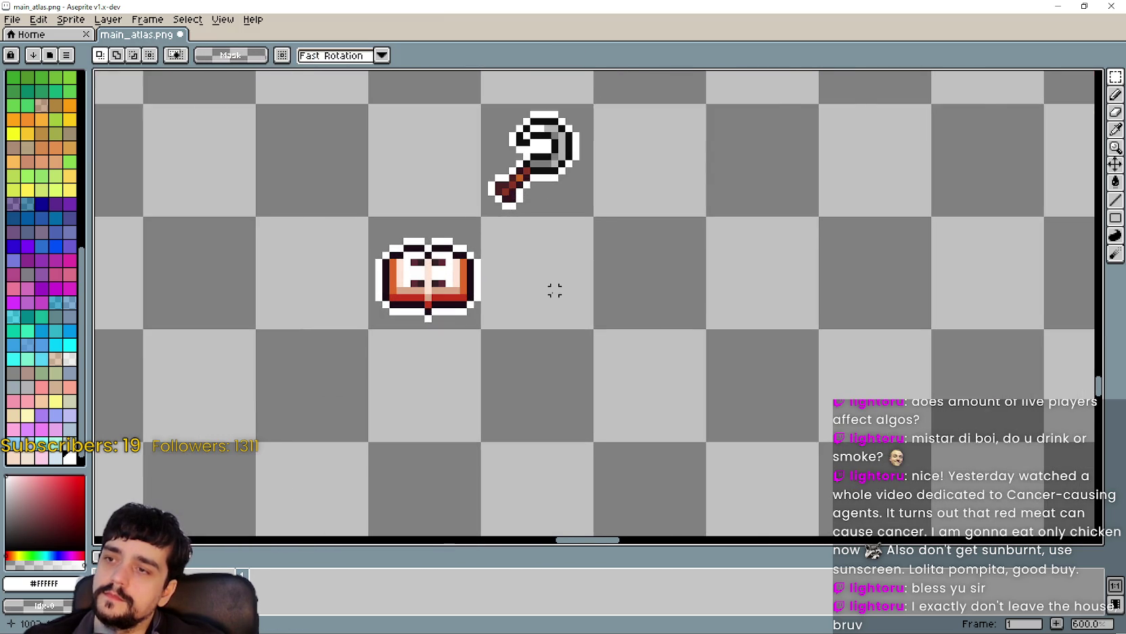
Drag the key down one tile to sit beside the book, then deselect.
scroll(554, 291, "down", 1)
left_click(540, 196)
left_click_drag(539, 197, 539, 291)
left_click(689, 308)
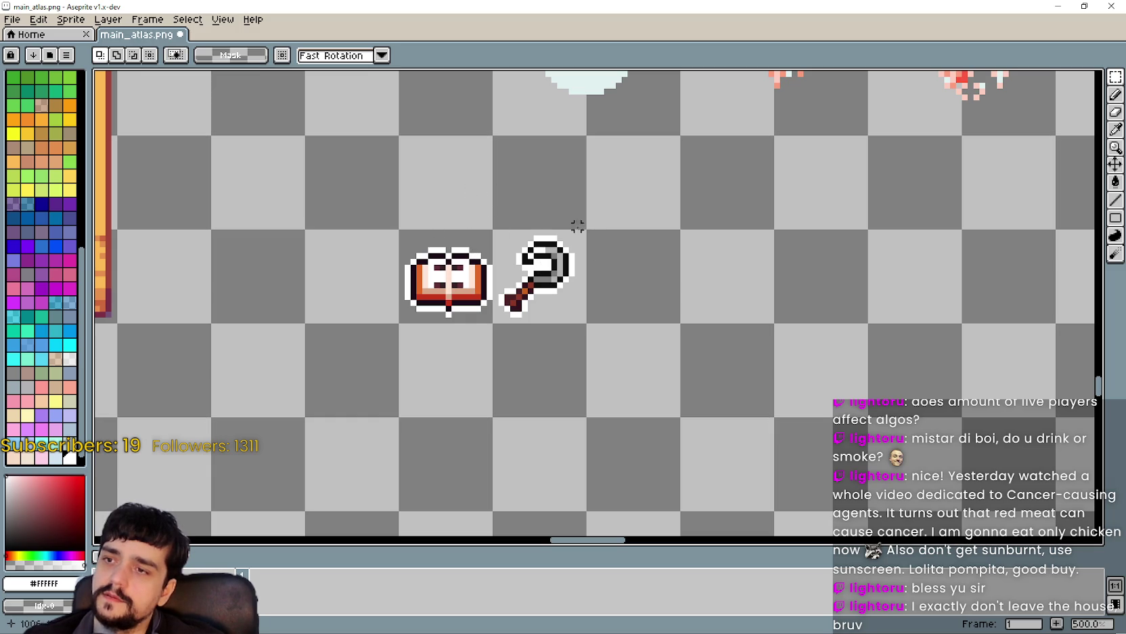
scroll(460, 242, "down", 5)
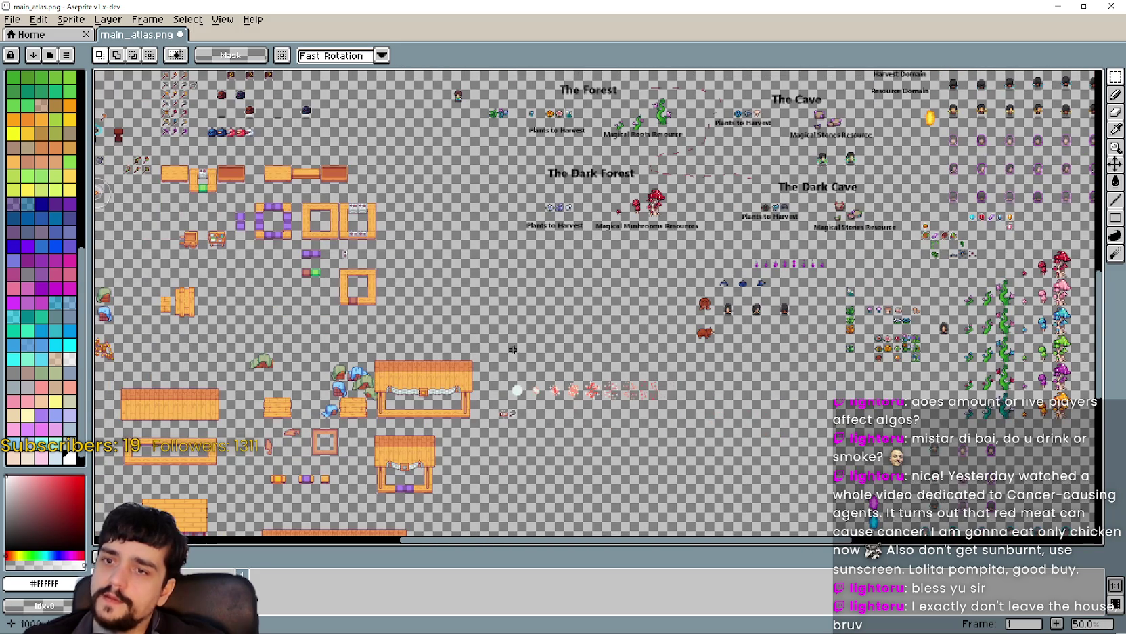
scroll(830, 278, "up", 3)
mouse_move(748, 368)
left_mouse_down()
mouse_move(653, 239)
mouse_move(505, 118)
left_mouse_up()
scroll(558, 377, "down", 4)
scroll(559, 377, "up", 2)
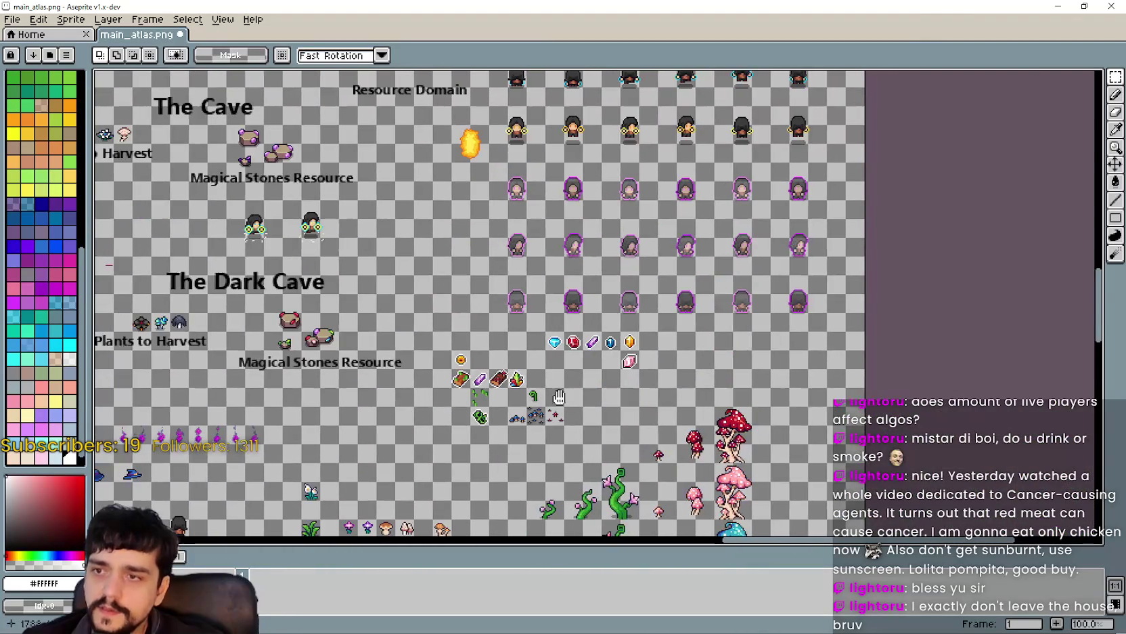
scroll(498, 341, "up", 1)
scroll(498, 341, "down", 3)
scroll(560, 277, "up", 2)
scroll(650, 155, "up", 1)
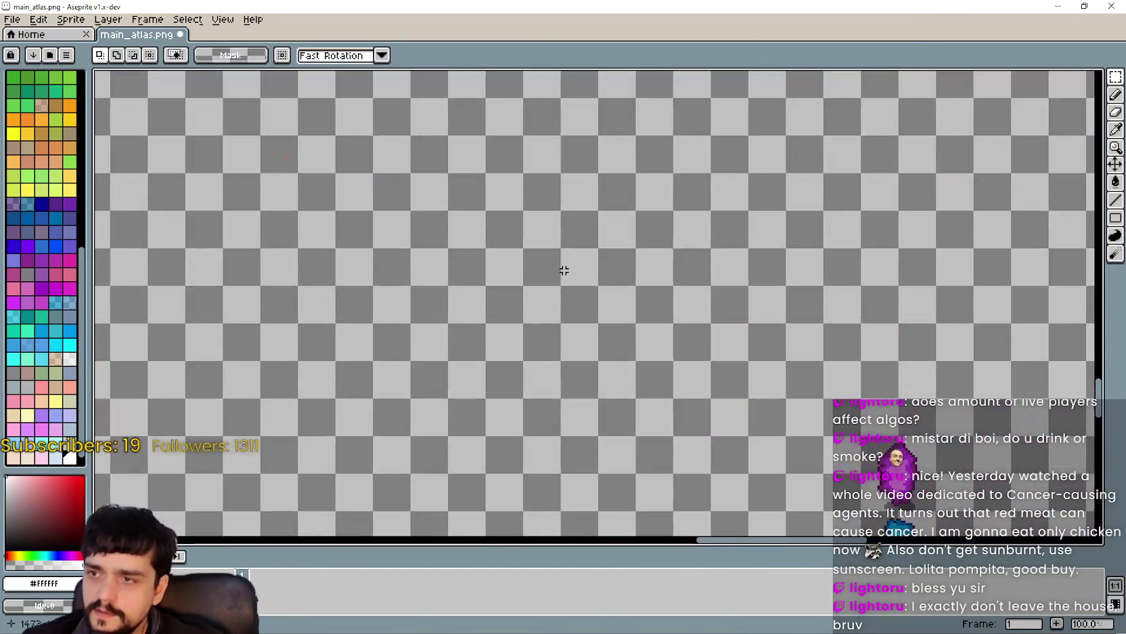
left_click_drag(650, 155, 363, 400)
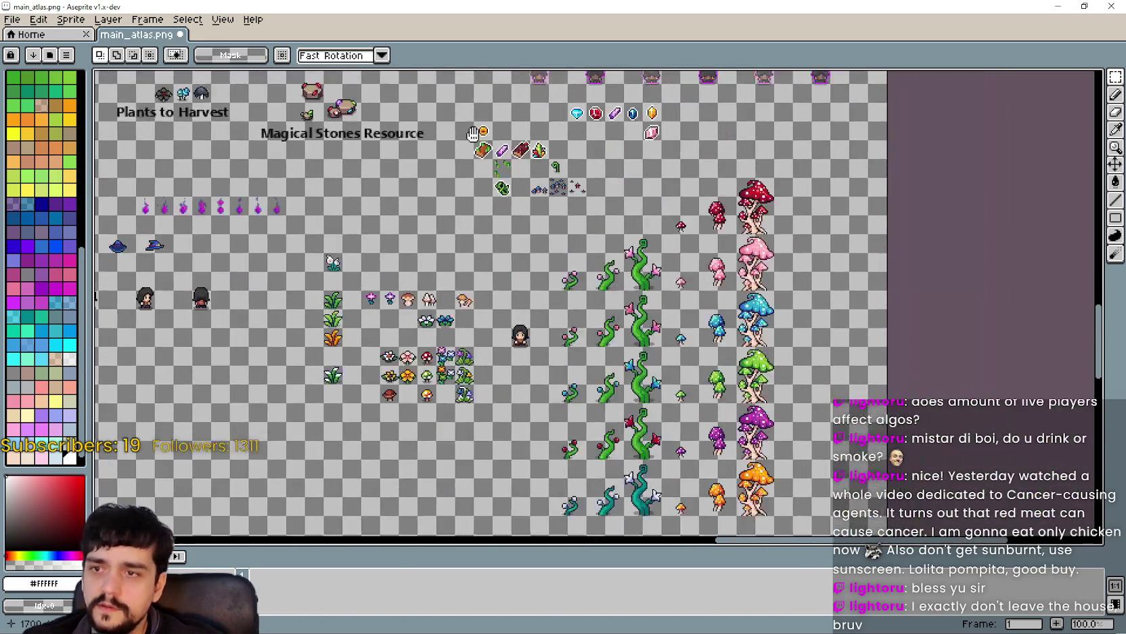
mouse_move(472, 133)
left_mouse_down()
mouse_move(455, 59)
mouse_move(751, 383)
left_mouse_up()
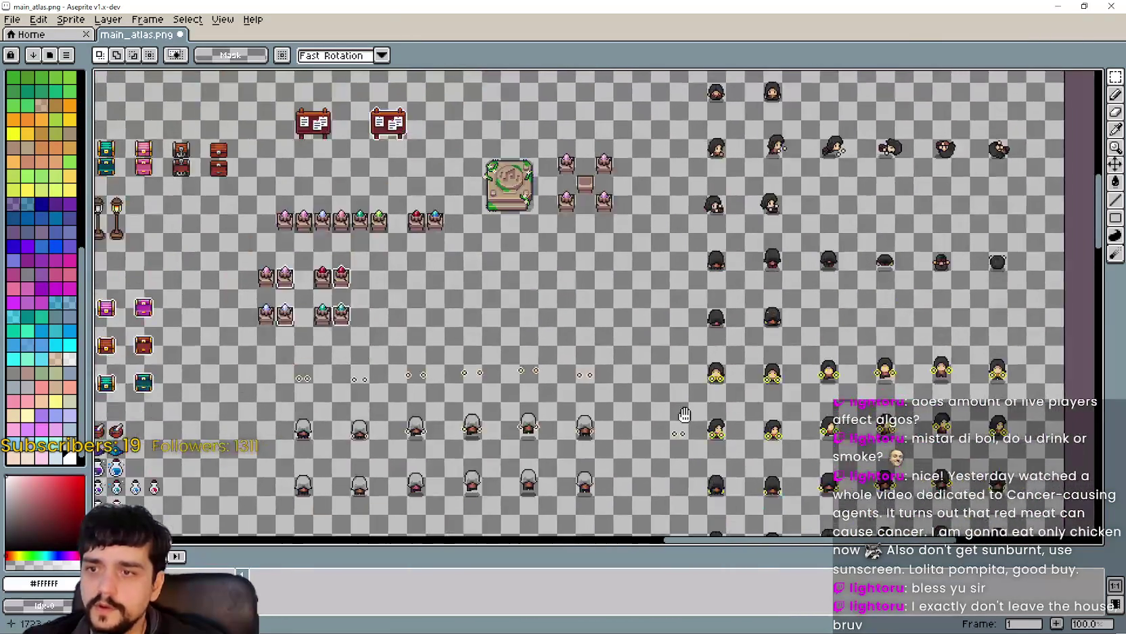
left_click_drag(684, 414, 712, 533)
left_click_drag(871, 173, 670, 369)
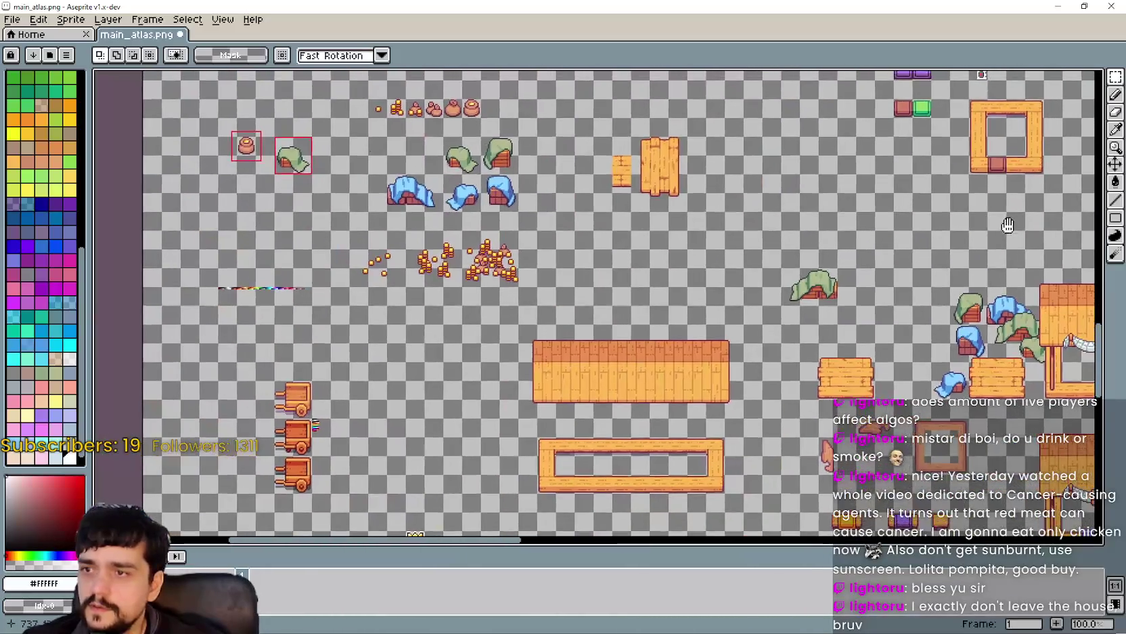
mouse_move(1008, 225)
left_mouse_down()
mouse_move(934, 379)
mouse_move(787, 534)
left_mouse_up()
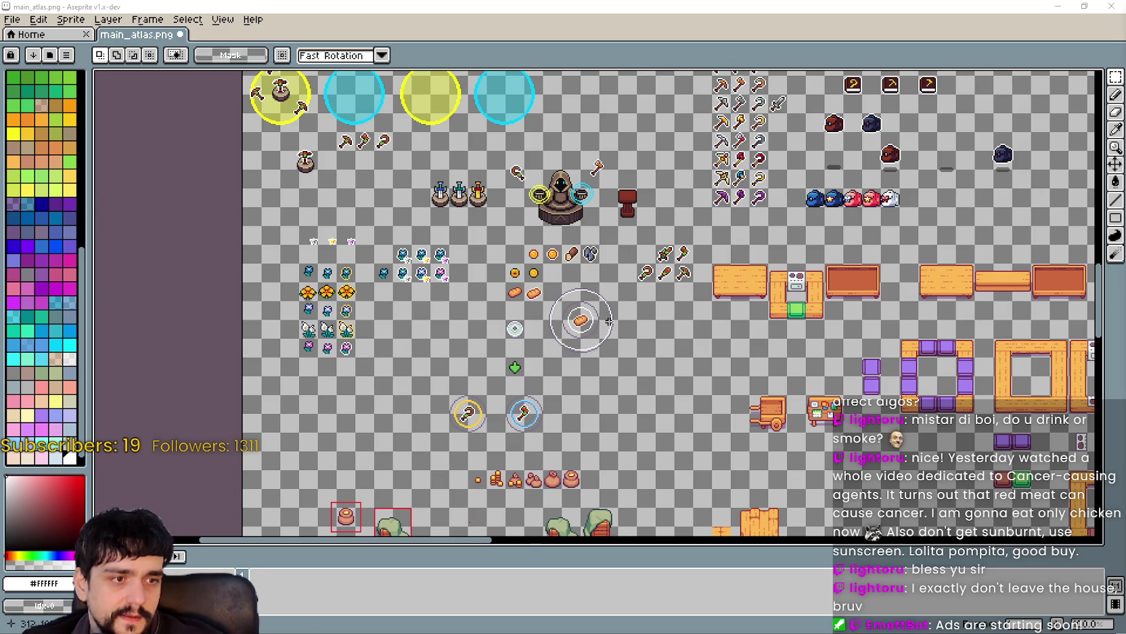
left_click_drag(674, 400, 527, 344)
scroll(505, 309, "left", 5)
scroll(494, 265, "down", 1)
scroll(443, 247, "down", 2)
mouse_move(442, 247)
left_mouse_down()
mouse_move(474, 169)
mouse_move(508, 226)
left_mouse_up()
scroll(509, 226, "up", 3)
scroll(509, 226, "down", 2)
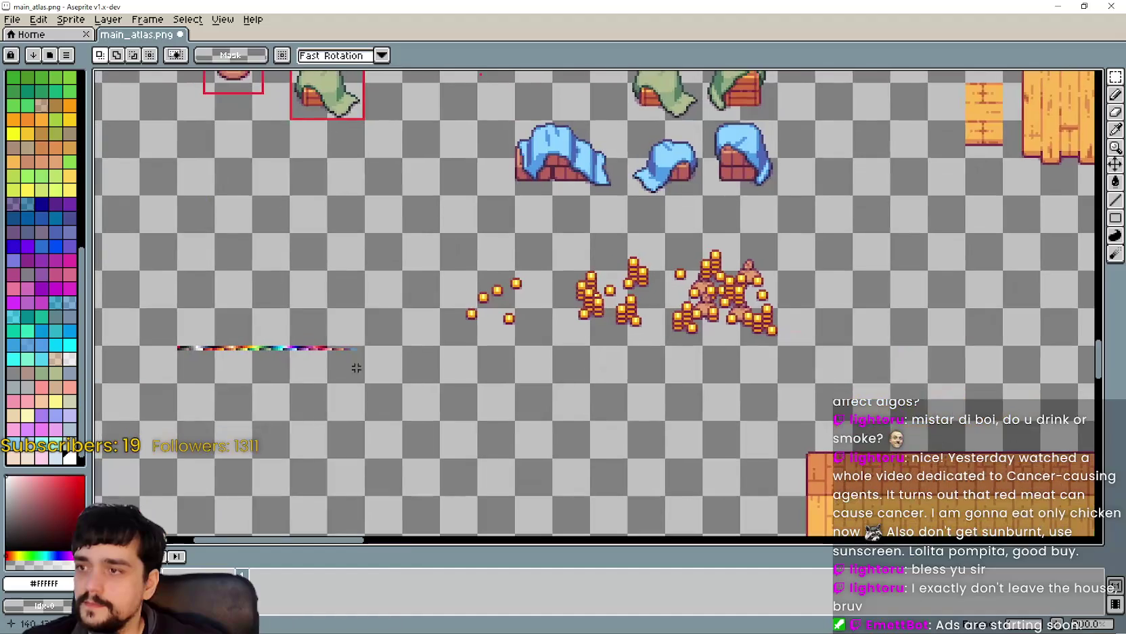
scroll(289, 367, "down", 2)
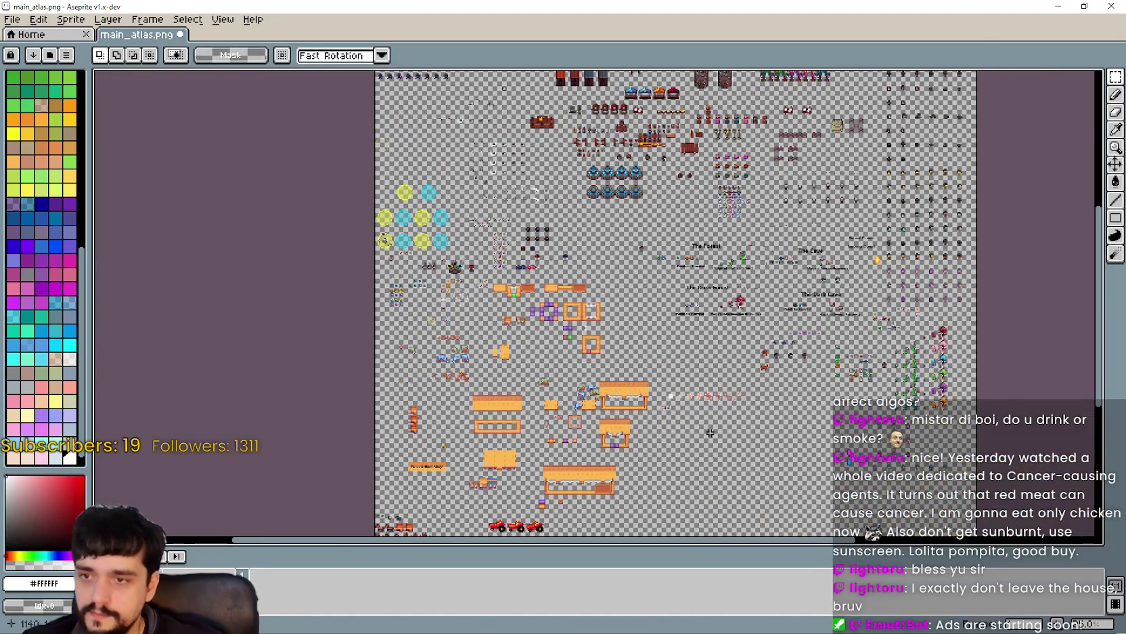
scroll(710, 433, "up", 3)
mouse_move(828, 294)
left_mouse_down()
mouse_move(696, 395)
mouse_move(683, 520)
mouse_move(693, 338)
left_mouse_up()
scroll(502, 422, "up", 2)
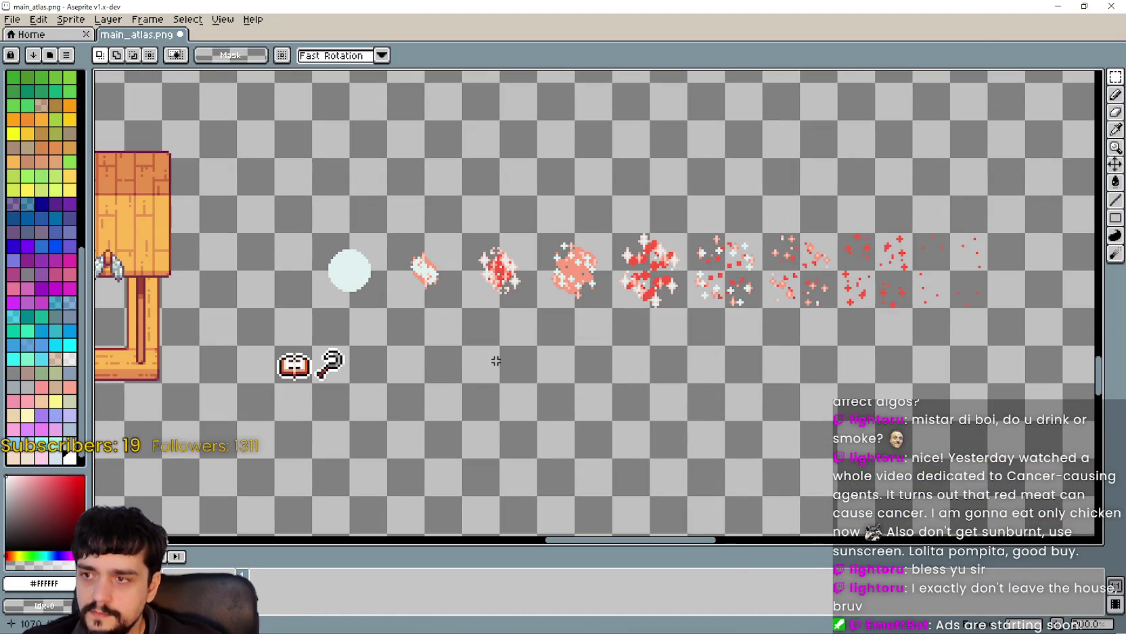
scroll(501, 322, "down", 2)
left_click_drag(557, 117, 469, 279)
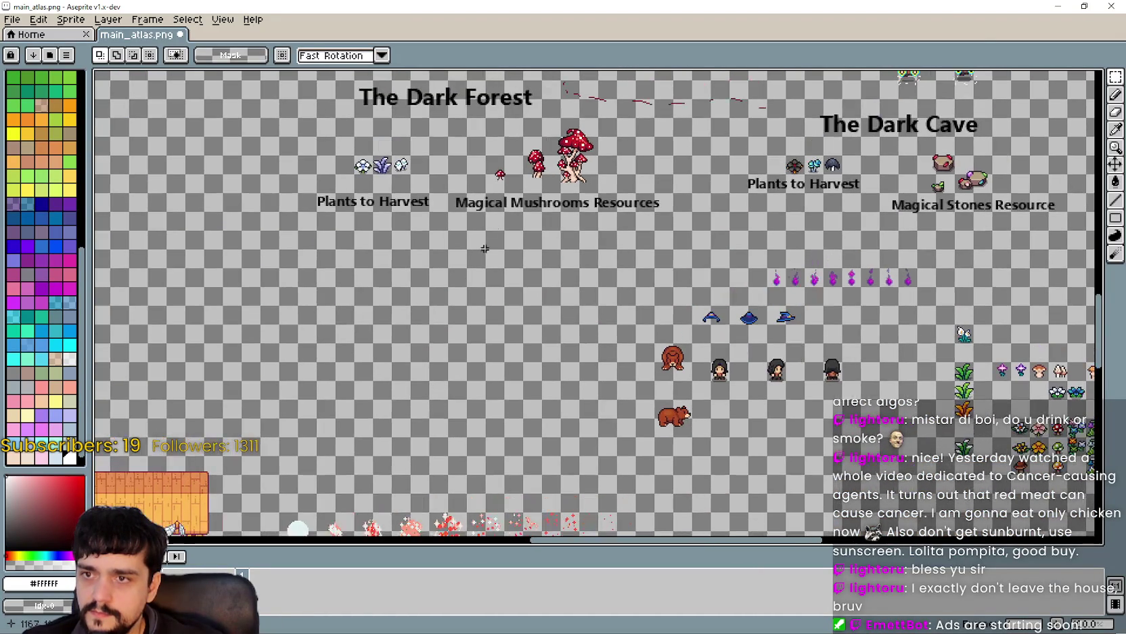
mouse_move(498, 219)
left_mouse_down()
mouse_move(383, 233)
mouse_move(102, 298)
left_mouse_up()
mouse_move(510, 334)
left_mouse_down()
mouse_move(472, 332)
mouse_move(299, 173)
left_mouse_up()
left_click_drag(279, 115, 257, 71)
mouse_move(408, 406)
left_mouse_down()
mouse_move(408, 68)
mouse_move(599, 118)
mouse_move(420, 229)
left_mouse_up()
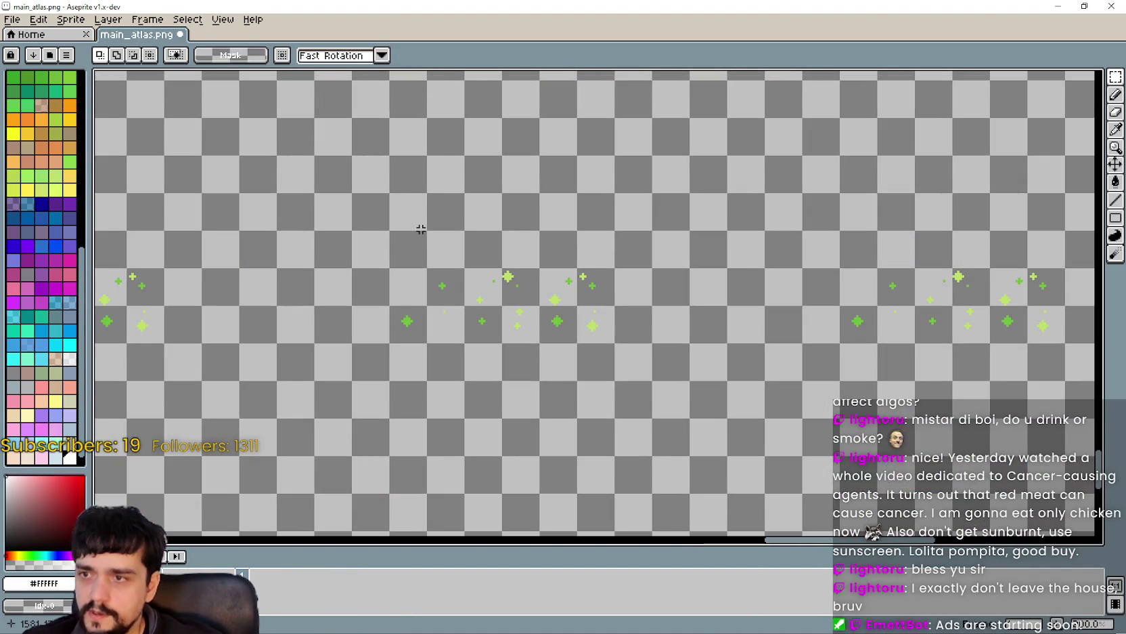
scroll(232, 330, "up", 1)
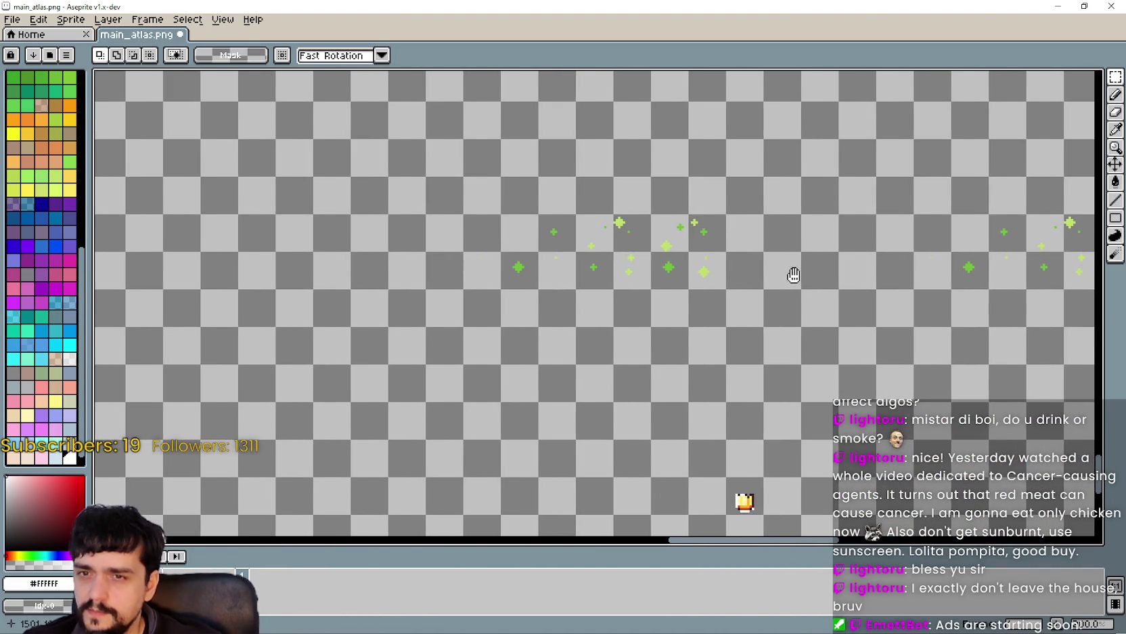
scroll(161, 281, "down", 1)
mouse_move(565, 346)
left_mouse_down()
mouse_move(308, 366)
mouse_move(765, 303)
left_mouse_up()
mouse_move(320, 294)
left_mouse_down()
mouse_move(877, 311)
mouse_move(798, 250)
mouse_move(513, 444)
mouse_move(478, 413)
mouse_move(350, 193)
mouse_move(751, 327)
left_mouse_up()
scroll(478, 412, "up", 2)
scroll(480, 414, "down", 1)
scroll(481, 414, "down", 2)
scroll(751, 327, "down", 2)
left_click_drag(718, 180, 673, 510)
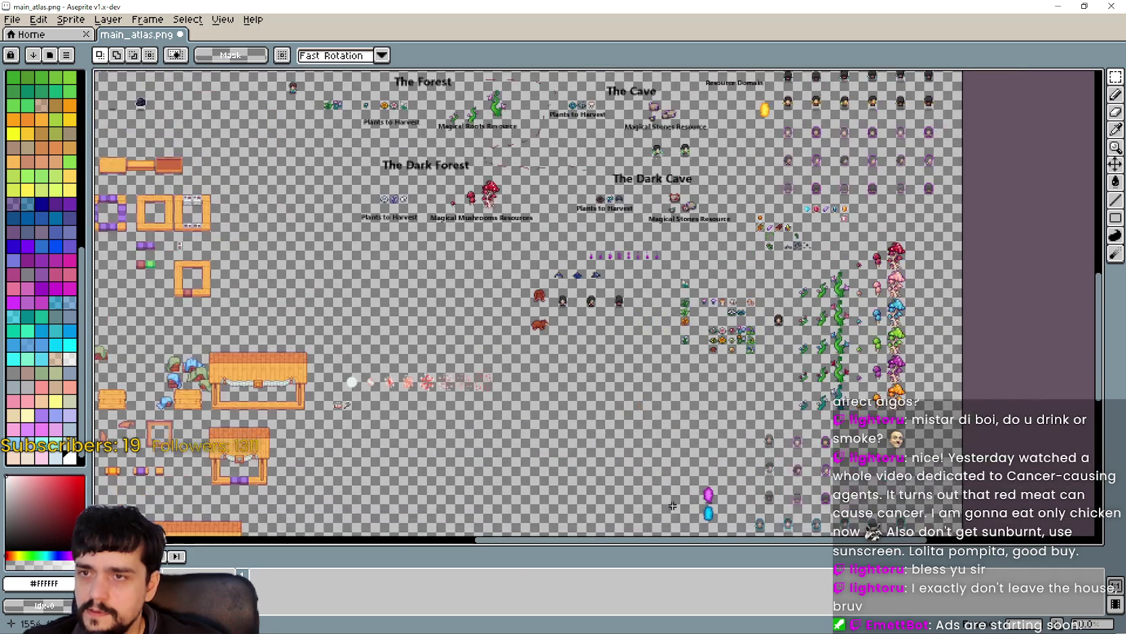
scroll(619, 291, "up", 2)
left_click_drag(744, 311, 549, 407)
scroll(549, 408, "down", 1)
left_click_drag(708, 322, 395, 212)
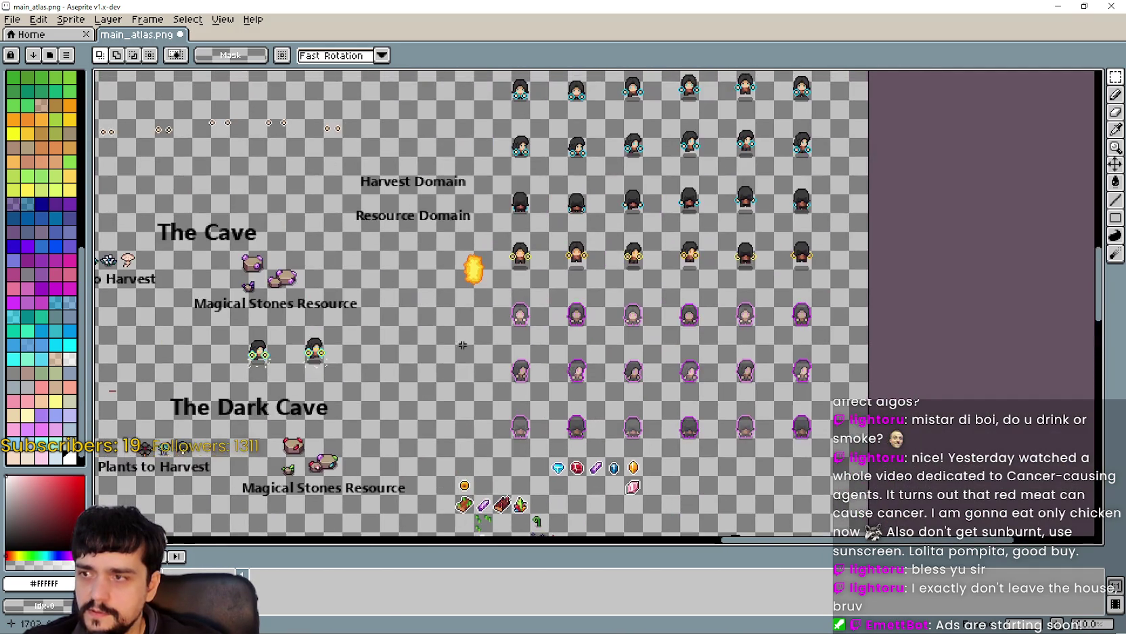
mouse_move(462, 345)
left_mouse_down()
mouse_move(661, 423)
mouse_move(870, 416)
mouse_move(602, 336)
mouse_move(457, 69)
mouse_move(509, 533)
mouse_move(483, 489)
mouse_move(515, 203)
mouse_move(704, 54)
mouse_move(714, 205)
mouse_move(734, 183)
mouse_move(1043, 244)
mouse_move(508, 346)
mouse_move(615, 231)
mouse_move(332, 192)
left_mouse_up()
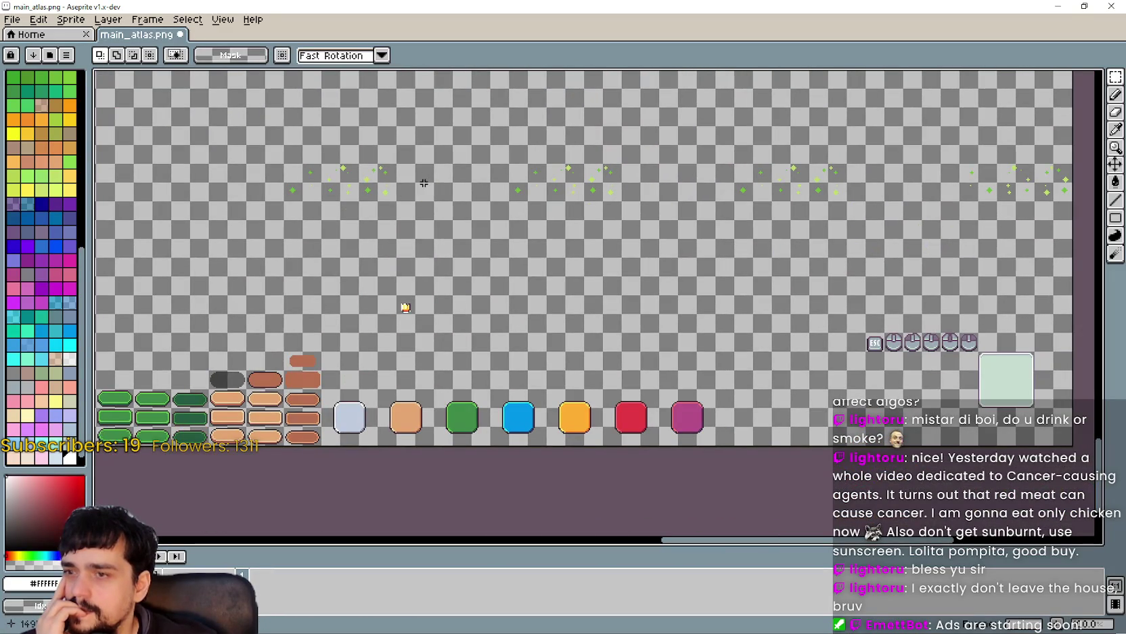
scroll(372, 276, "up", 5)
scroll(391, 265, "down", 5)
mouse_move(410, 306)
left_mouse_down()
mouse_move(162, 434)
mouse_move(490, 218)
mouse_move(497, 484)
mouse_move(560, 247)
mouse_move(573, 454)
left_mouse_up()
left_click_drag(379, 203, 424, 447)
left_click_drag(401, 181, 652, 534)
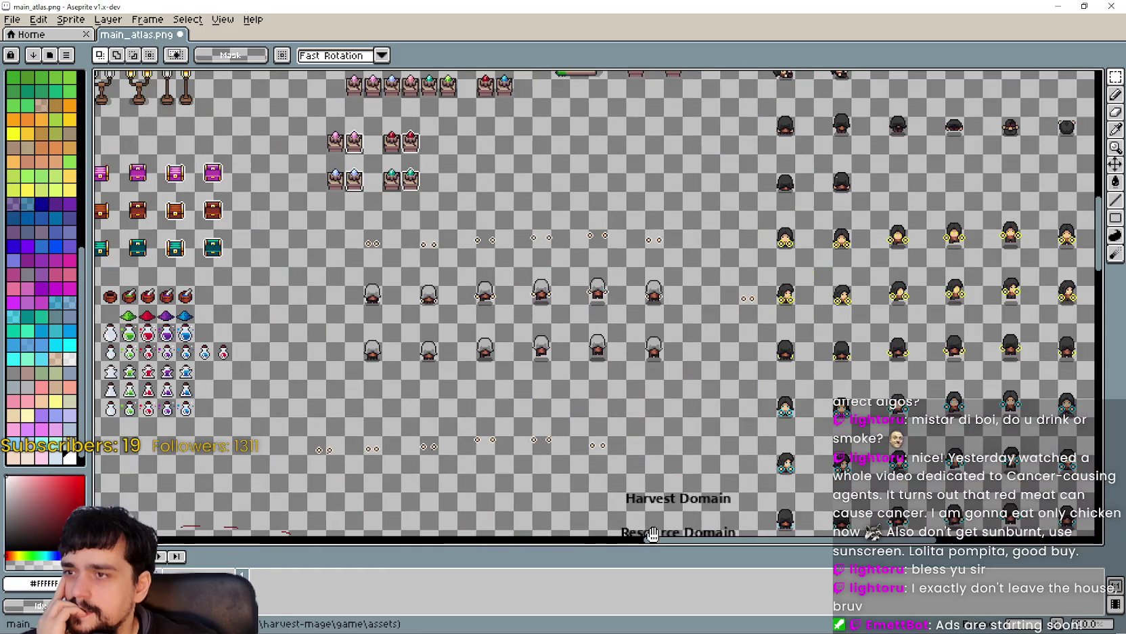
scroll(652, 534, "down", 3)
mouse_move(552, 168)
left_mouse_down()
mouse_move(552, 344)
mouse_move(497, 532)
left_mouse_up()
scroll(552, 344, "up", 3)
scroll(498, 532, "down", 2)
scroll(616, 382, "up", 4)
scroll(616, 382, "down", 5)
scroll(424, 338, "up", 2)
scroll(424, 338, "down", 2)
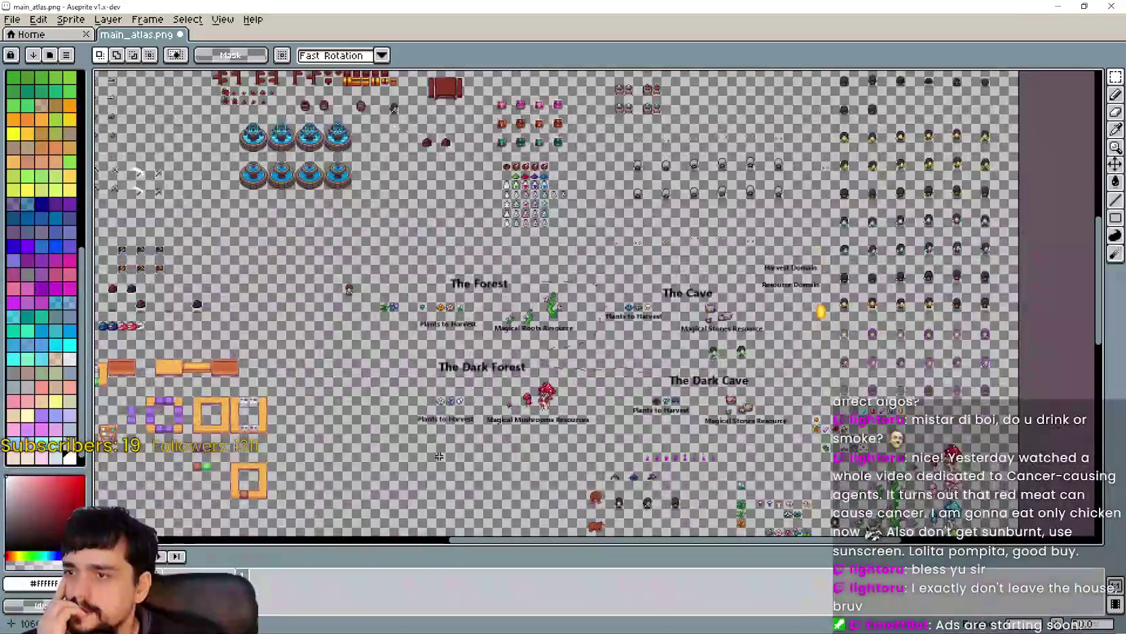
scroll(660, 431, "up", 1)
scroll(761, 365, "up", 2)
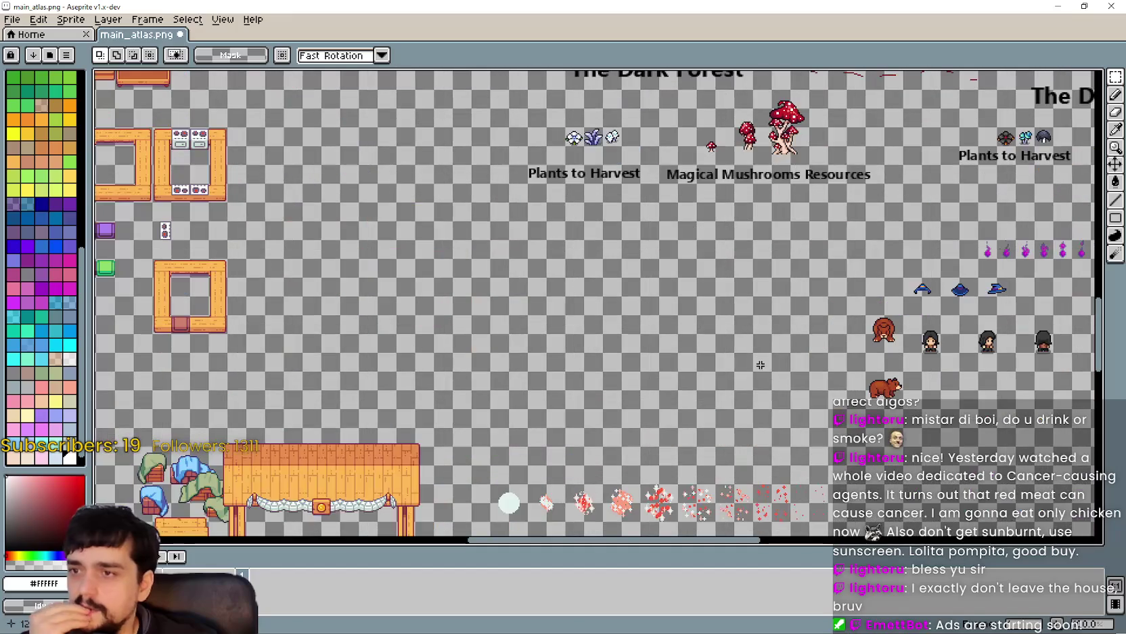
left_click_drag(728, 371, 549, 213)
scroll(407, 291, "up", 3)
left_click_drag(310, 285, 619, 337)
Select the key tile and flip it horizontally.
left_click_drag(551, 329, 554, 319)
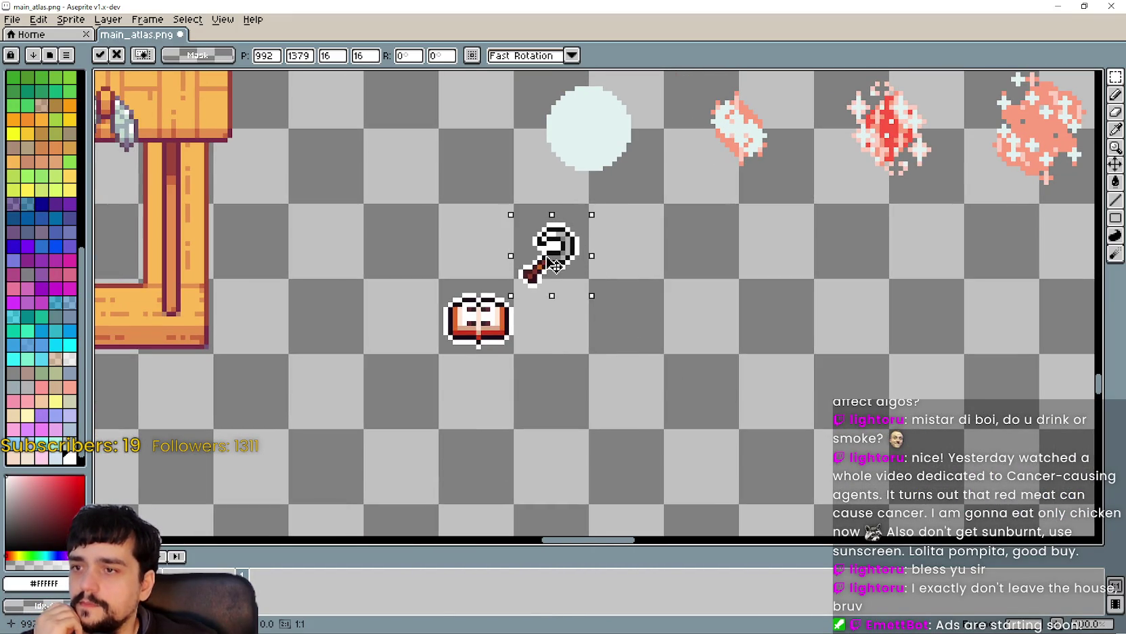
key("Return")
scroll(548, 408, "down", 1)
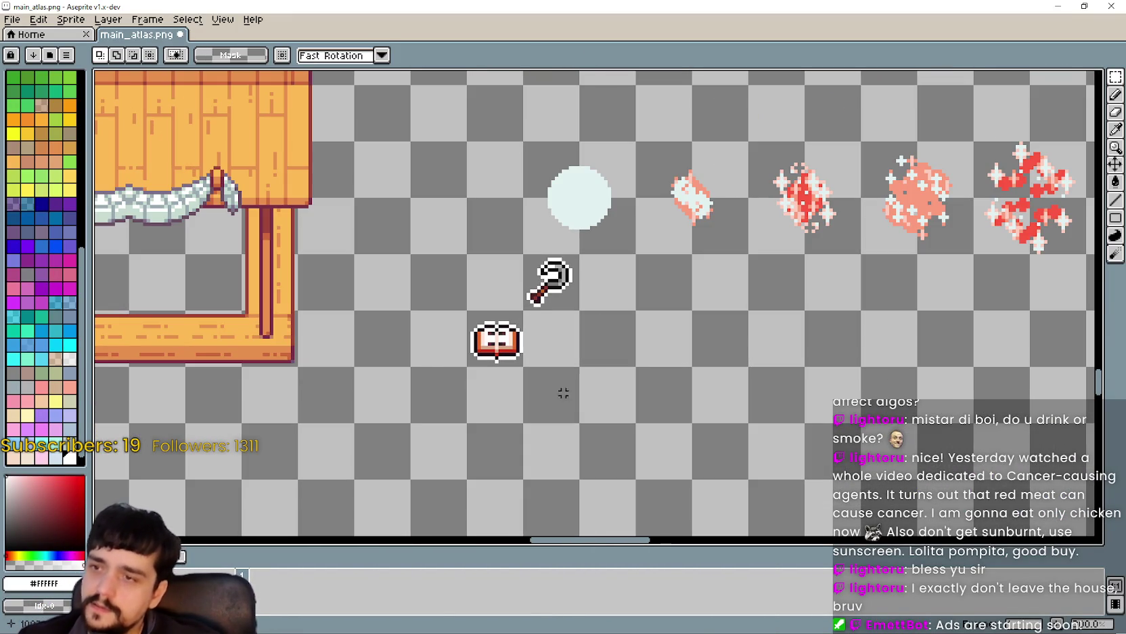
scroll(474, 325, "down", 2)
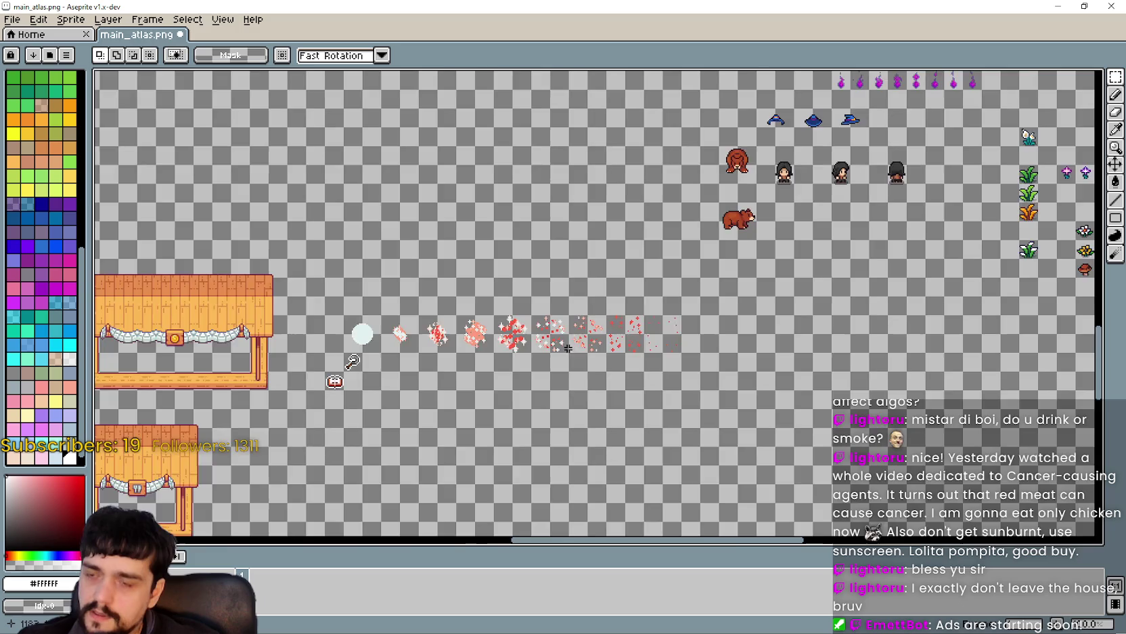
scroll(687, 350, "up", 3)
key("shift+h")
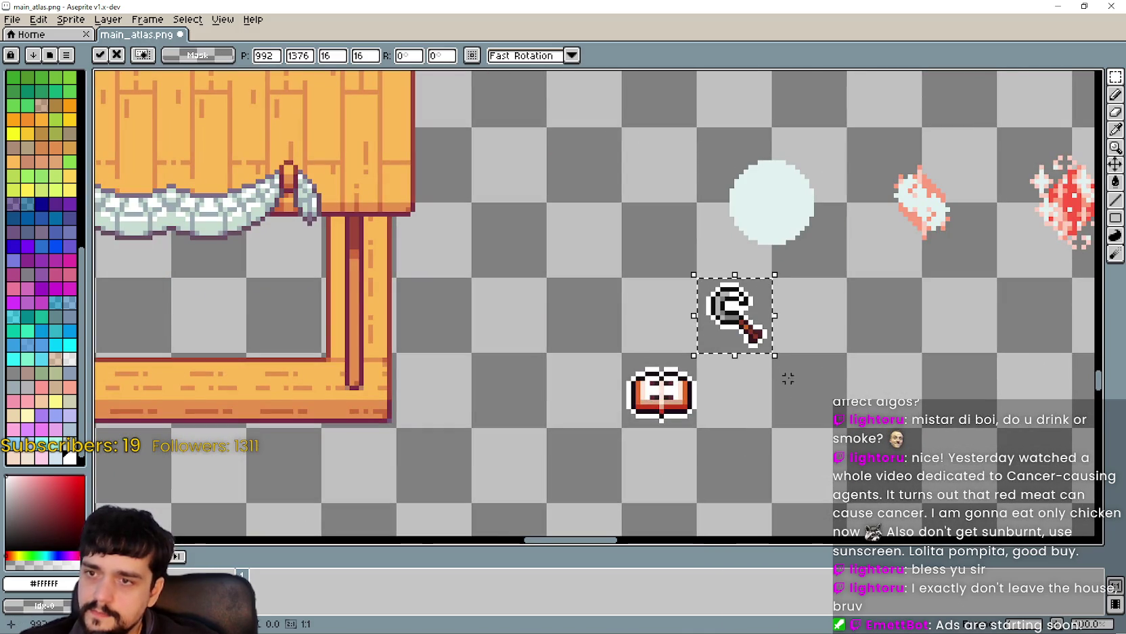
scroll(793, 374, "down", 5)
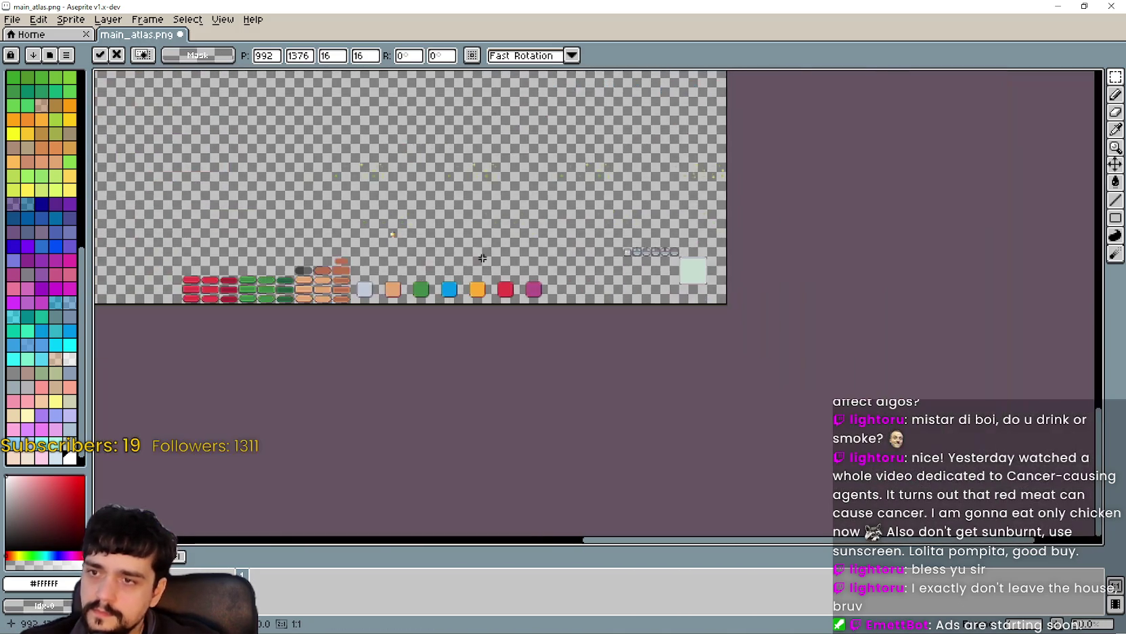
scroll(481, 258, "up", 4)
Move the green sparkle block down and right, and one sparkle tile beside the book.
mouse_move(553, 423)
left_mouse_down()
mouse_move(471, 500)
mouse_move(231, 412)
mouse_move(327, 419)
mouse_move(289, 415)
mouse_move(593, 375)
mouse_move(866, 375)
left_mouse_up()
left_click_drag(448, 308, 408, 299)
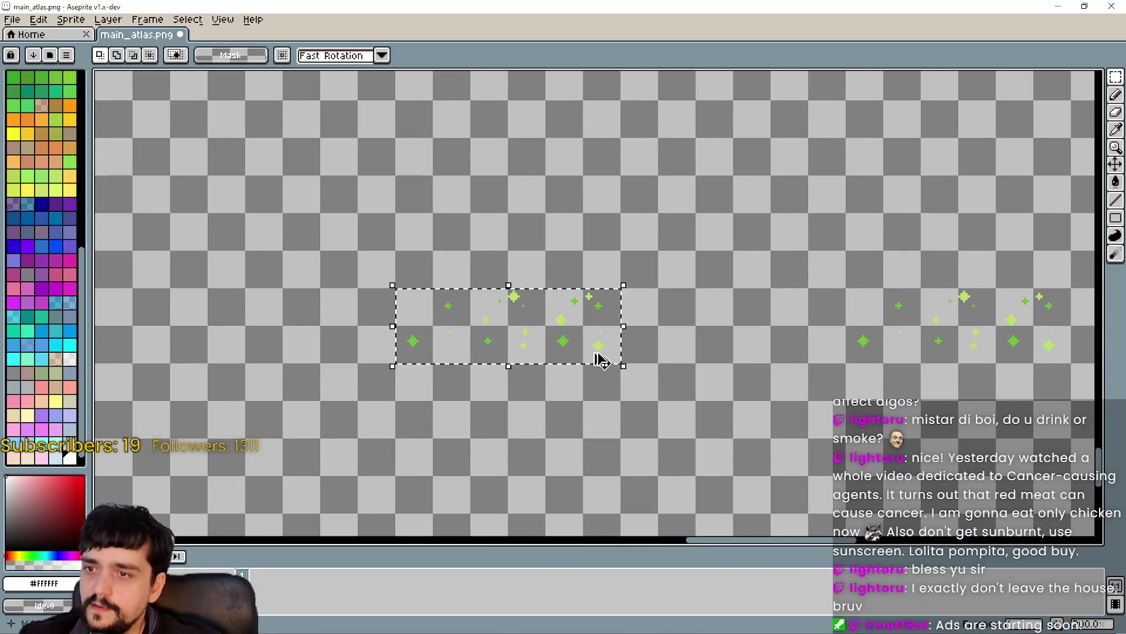
scroll(602, 362, "down", 5)
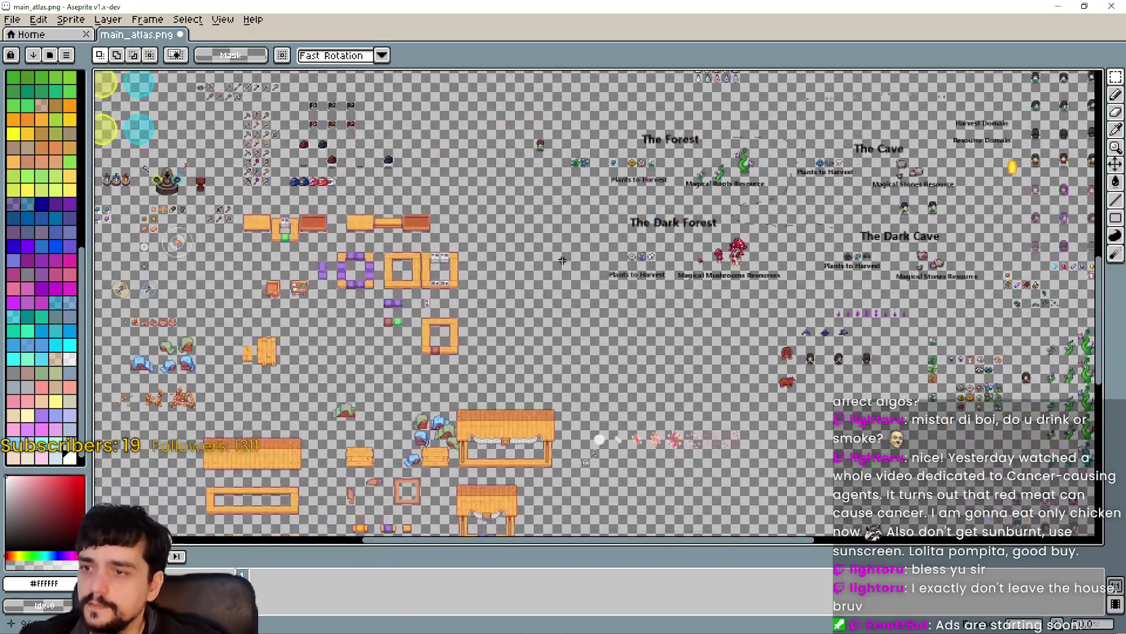
scroll(553, 221, "up", 3)
scroll(573, 382, "down", 1)
scroll(572, 382, "up", 2)
left_click(573, 311)
scroll(604, 310, "up", 1)
mouse_move(604, 311)
left_mouse_down()
mouse_move(606, 382)
mouse_move(824, 453)
mouse_move(792, 423)
left_mouse_up()
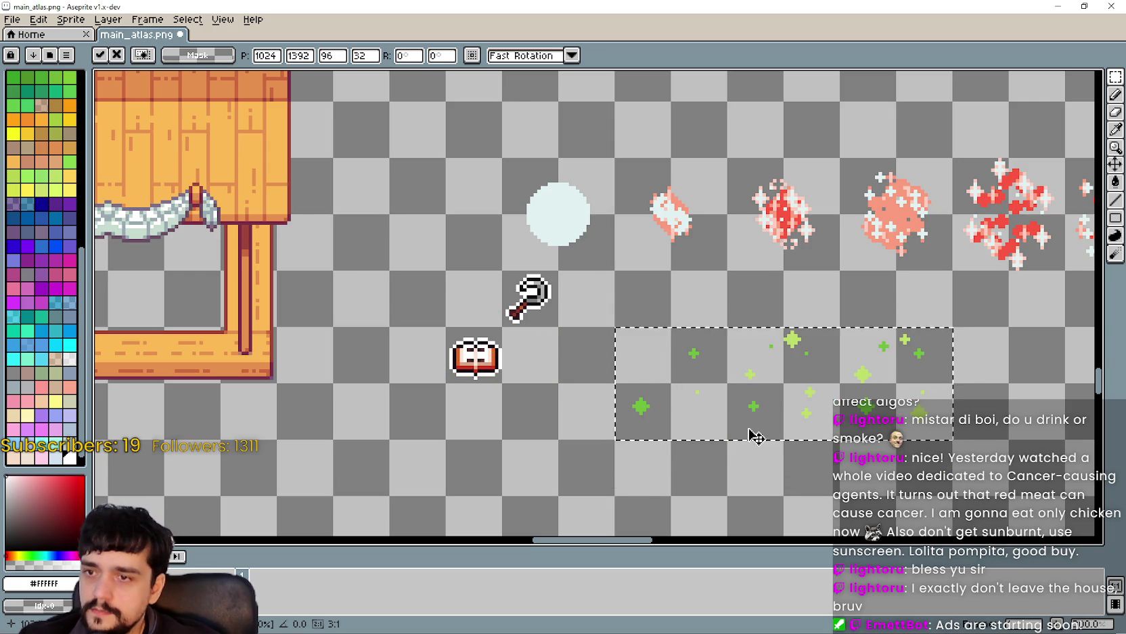
key("Return")
scroll(545, 399, "right", 3)
mouse_move(664, 356)
left_mouse_down()
mouse_move(460, 397)
mouse_move(390, 370)
left_mouse_up()
Select another sparkle tile, then undo that move.
scroll(404, 370, "up", 1)
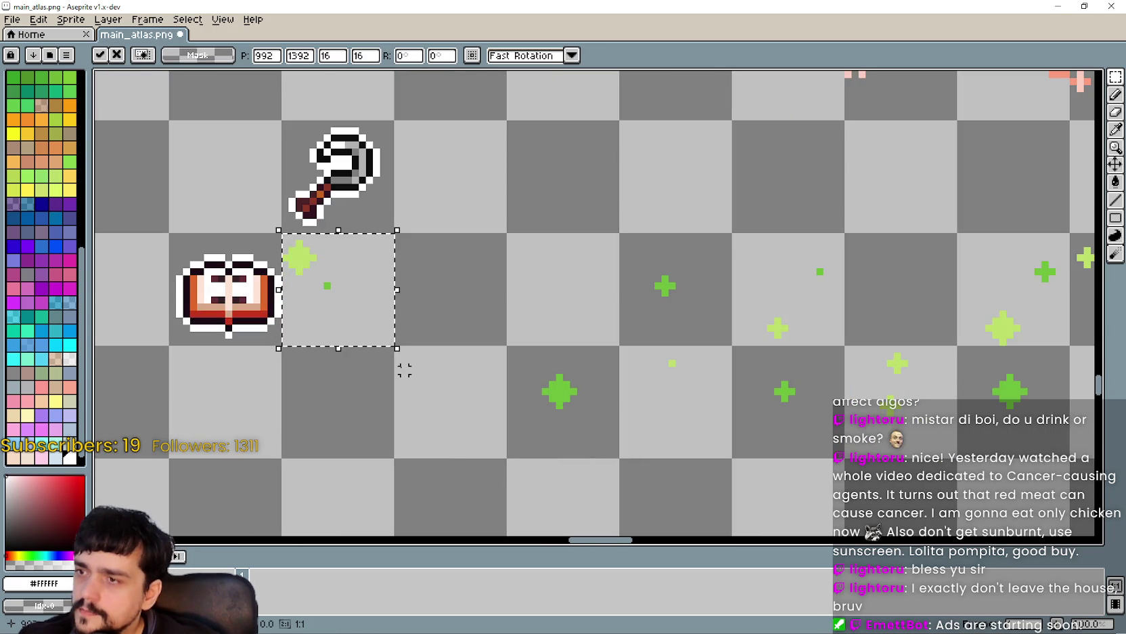
scroll(402, 367, "down", 1)
scroll(739, 390, "right", 2)
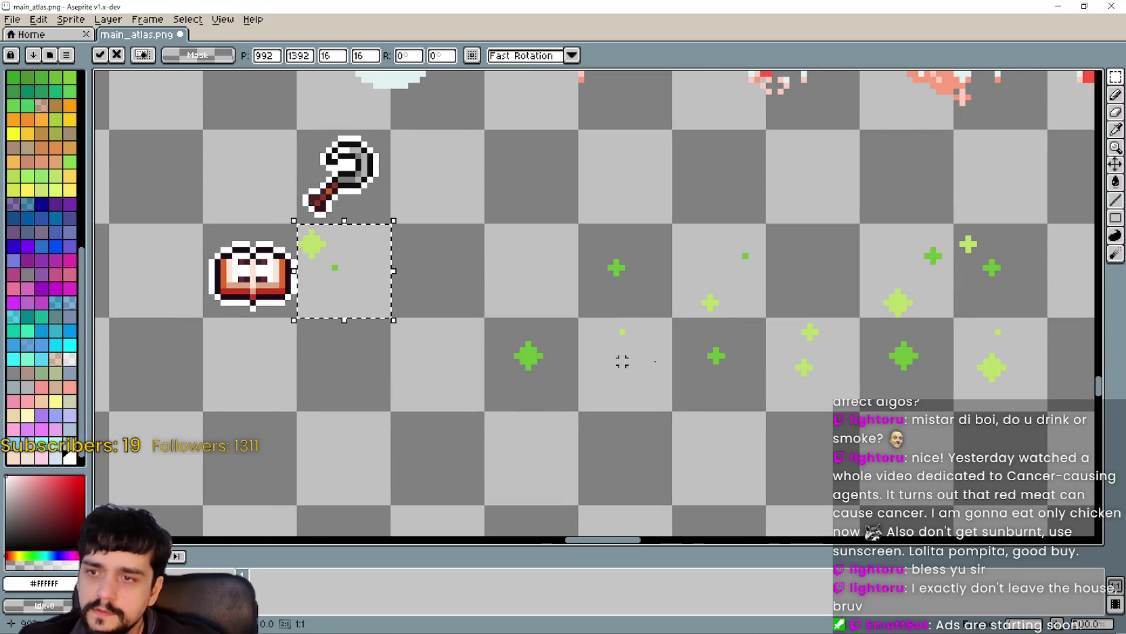
mouse_move(955, 264)
left_mouse_down()
mouse_move(870, 313)
mouse_move(226, 244)
mouse_move(277, 210)
left_mouse_up()
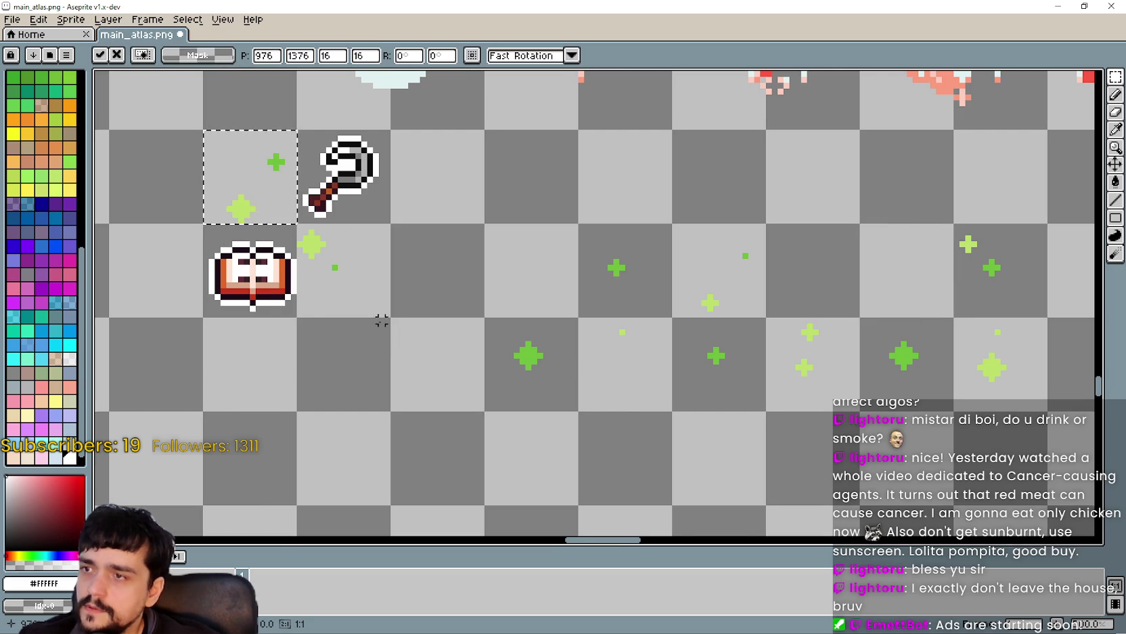
key("ctrl+z")
key("ctrl+z")
key("ctrl+z")
scroll(665, 373, "down", 1)
Move the key icon to 992, 1376, diagonally above-right of the book.
mouse_move(450, 319)
left_mouse_down()
mouse_move(504, 266)
mouse_move(473, 375)
left_mouse_up()
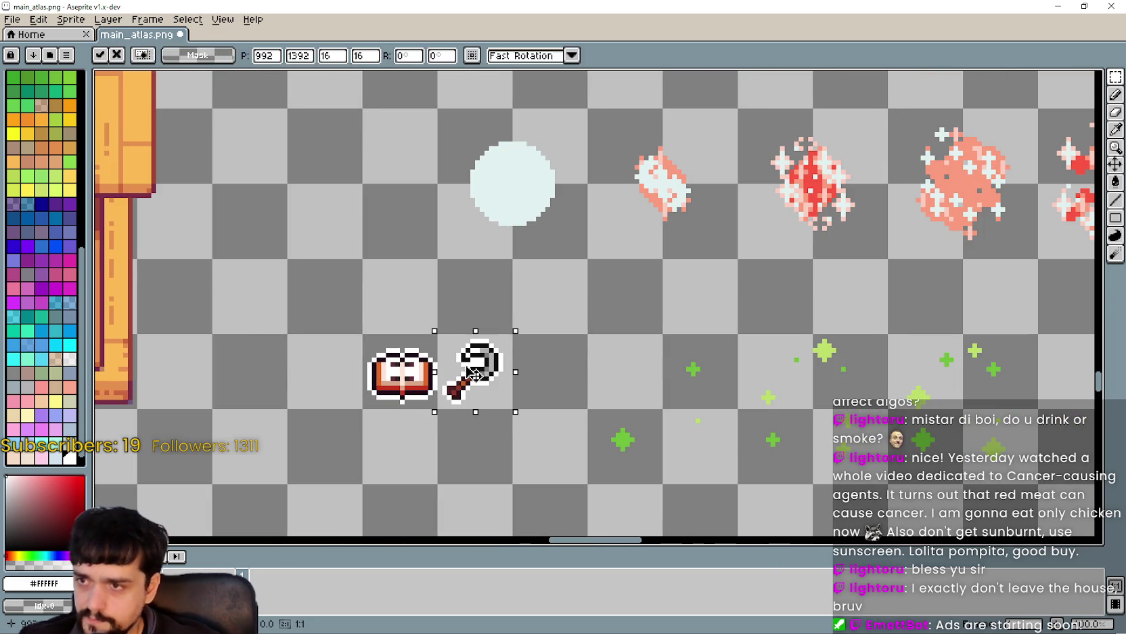
left_click(376, 301)
left_click_drag(383, 353, 403, 274)
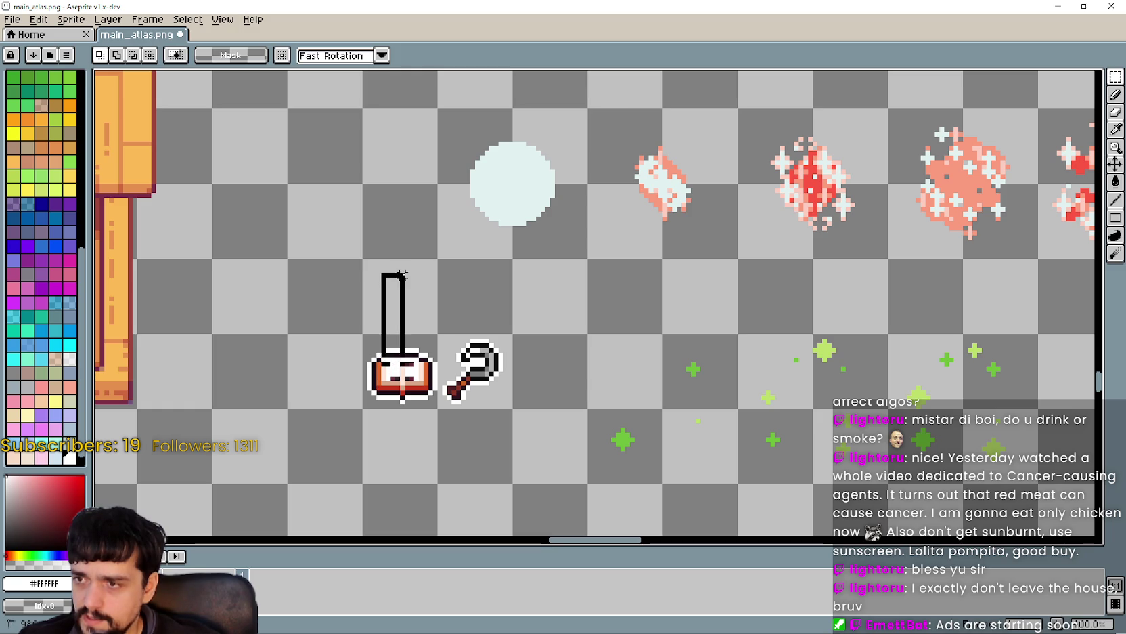
left_click(399, 370)
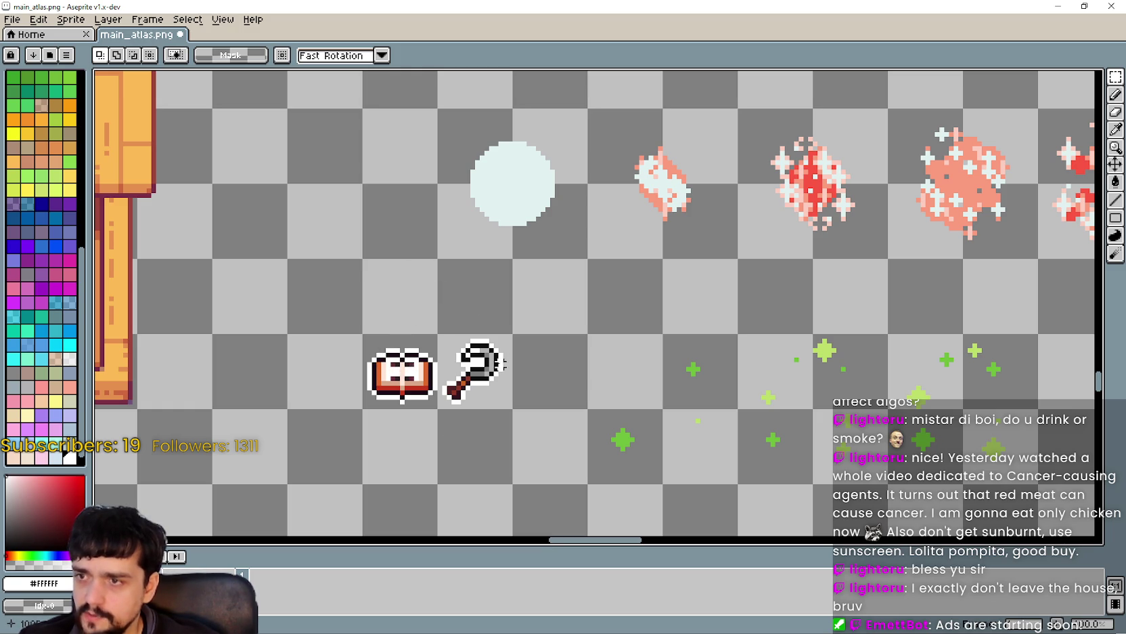
scroll(495, 363, "down", 5)
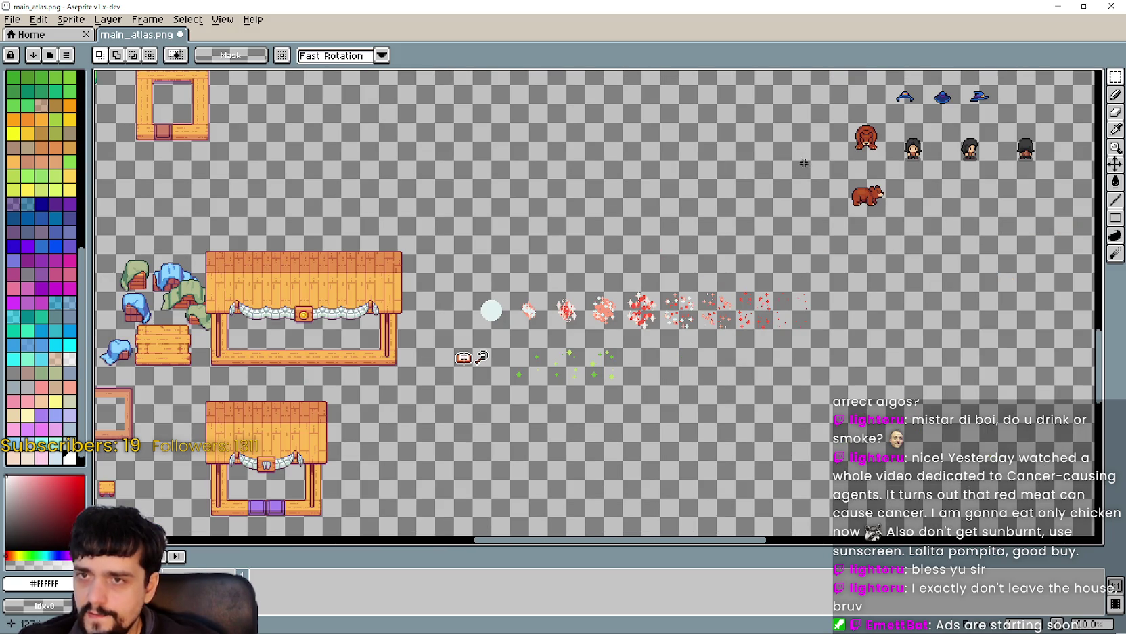
scroll(616, 335, "down", 2)
scroll(608, 347, "up", 5)
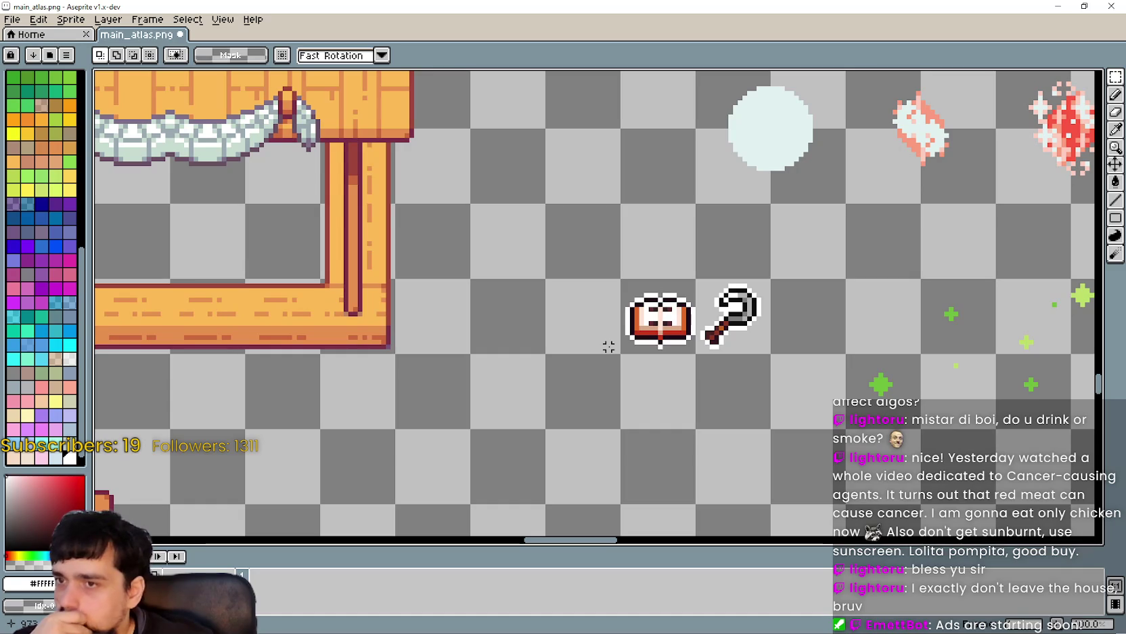
mouse_move(720, 311)
left_mouse_down()
mouse_move(765, 349)
mouse_move(772, 267)
mouse_move(697, 265)
mouse_move(772, 265)
left_mouse_up()
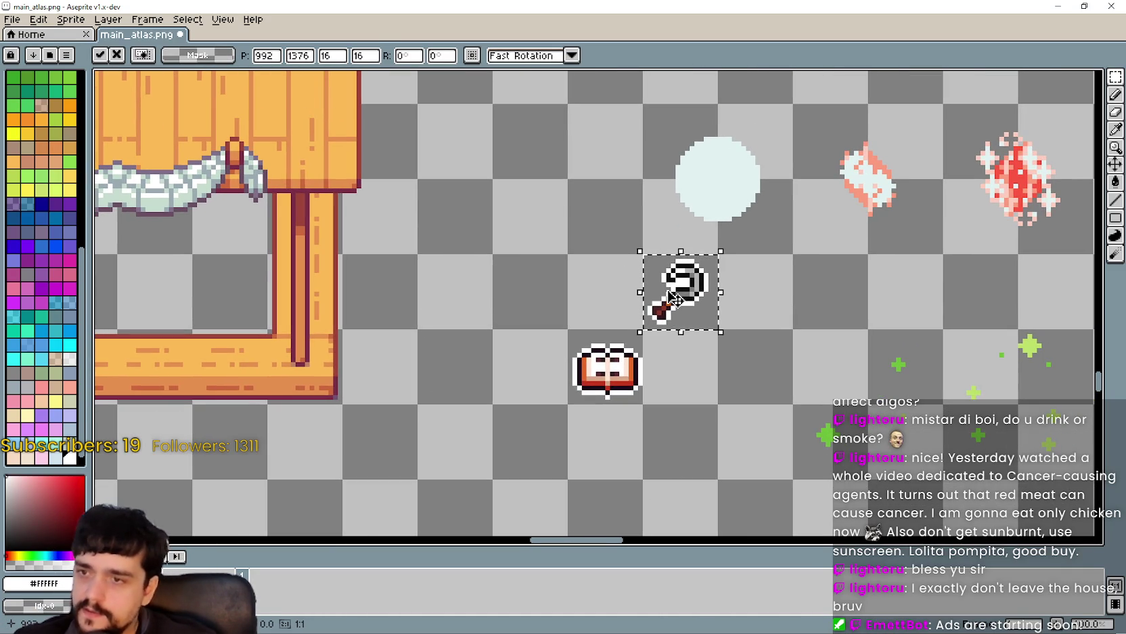
mouse_move(666, 299)
left_mouse_down()
mouse_move(642, 318)
mouse_move(663, 299)
left_mouse_up()
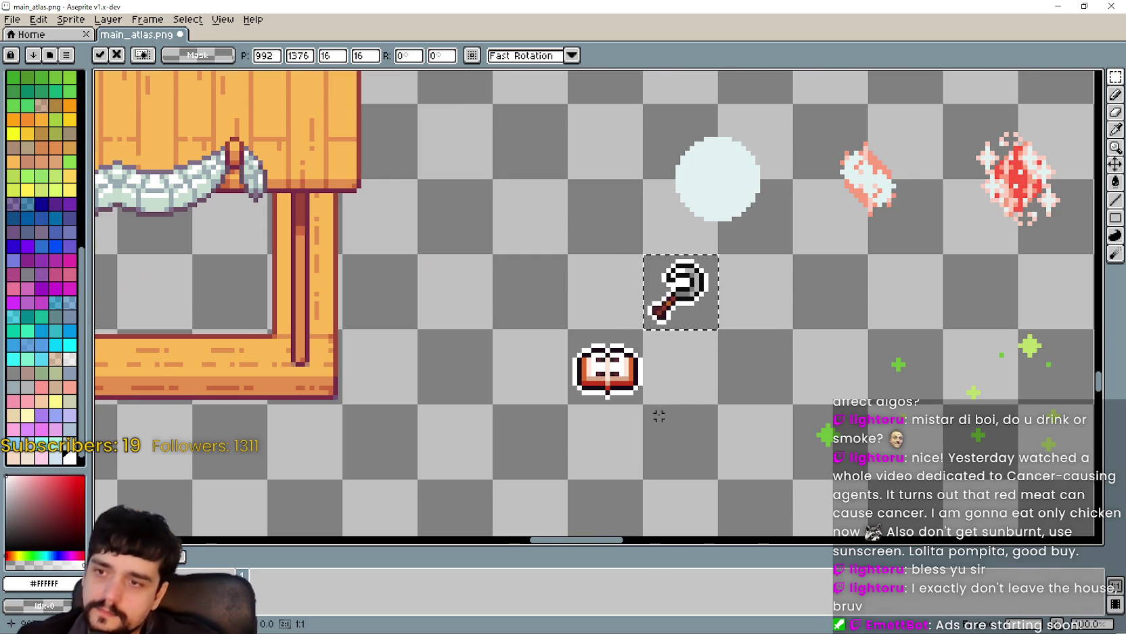
scroll(663, 407, "down", 5)
Marquee-select the yellow-ringed tool icon.
scroll(596, 345, "up", 5)
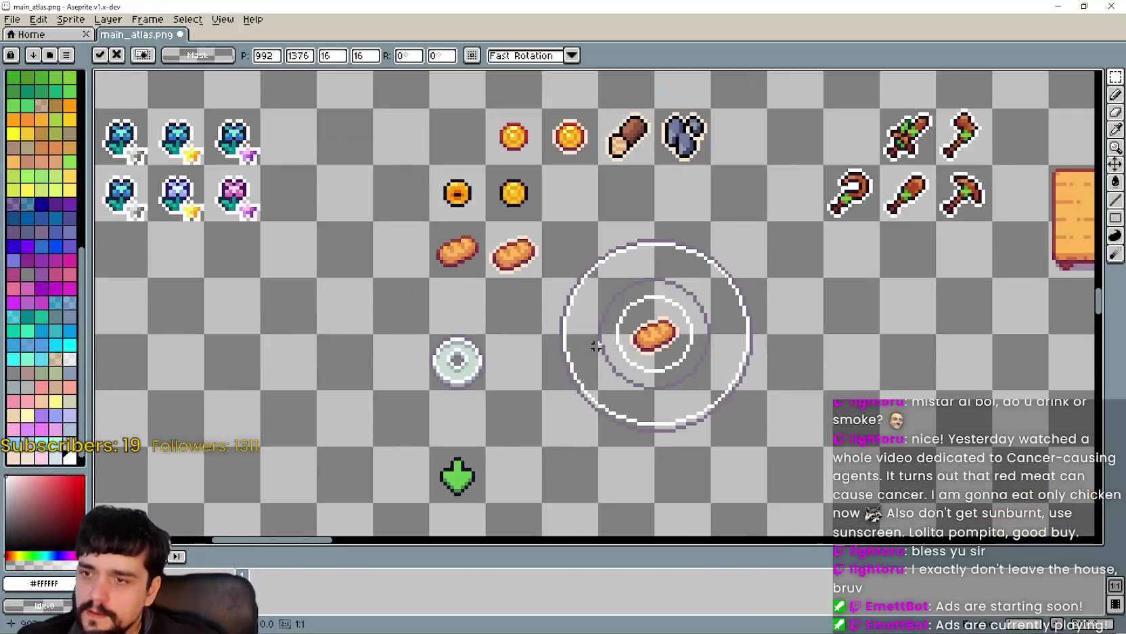
scroll(595, 344, "down", 4)
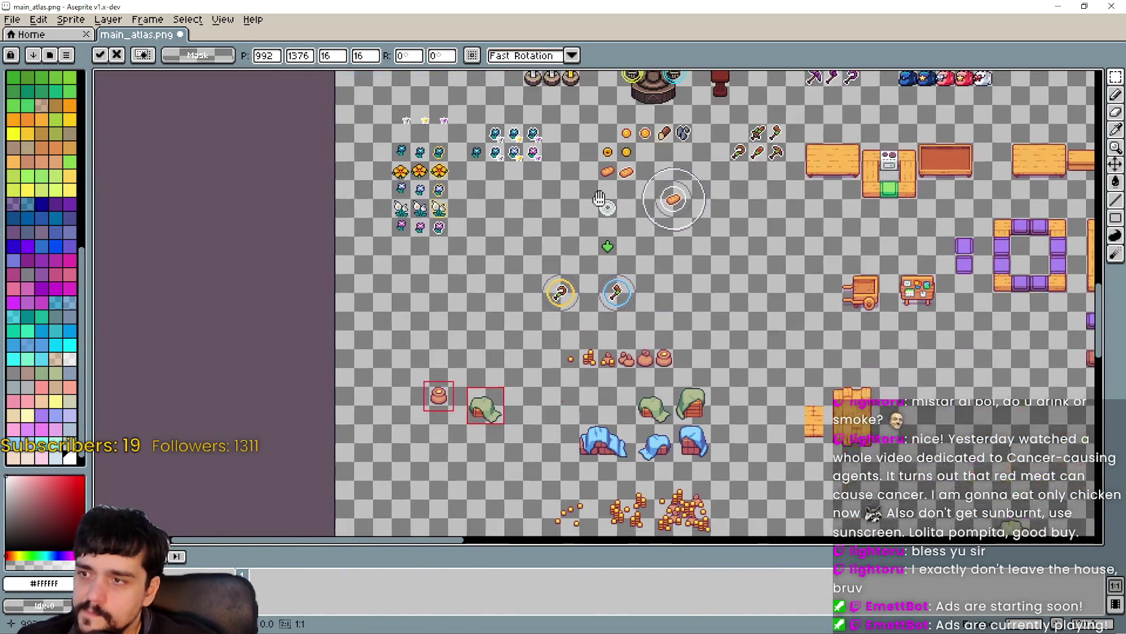
scroll(565, 242, "up", 4)
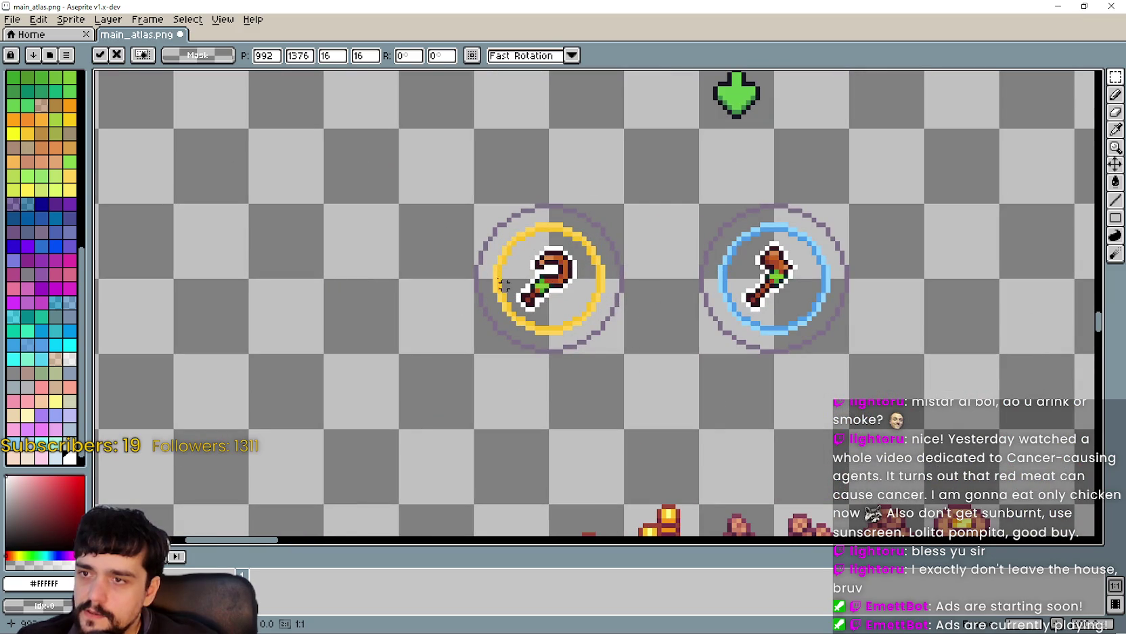
scroll(515, 214, "up", 2)
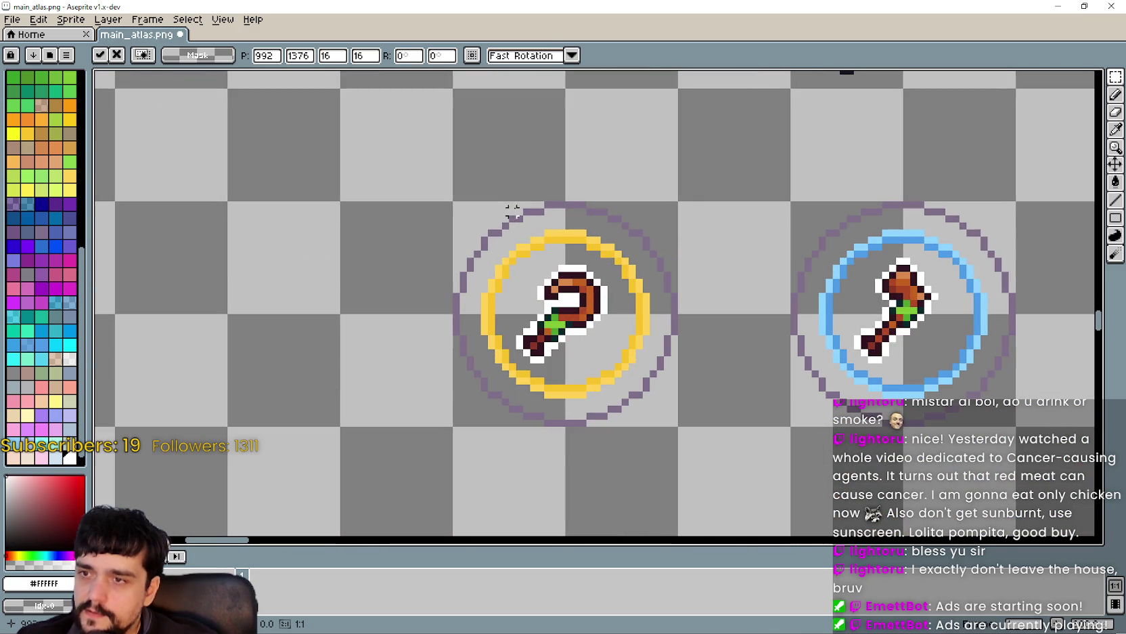
scroll(593, 237, "down", 1)
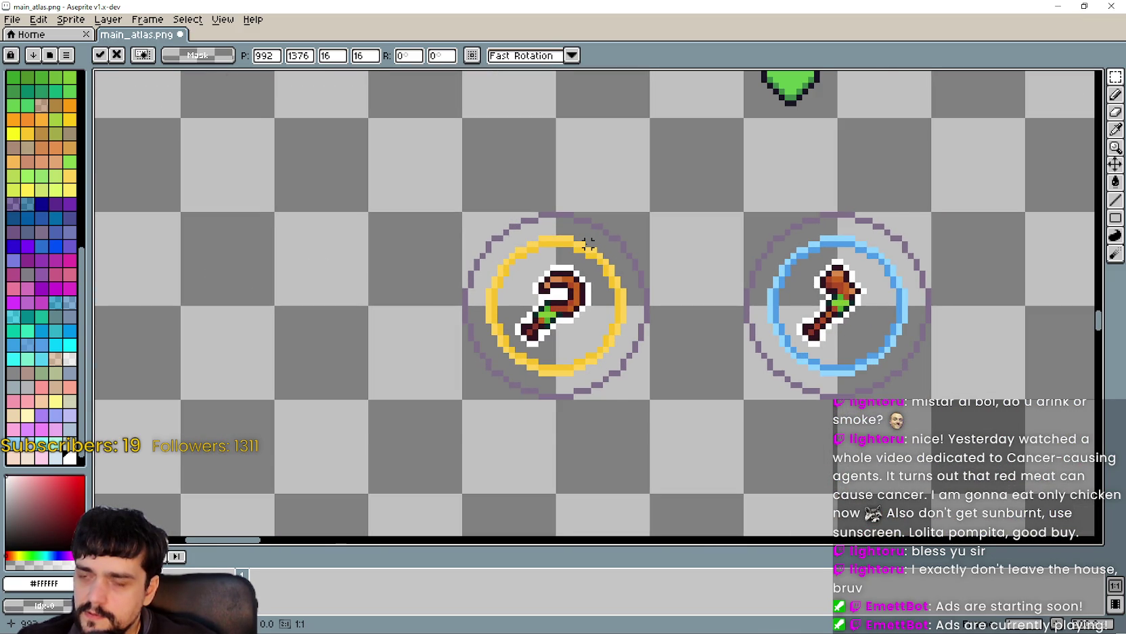
scroll(511, 238, "up", 1)
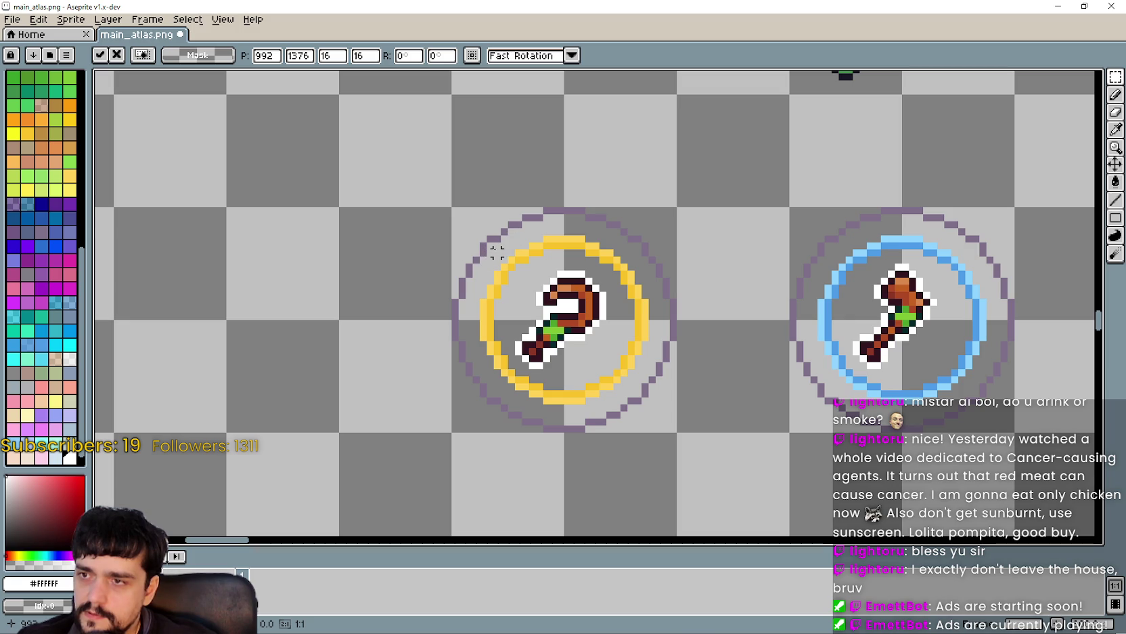
mouse_move(453, 208)
left_mouse_down()
mouse_move(558, 302)
mouse_move(671, 433)
left_mouse_up()
Paste a copy of the ring icon and place it near the book and key.
scroll(667, 416, "down", 5)
scroll(453, 308, "up", 8)
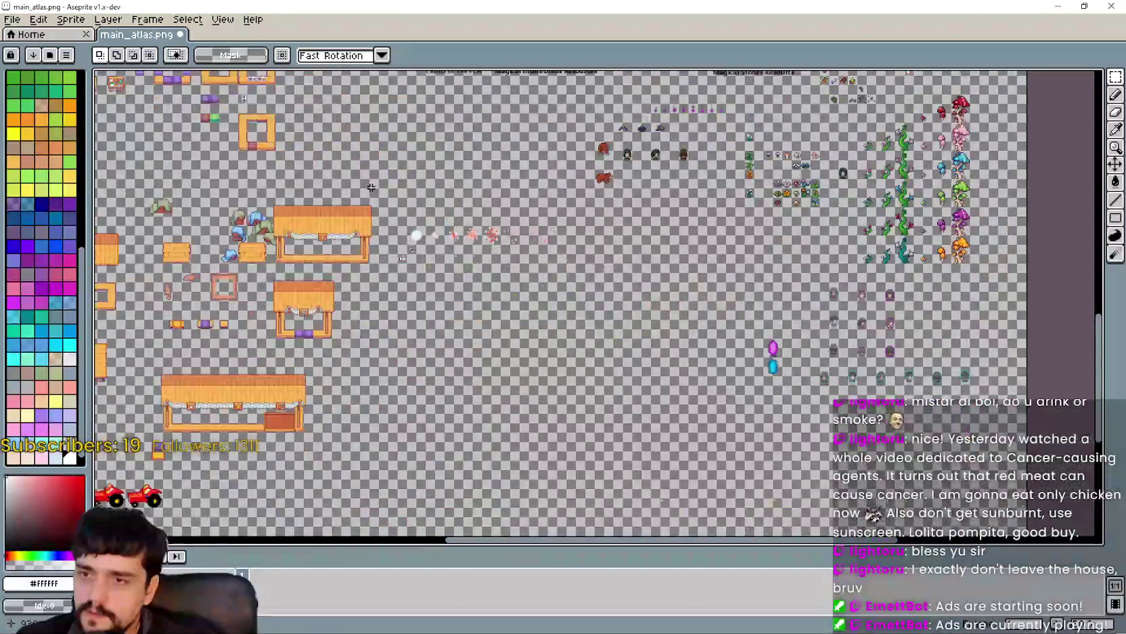
scroll(453, 309, "down", 2)
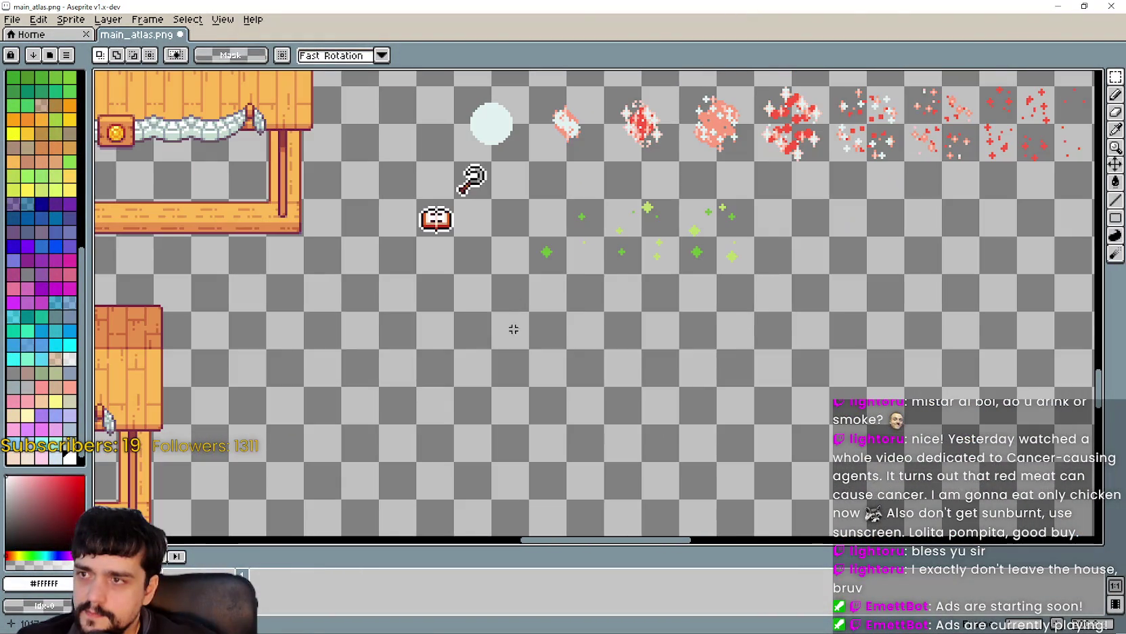
key("ctrl+v")
left_click_drag(593, 302, 490, 347)
scroll(429, 354, "up", 1)
scroll(429, 354, "up", 1)
key("Return")
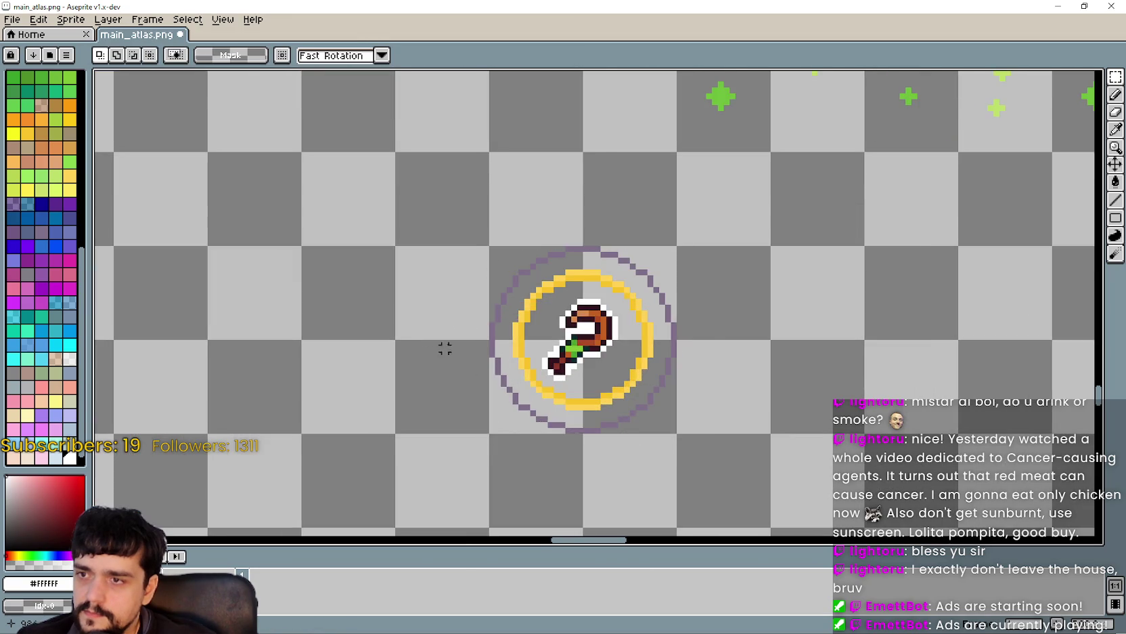
Select the pasted icon's tile and bucket-fill its purple outer ring with transparency.
scroll(440, 351, "up", 1)
left_click_drag(503, 263, 711, 450)
key("g")
scroll(652, 249, "up", 1)
left_click(649, 236)
Erase the tool sprite's white, dark, orange, teal, green and red pixels inside the ring.
scroll(649, 237, "down", 1)
scroll(635, 365, "down", 1)
scroll(623, 307, "up", 1)
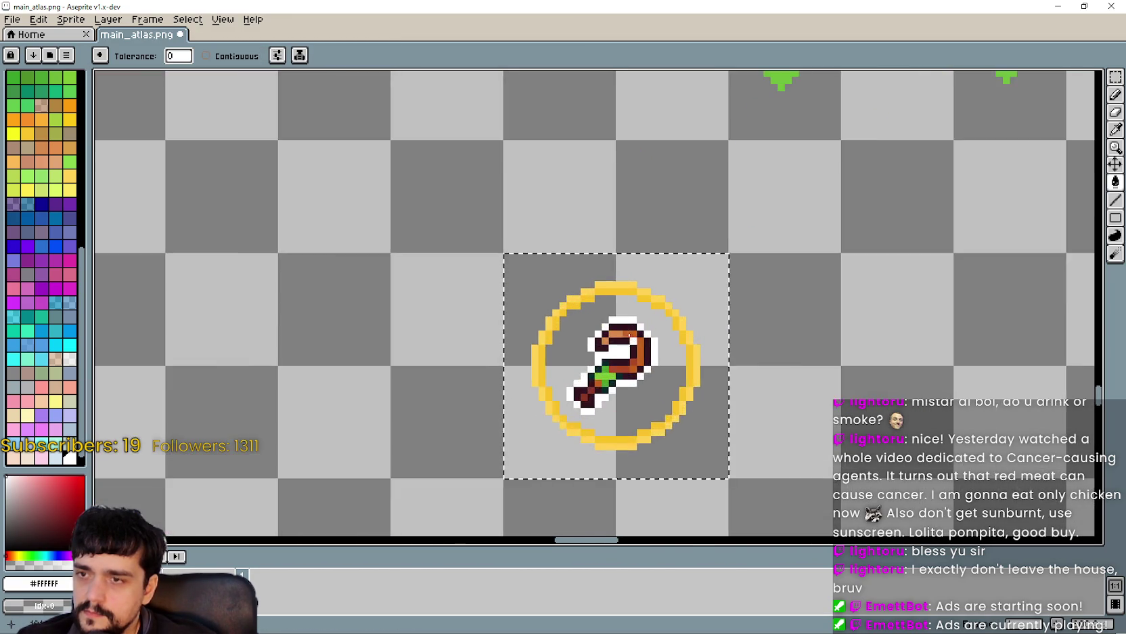
scroll(618, 305, "up", 1)
left_click(618, 302)
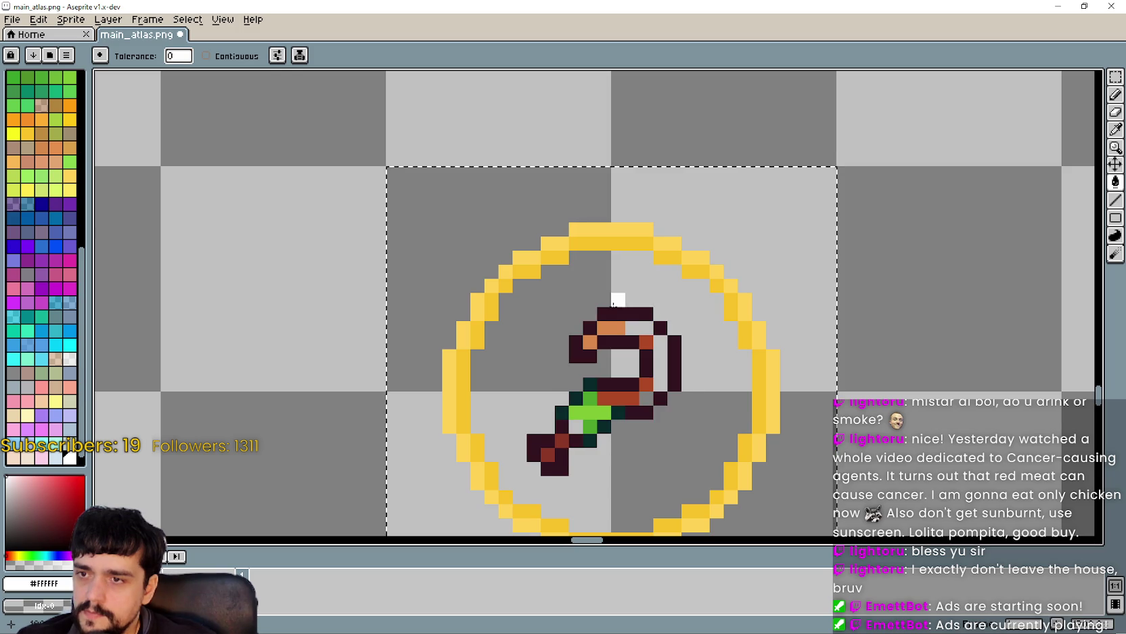
left_click(618, 313)
left_click(611, 327)
left_click(590, 384)
left_click(590, 411)
left_click(590, 423)
left_click(646, 384)
scroll(588, 414, "down", 1)
left_click(571, 431)
scroll(573, 428, "down", 1)
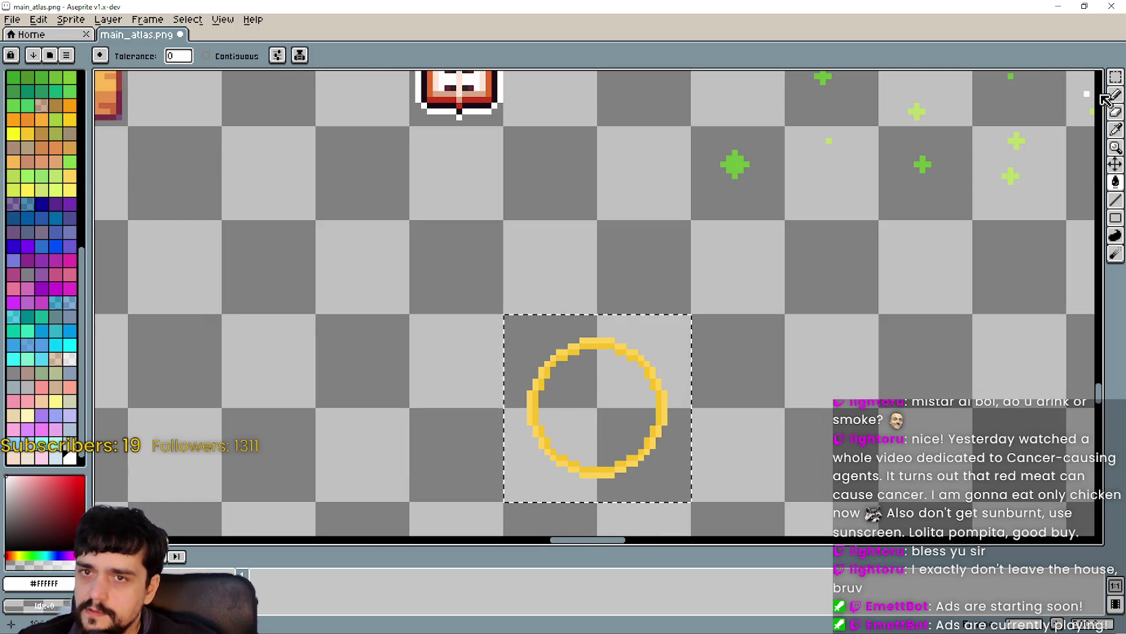
Return to the rectangular marquee and grab the empty ring to move it.
left_click(1115, 77)
scroll(557, 271, "down", 2)
scroll(501, 264, "up", 2)
scroll(510, 237, "up", 1)
scroll(510, 237, "down", 1)
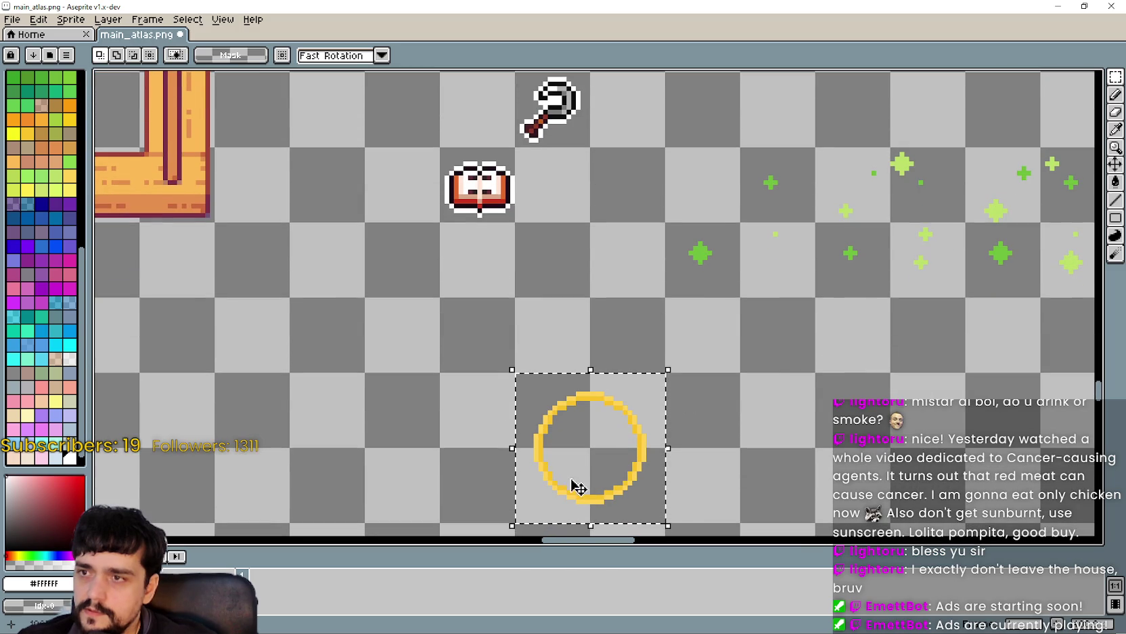
left_click(622, 484)
Move the empty ring 16 pixels higher, cancelling a stray partial move.
mouse_move(621, 484)
left_mouse_down()
mouse_move(575, 372)
mouse_move(620, 435)
mouse_move(620, 421)
left_mouse_up()
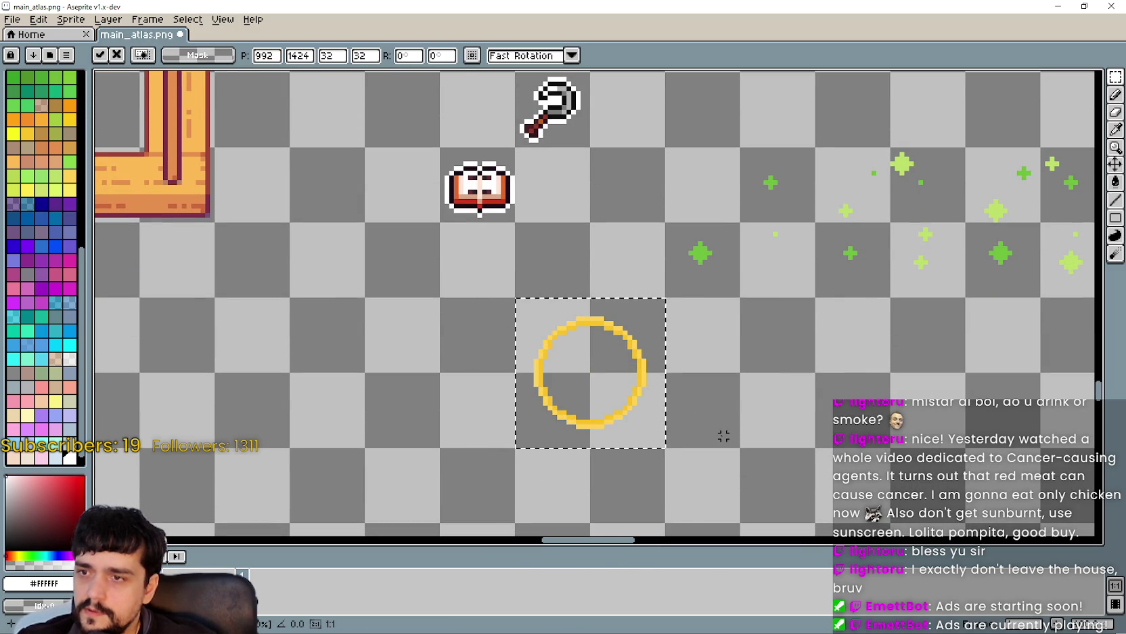
left_click(508, 332)
mouse_move(527, 350)
left_mouse_down()
mouse_move(483, 118)
mouse_move(478, 144)
mouse_move(495, 134)
mouse_move(555, 240)
left_mouse_up()
scroll(503, 214, "up", 1)
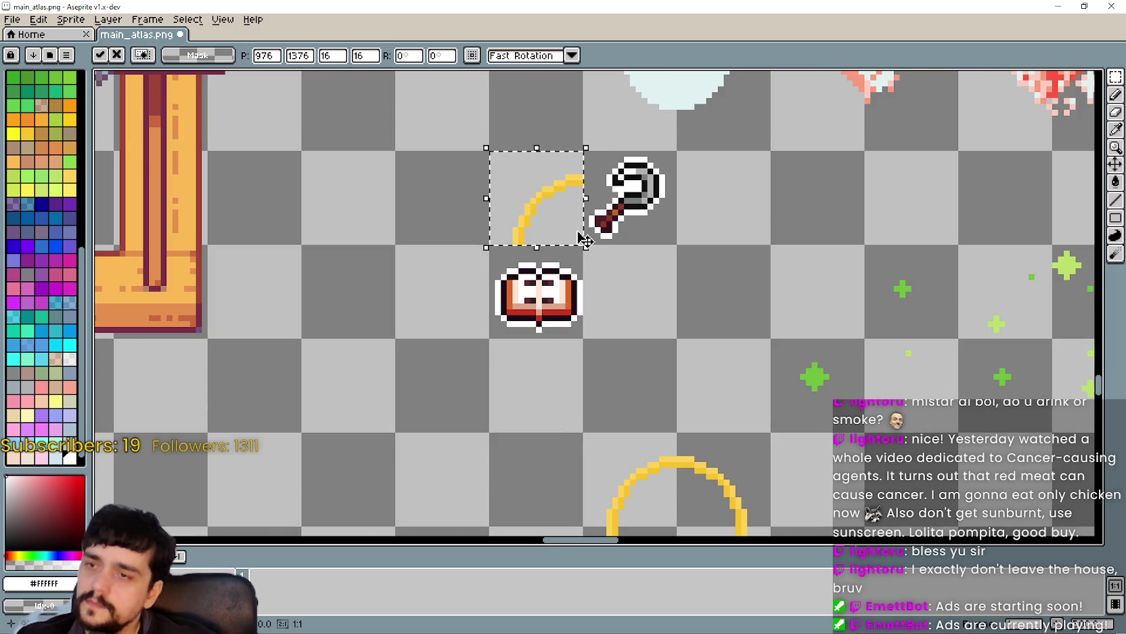
scroll(664, 348, "down", 1)
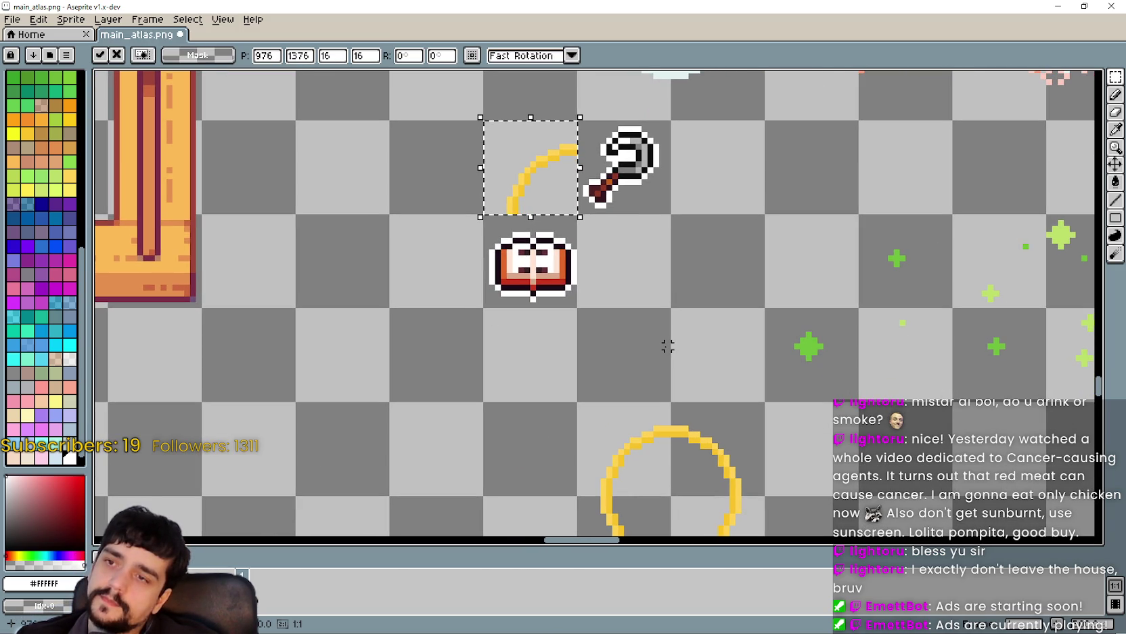
left_click_drag(667, 346, 628, 241)
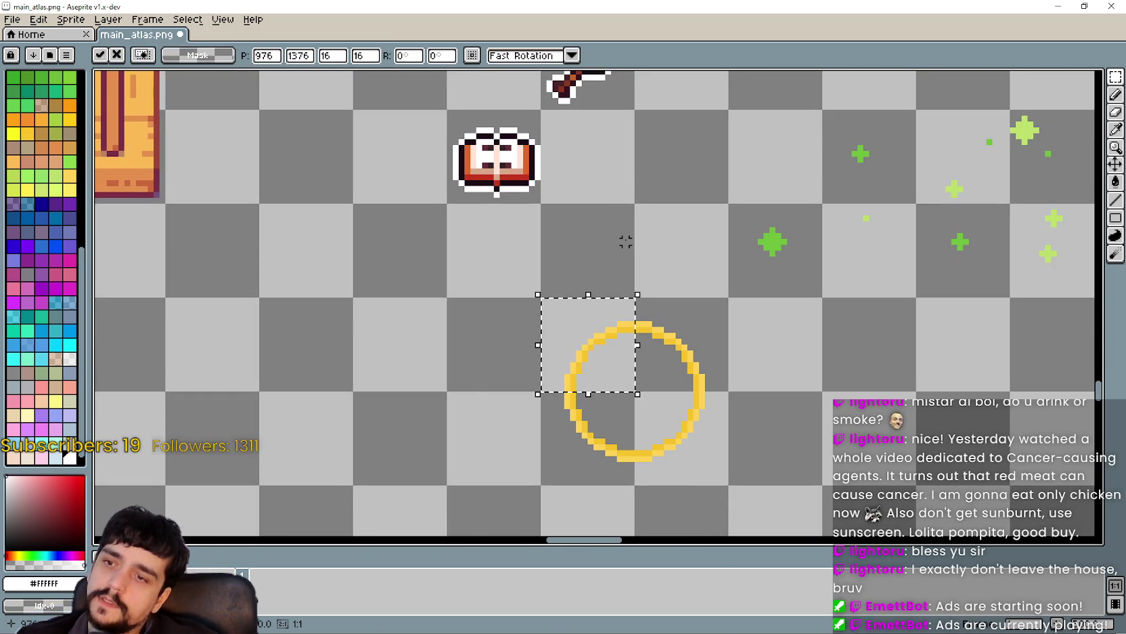
key("ctrl+d")
scroll(645, 328, "down", 2)
Copy the book and key into the left ring at 960, 1424 and save main_atlas.png.
left_click(627, 381)
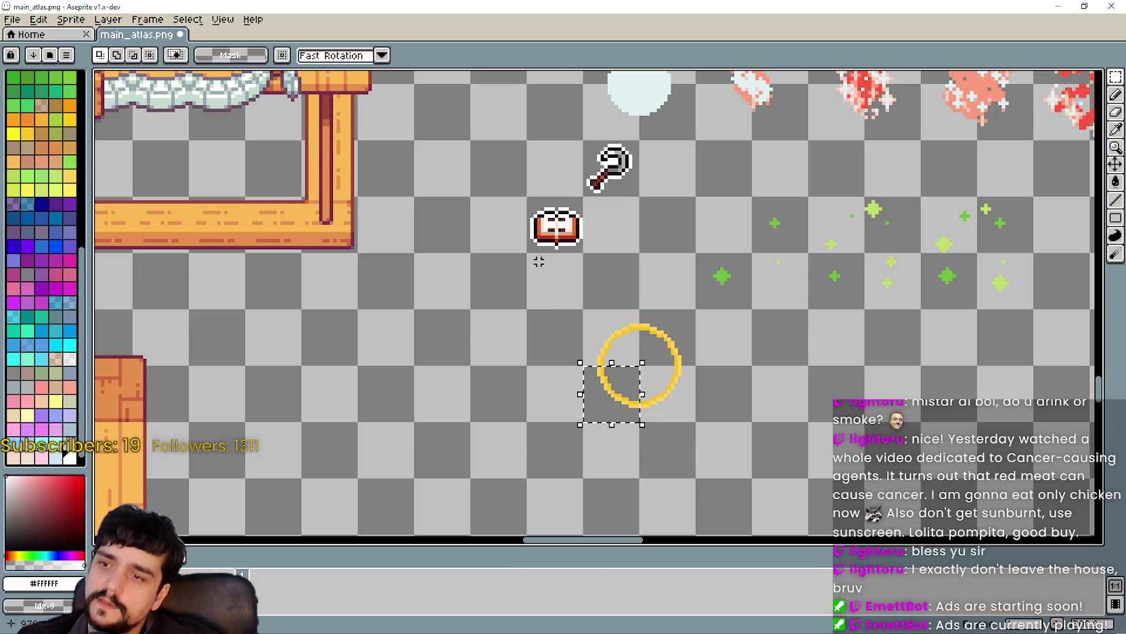
left_click_drag(556, 225, 603, 169)
mouse_move(611, 395)
left_mouse_down()
mouse_move(668, 346)
mouse_move(666, 372)
mouse_move(535, 377)
left_mouse_up()
key("ctrl+d")
left_click_drag(520, 226, 588, 181)
mouse_move(612, 218)
left_mouse_down()
mouse_move(550, 437)
mouse_move(552, 386)
left_mouse_up()
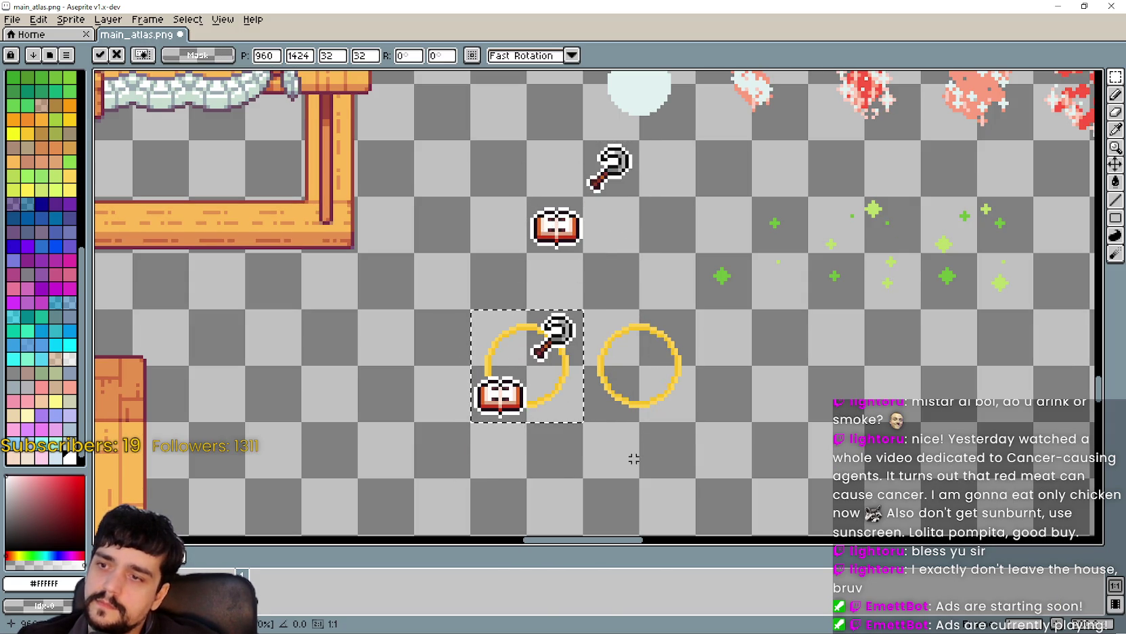
scroll(597, 356, "up", 2)
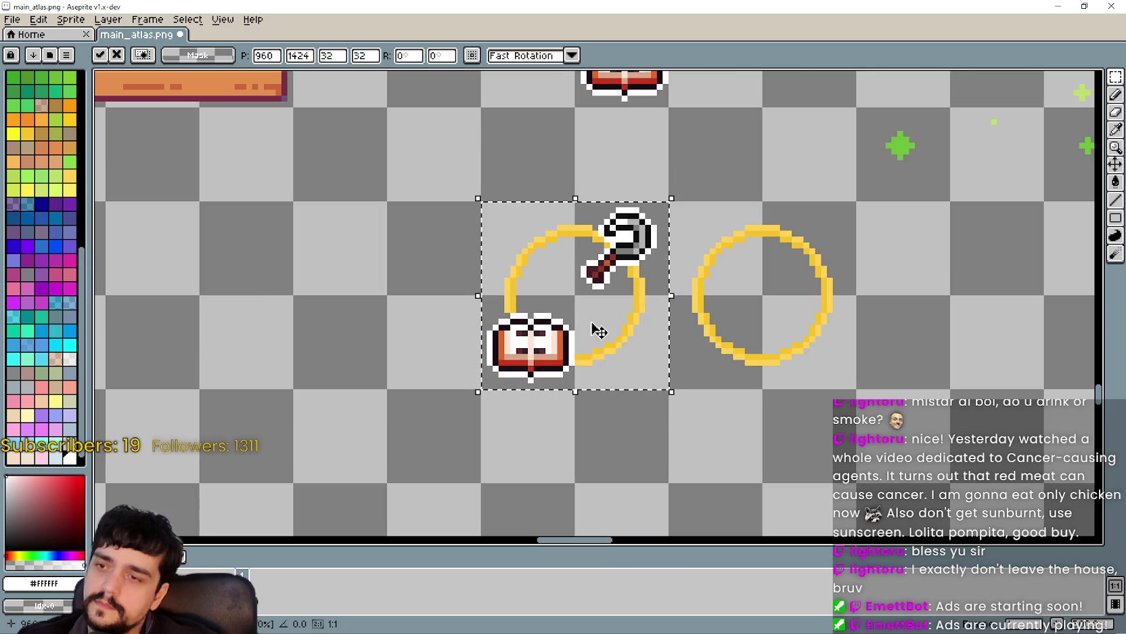
left_click(778, 444)
scroll(692, 363, "down", 2)
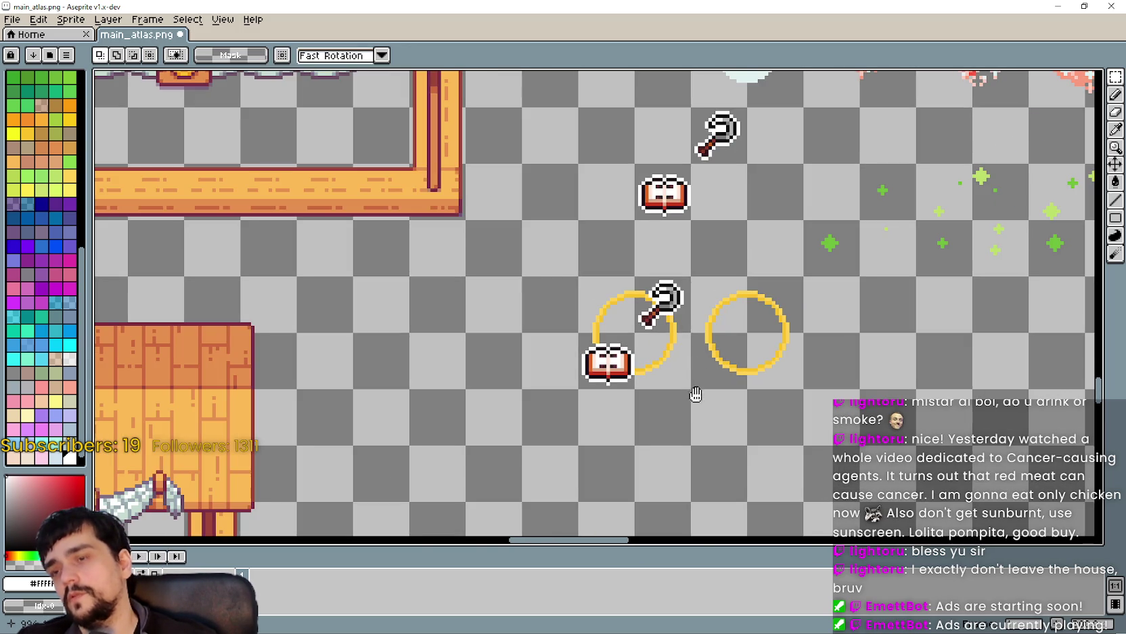
left_click_drag(699, 394, 616, 257)
left_click_drag(645, 338, 558, 405)
key("ctrl+s")
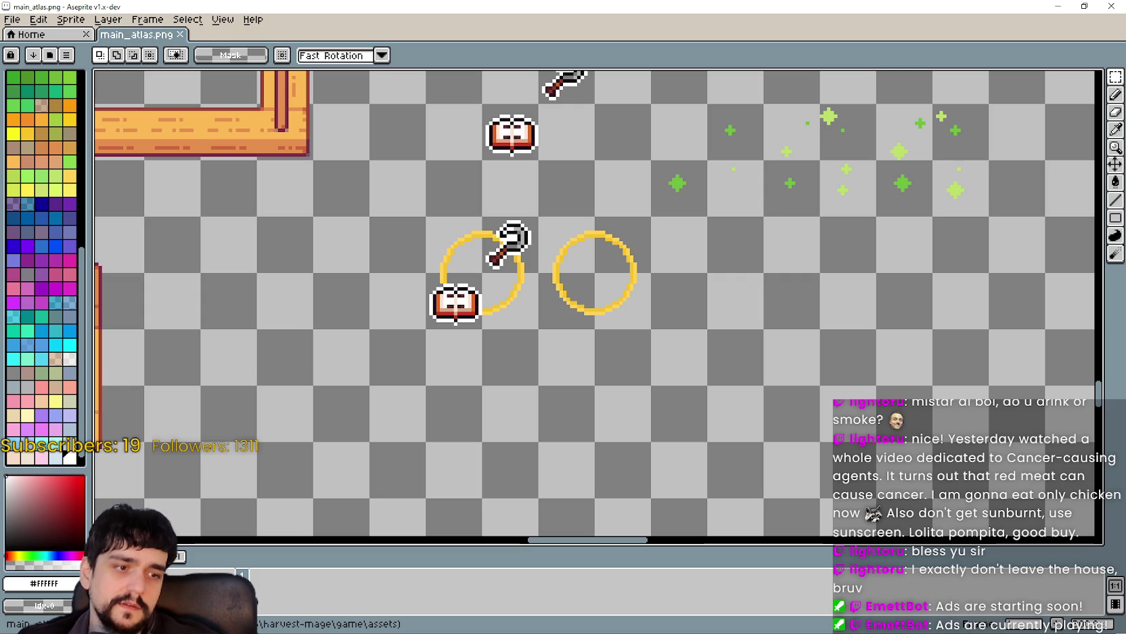
In Godot, open the SkillIcon region editor with Grid Snap mode.
key("alt+Tab")
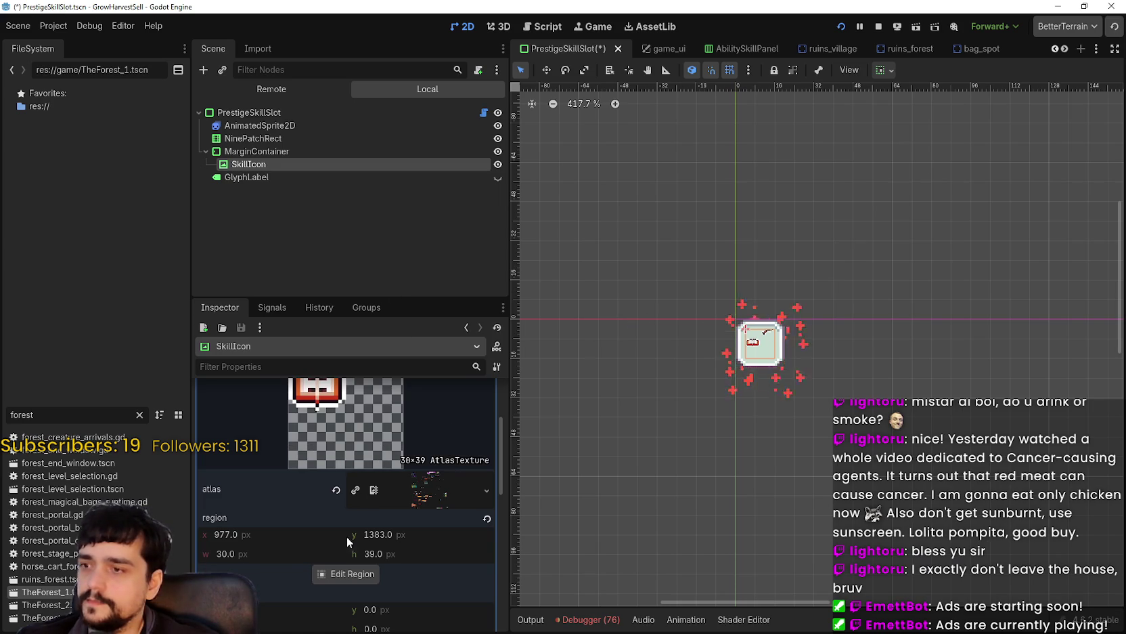
left_click(347, 572)
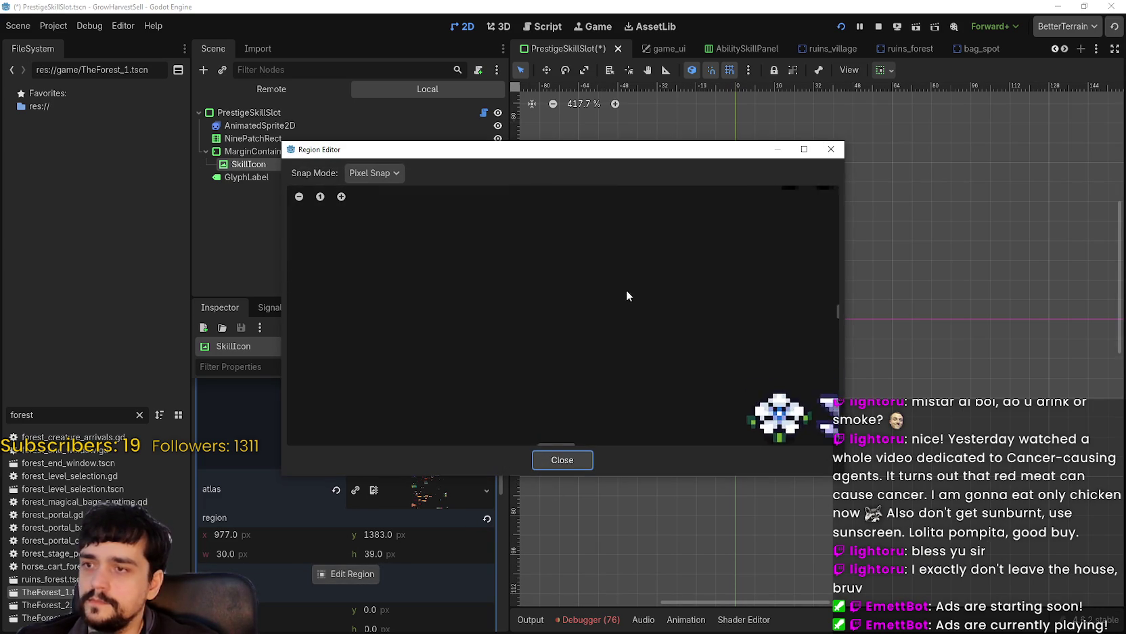
scroll(591, 336, "down", 1)
left_click(367, 173)
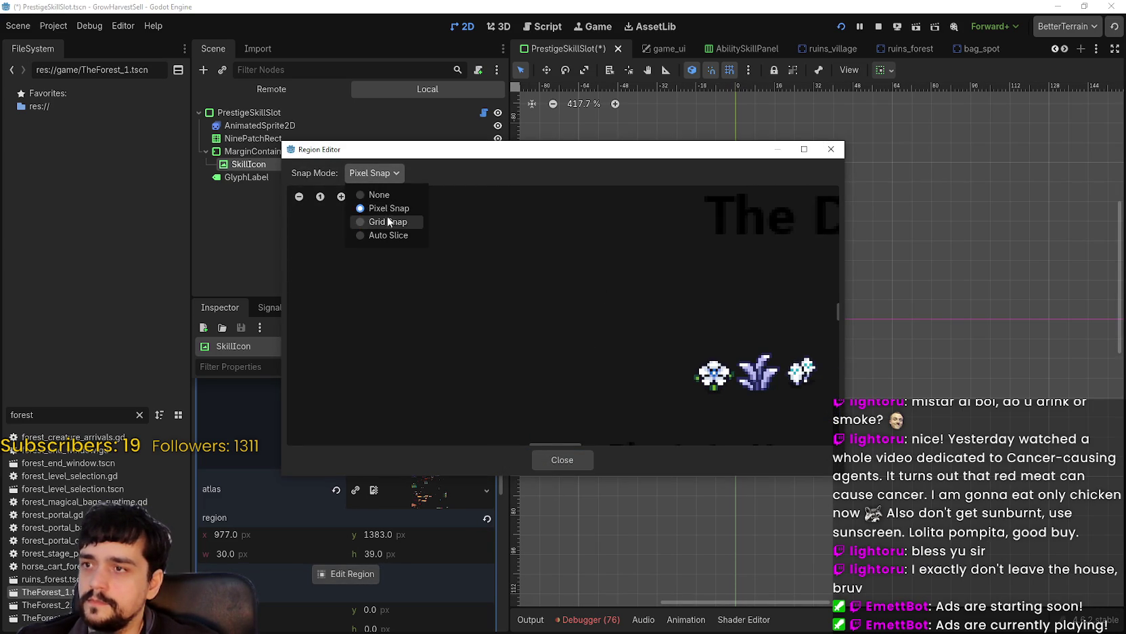
left_click(376, 218)
scroll(634, 338, "down", 3)
scroll(648, 343, "down", 3)
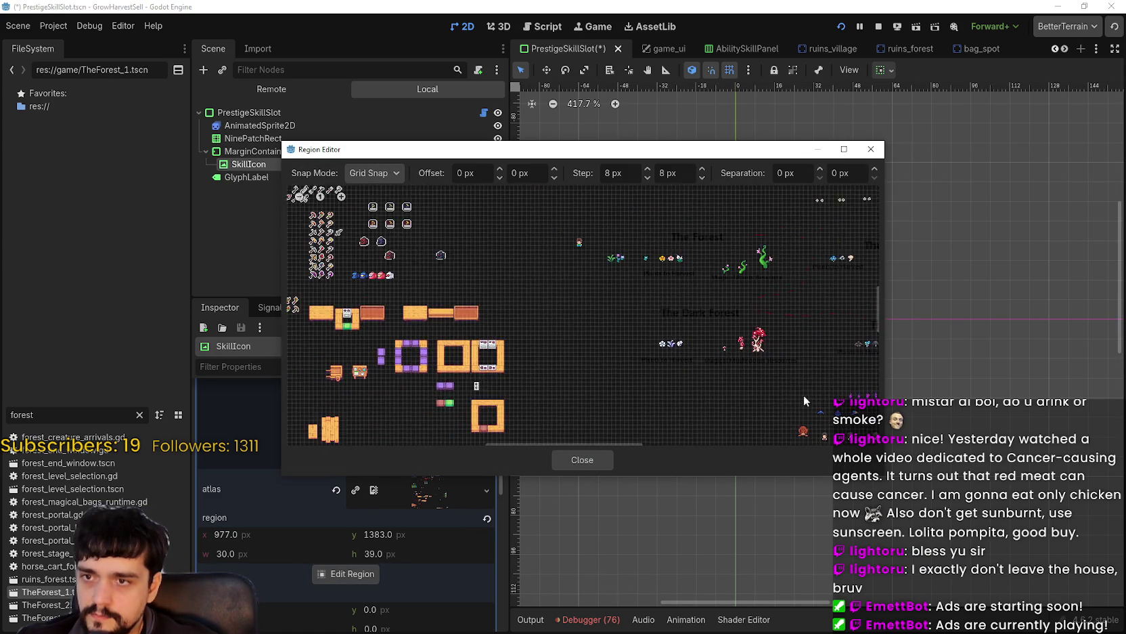
scroll(701, 334, "up", 4)
scroll(618, 284, "up", 5)
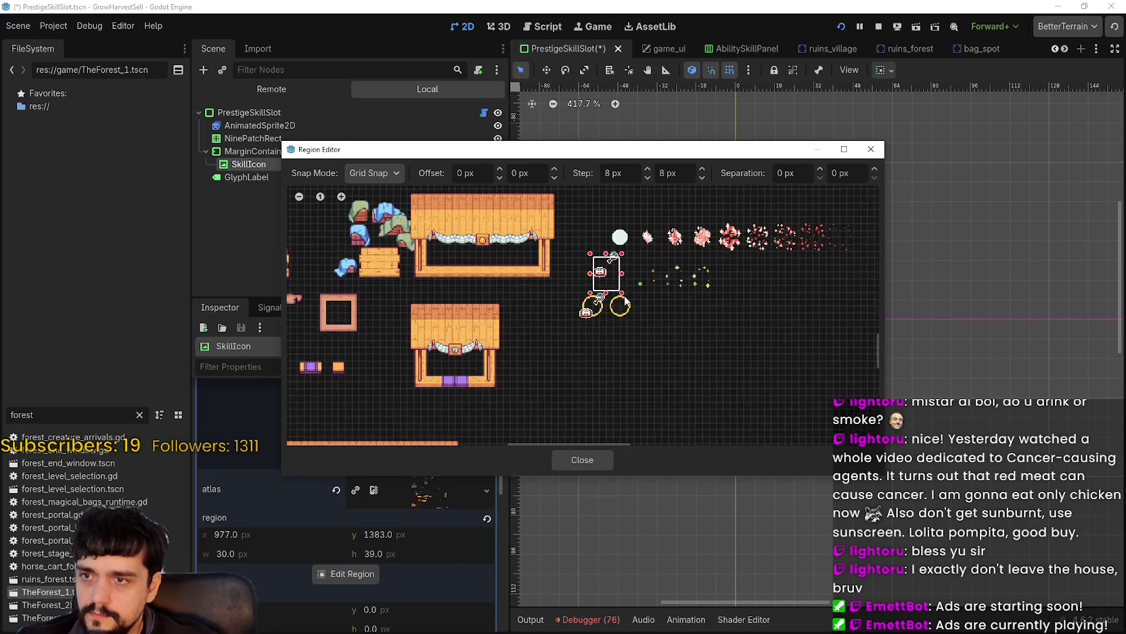
Set the region to 960, 1424 at 32×32, save the scene and run the game.
mouse_move(545, 346)
left_mouse_down()
mouse_move(670, 267)
mouse_move(693, 203)
left_mouse_up()
left_click(586, 464)
key("ctrl+s")
scroll(764, 345, "up", 2)
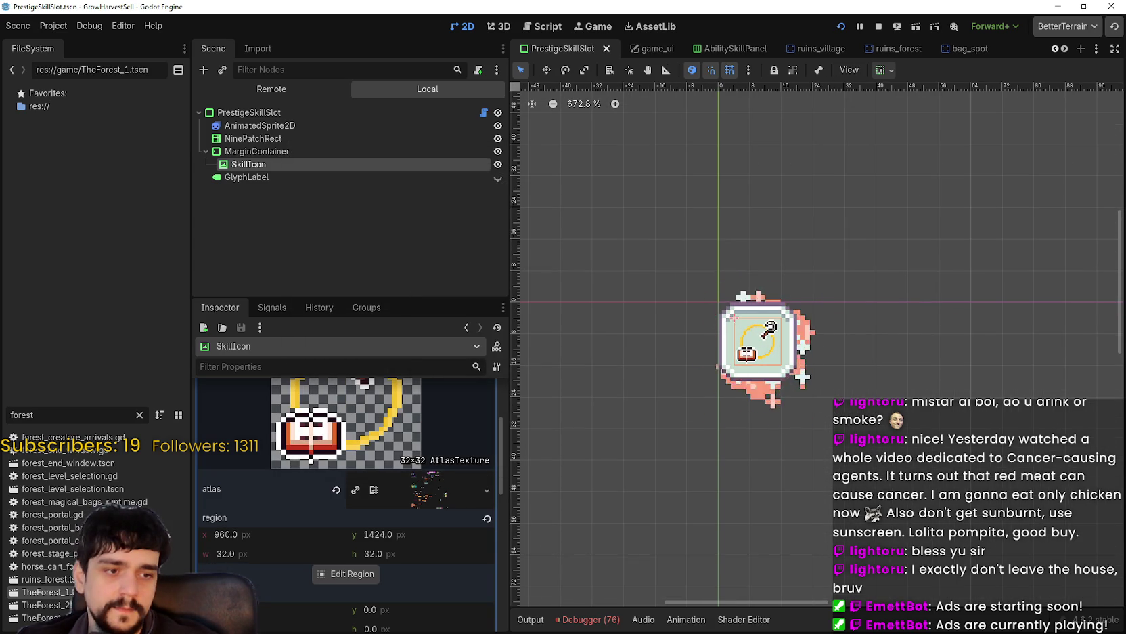
key("F5")
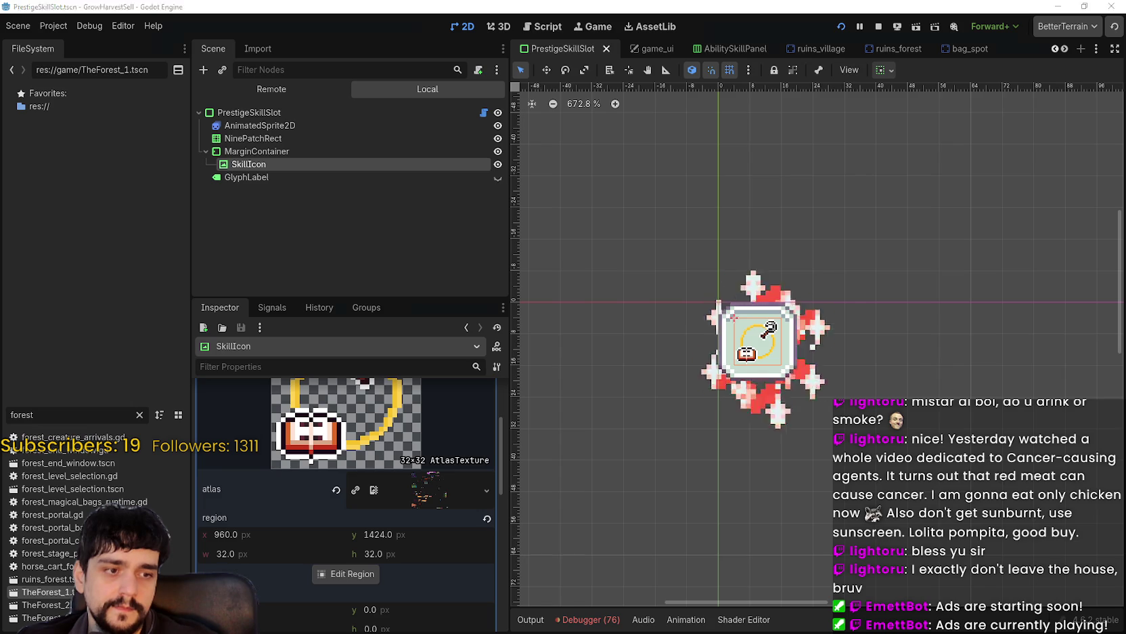
scroll(697, 400, "down", 3)
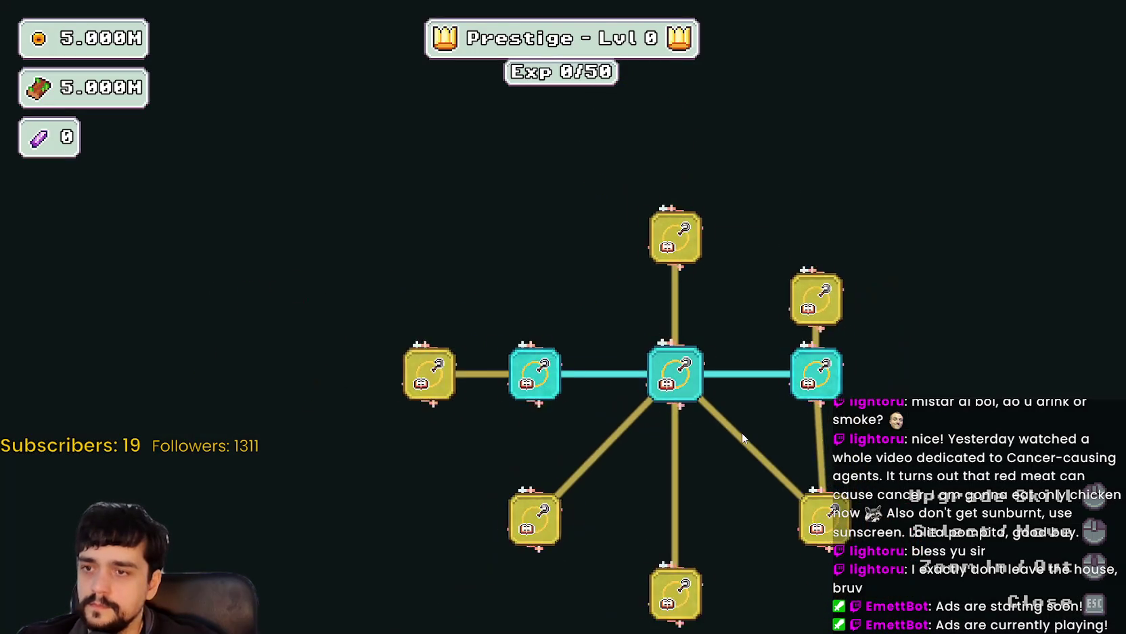
Zoom in on the running game's prestige skill tree, then return to main_atlas.png in Aseprite.
scroll(754, 281, "up", 5)
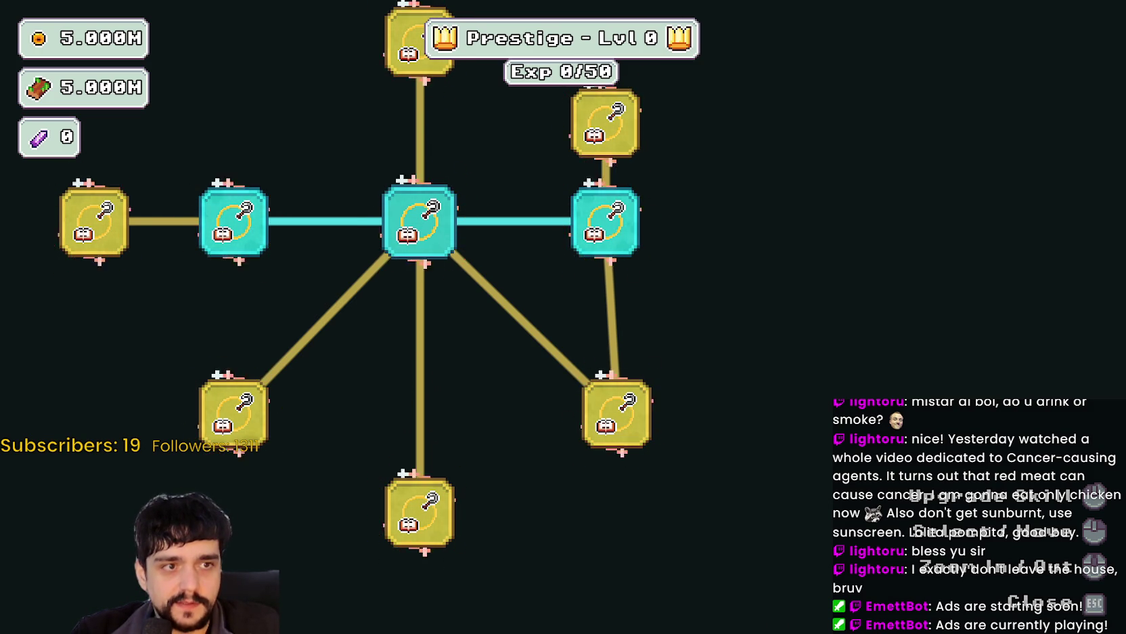
key("alt+Tab")
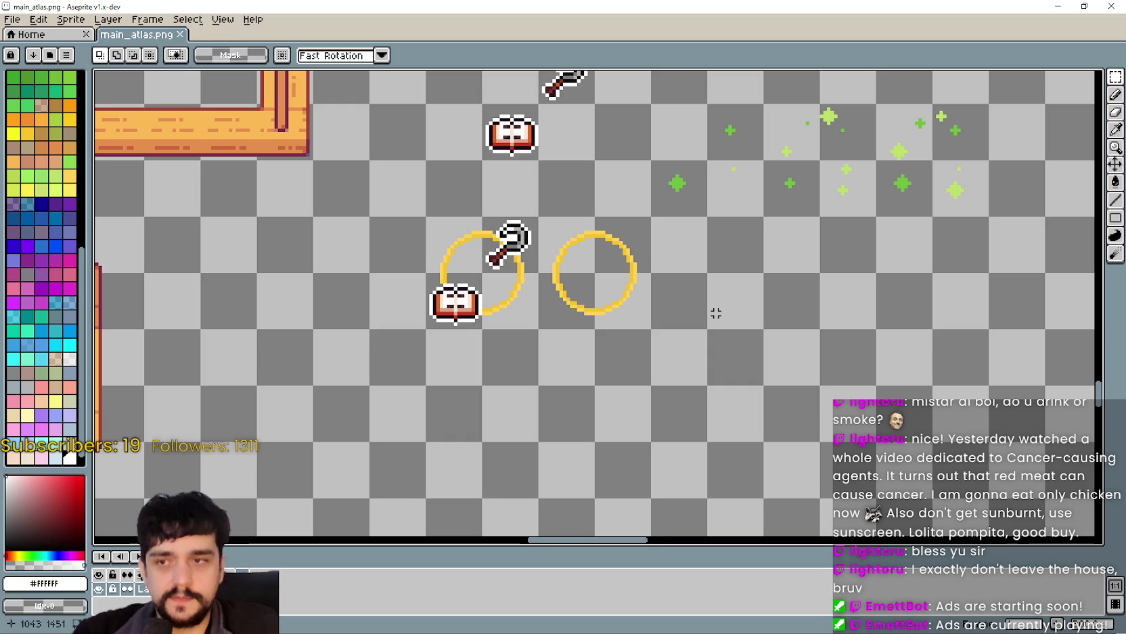
Duplicate the empty yellow ring two cells to the right.
scroll(719, 313, "up", 2)
scroll(468, 329, "down", 1)
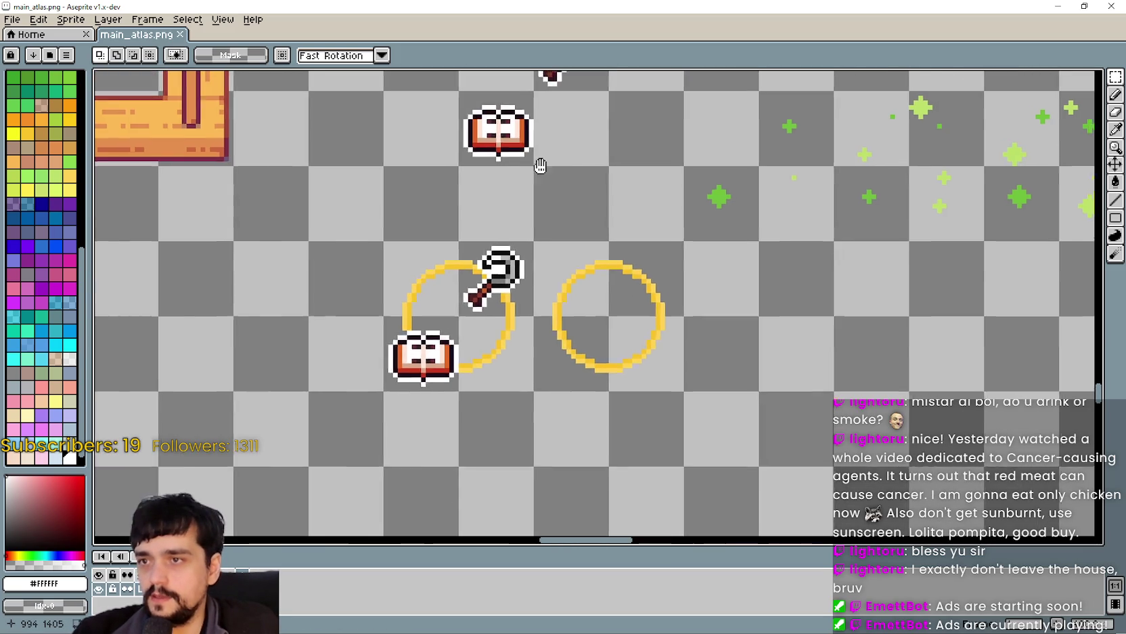
left_click_drag(557, 140, 501, 148)
mouse_move(540, 305)
left_mouse_down()
mouse_move(591, 345)
mouse_move(574, 327)
mouse_move(736, 359)
mouse_move(728, 348)
left_mouse_up()
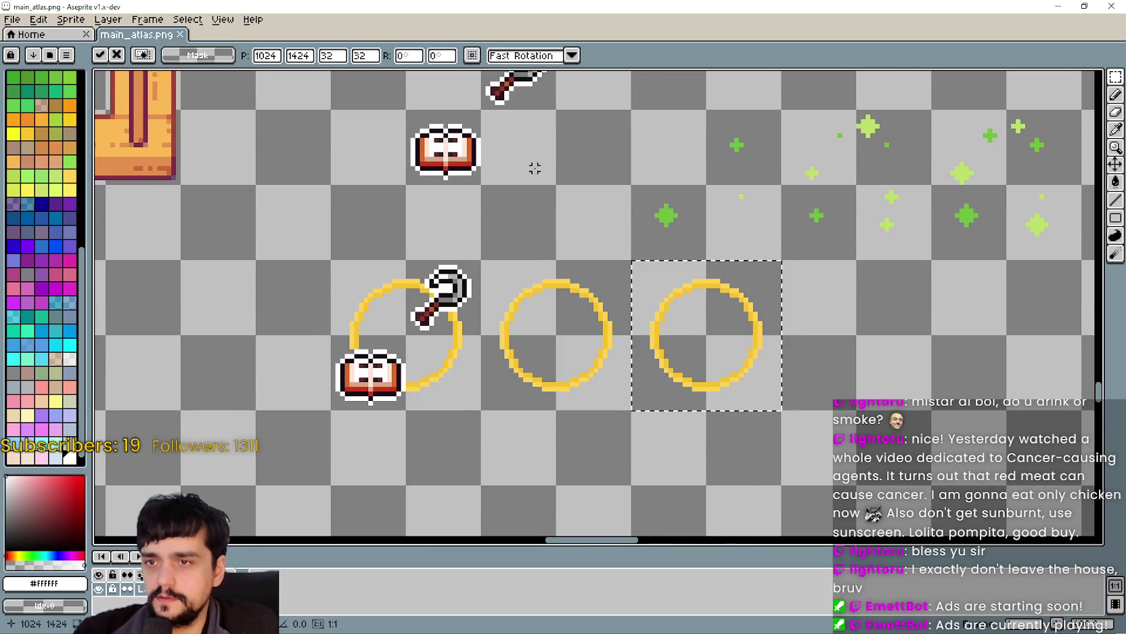
key("Return")
Copy the book sprite into the new right ring.
mouse_move(423, 173)
left_mouse_down()
mouse_move(676, 432)
mouse_move(482, 246)
left_mouse_up()
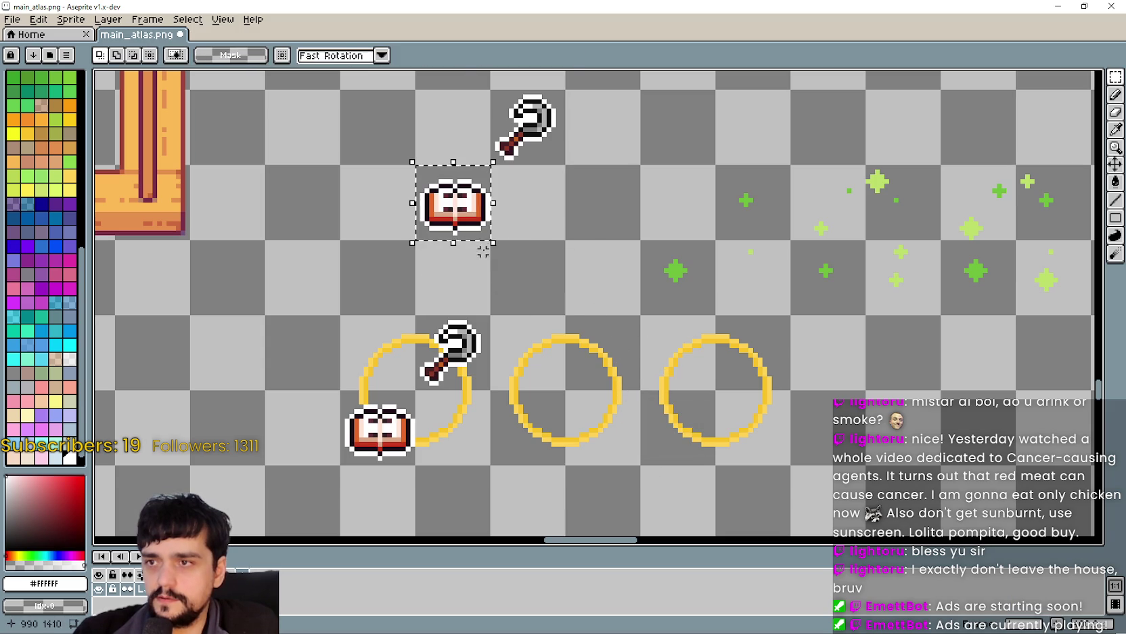
mouse_move(459, 209)
left_mouse_down()
mouse_move(678, 463)
mouse_move(689, 408)
mouse_move(706, 426)
left_mouse_up()
scroll(687, 434, "up", 2)
scroll(699, 441, "up", 1)
scroll(711, 428, "down", 1)
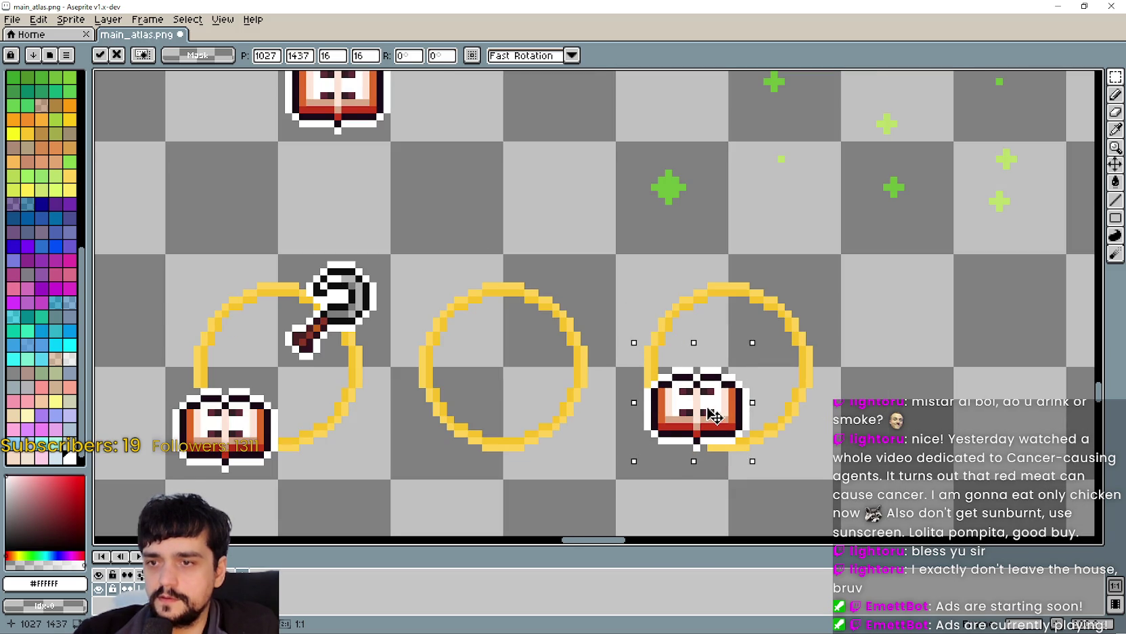
scroll(714, 414, "down", 1)
Copy the key sprite and place it above the book in the right ring.
left_click_drag(430, 143, 430, 313)
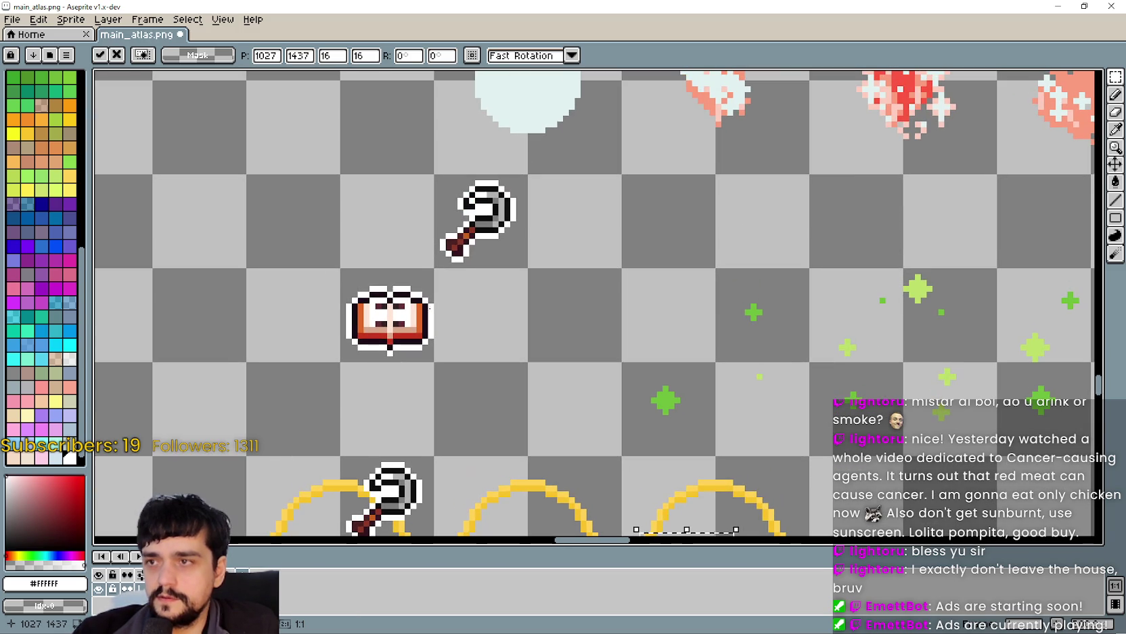
left_click_drag(436, 177, 525, 266)
key("ctrl+c")
scroll(595, 347, "down", 5)
key("ctrl+v")
mouse_move(392, 321)
left_mouse_down()
mouse_move(588, 341)
mouse_move(643, 354)
mouse_move(657, 377)
mouse_move(653, 353)
mouse_move(617, 313)
mouse_move(689, 325)
mouse_move(640, 329)
left_mouse_up()
scroll(643, 353, "up", 1)
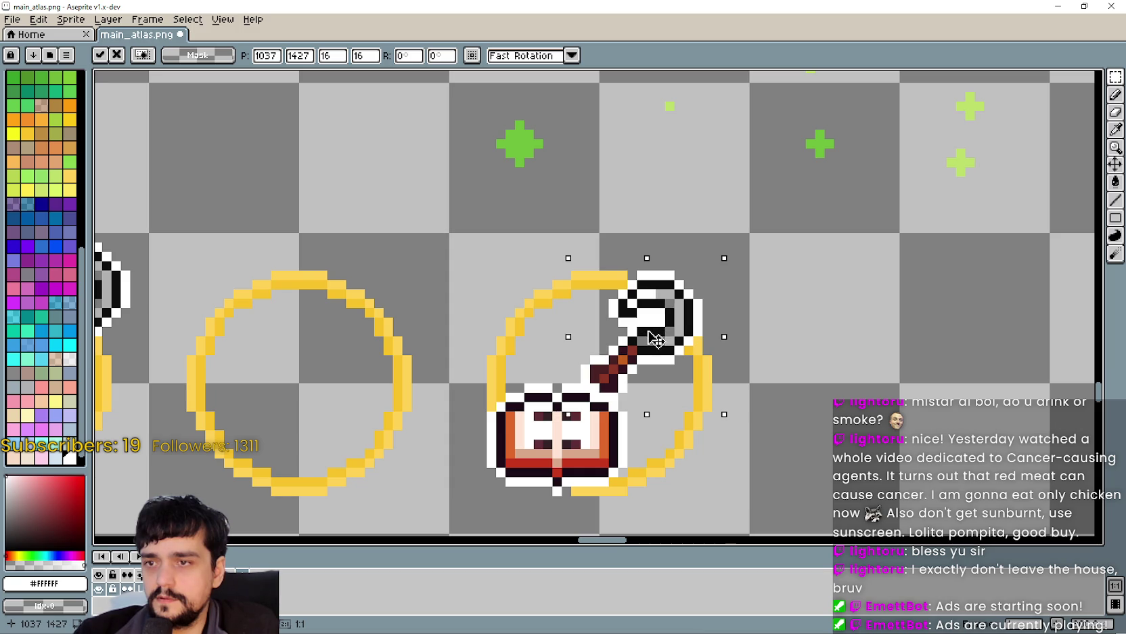
Undo the misplaced key paste, the selection and the book placed in the right ring.
scroll(666, 331, "down", 3)
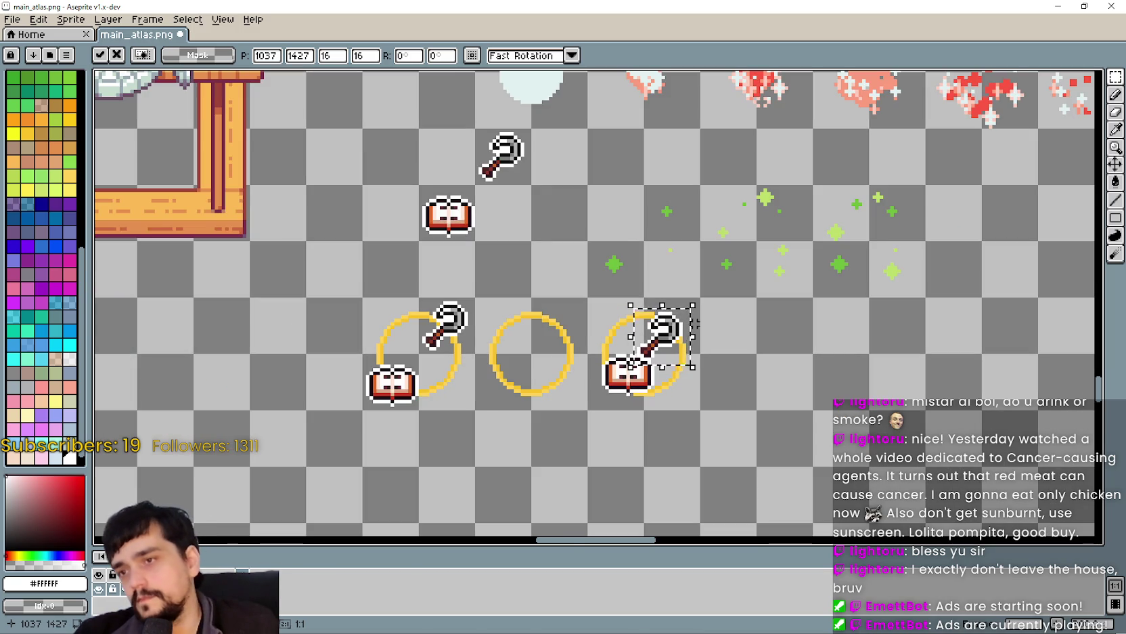
key("ctrl+z")
scroll(667, 377, "up", 2)
key("ctrl+z")
scroll(663, 342, "up", 1)
scroll(662, 332, "down", 2)
key("ctrl+z")
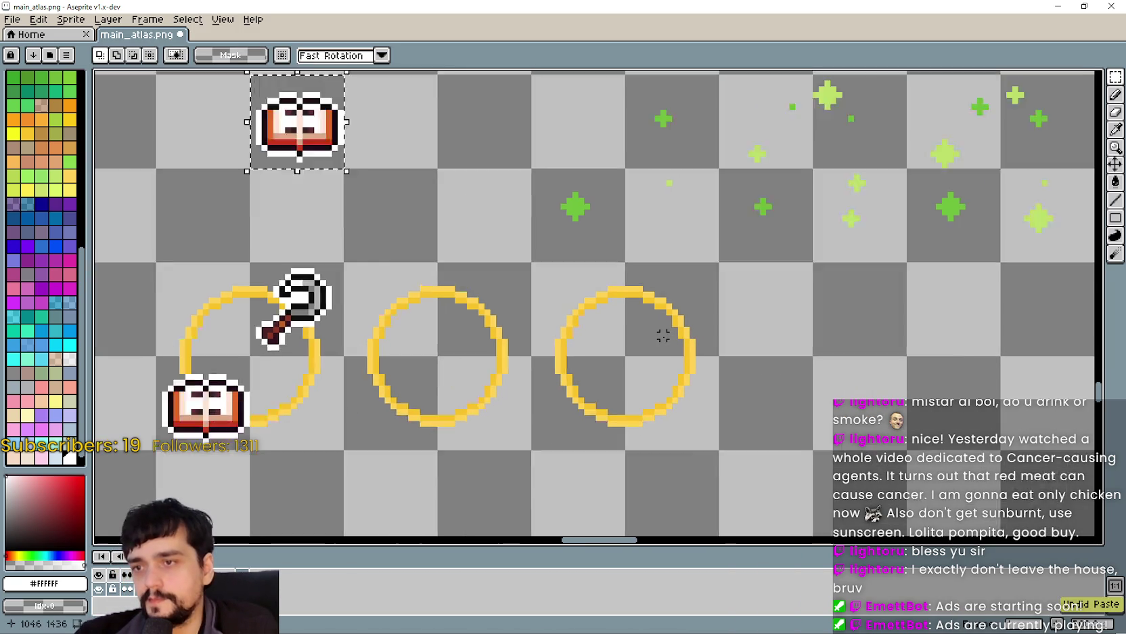
scroll(629, 322, "up", 1)
Paste the book into the right ring, nudge it a few pixels into position, and commit it.
key("ctrl+v")
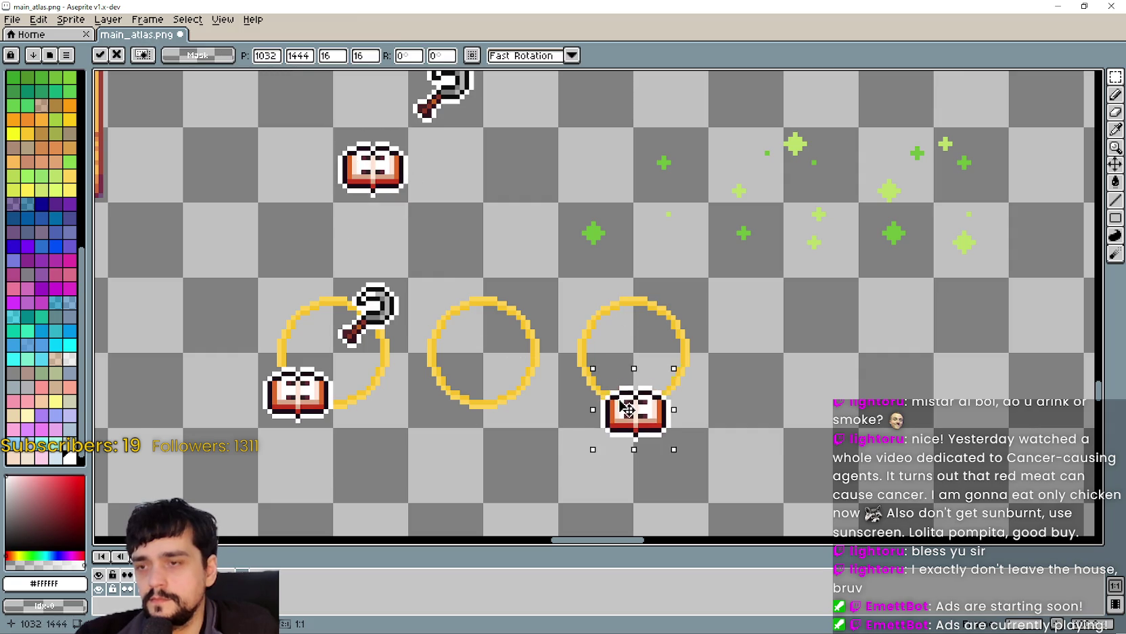
scroll(591, 379, "up", 1)
scroll(603, 381, "down", 1)
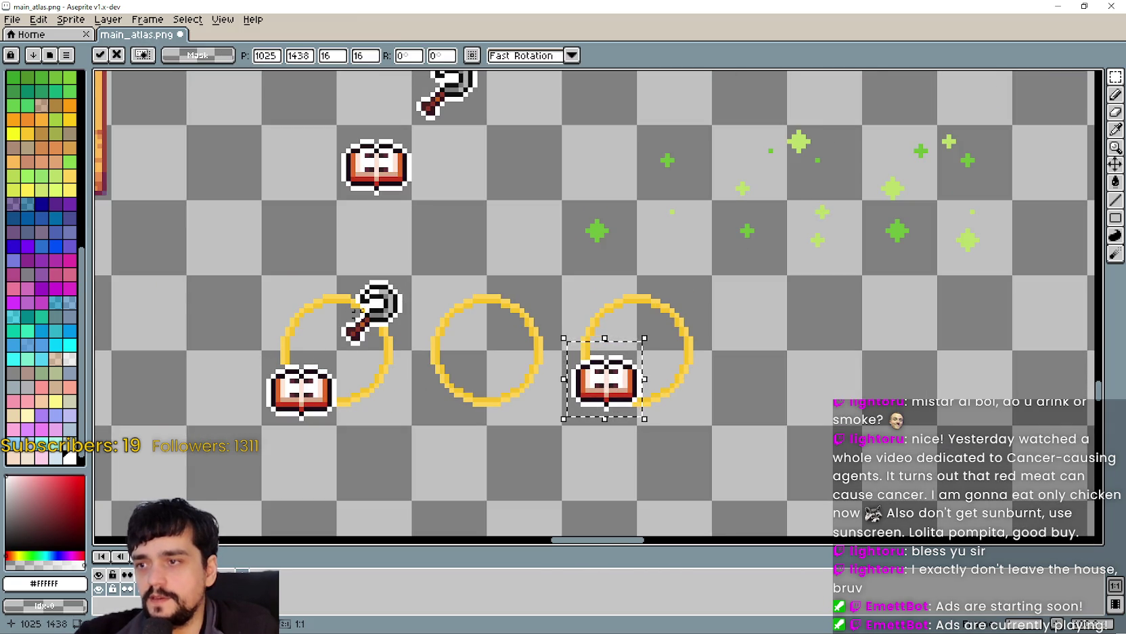
scroll(636, 386, "up", 2)
scroll(630, 384, "down", 1)
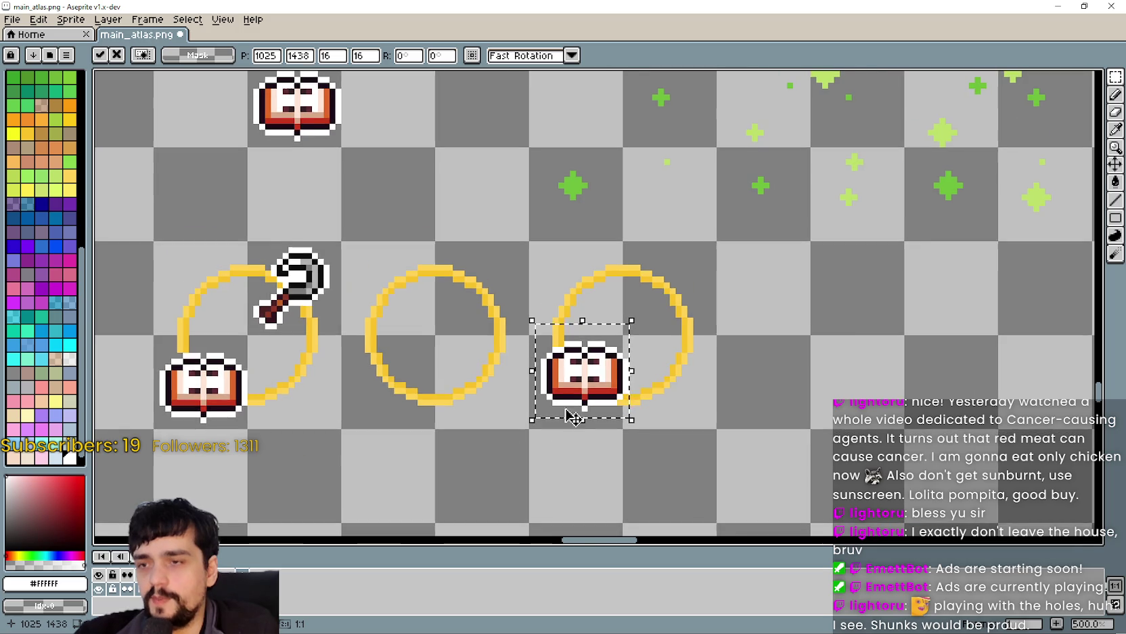
scroll(594, 374, "up", 1)
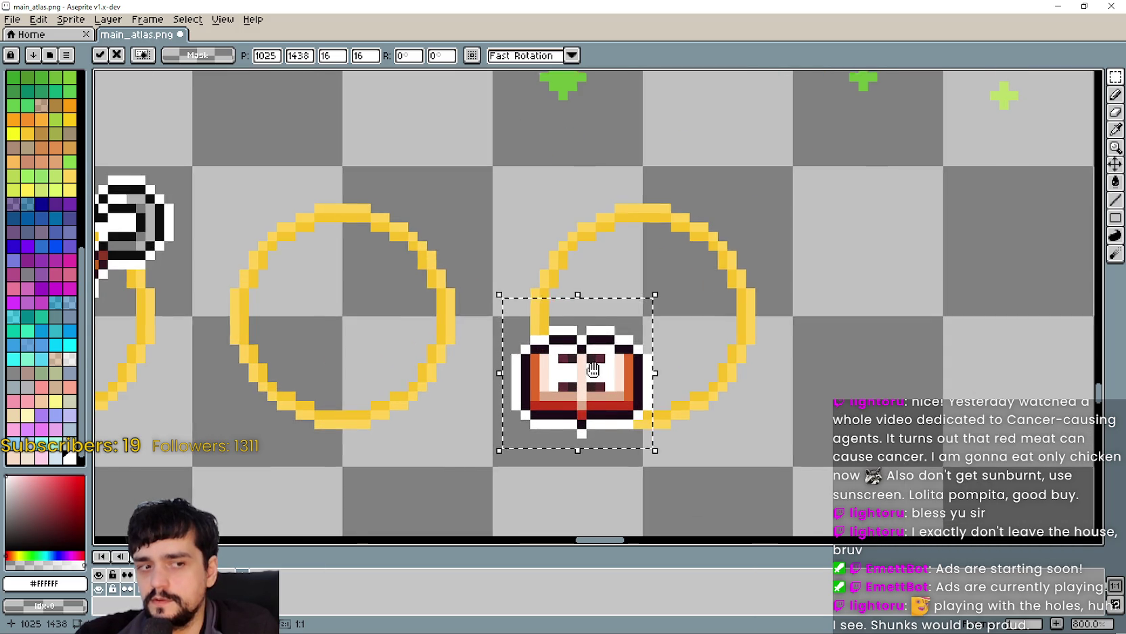
scroll(617, 344, "up", 2)
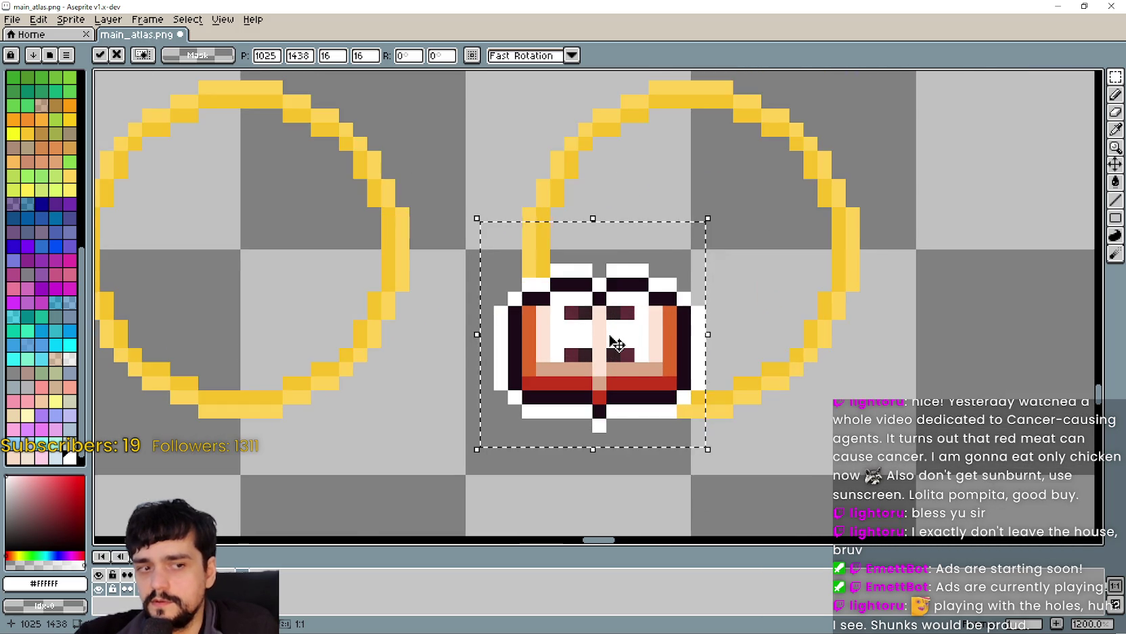
scroll(618, 344, "down", 3)
mouse_move(613, 345)
left_mouse_down()
mouse_move(608, 357)
mouse_move(611, 346)
left_mouse_up()
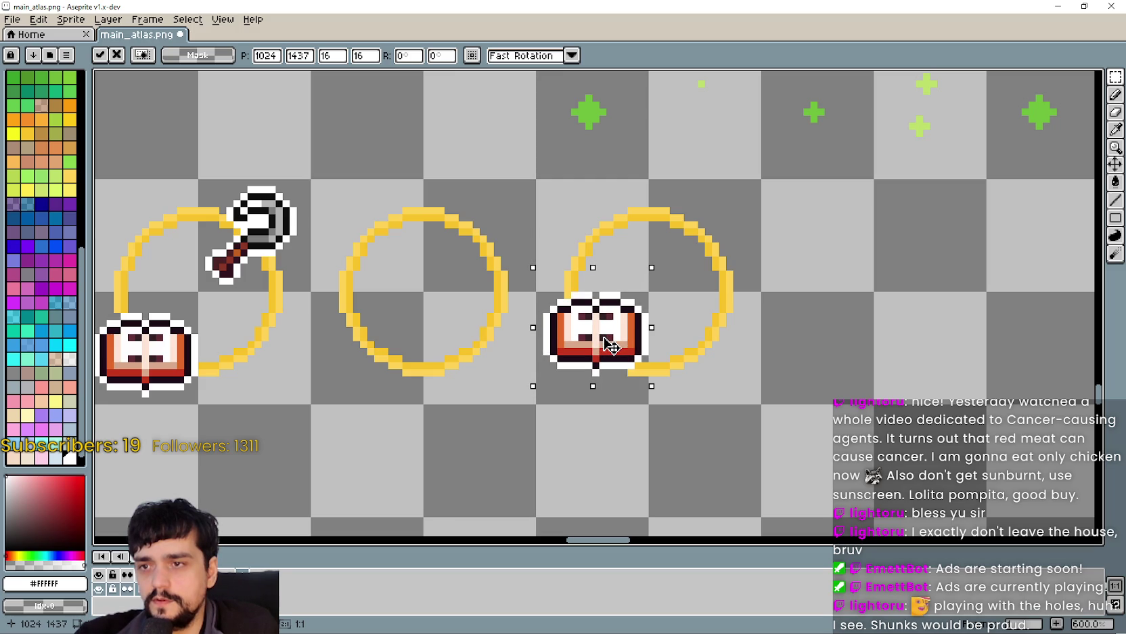
mouse_move(611, 345)
left_mouse_down()
mouse_move(629, 348)
mouse_move(630, 363)
mouse_move(611, 329)
left_mouse_up()
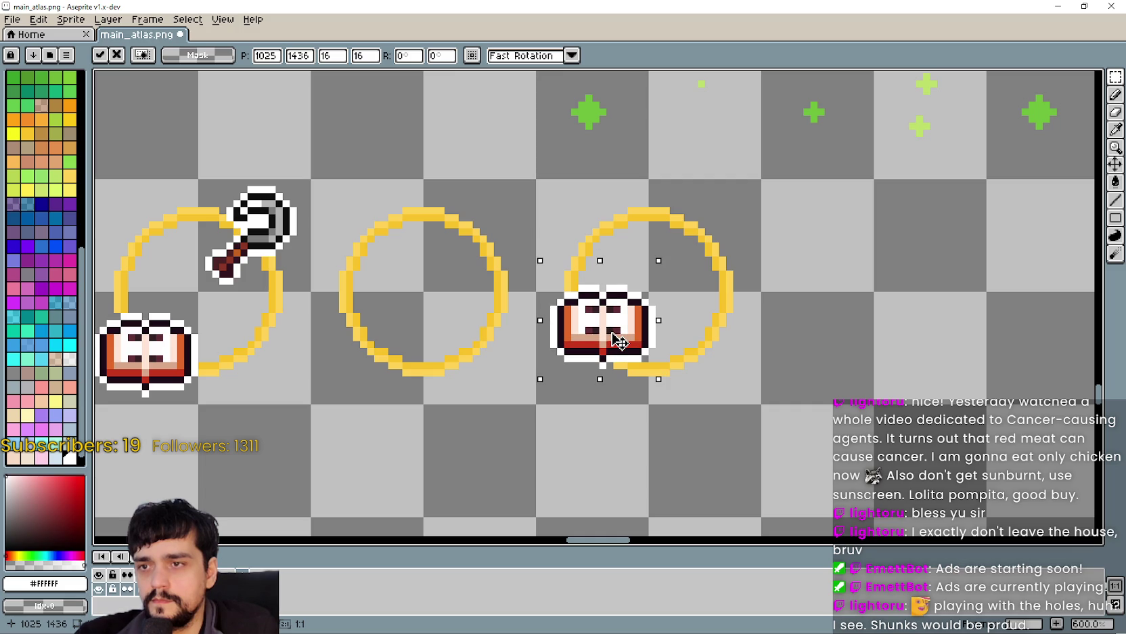
key("Return")
Copy the key icon and place the copy in the third ring's upper right, near 1037, 1426.
scroll(415, 264, "up", 1)
scroll(497, 200, "down", 2)
left_click_drag(455, 122, 545, 214)
key("ctrl+c")
key("ctrl+v")
mouse_move(501, 298)
left_mouse_down()
mouse_move(731, 323)
mouse_move(684, 347)
mouse_move(705, 339)
left_mouse_up()
scroll(731, 323, "up", 2)
scroll(683, 345, "down", 1)
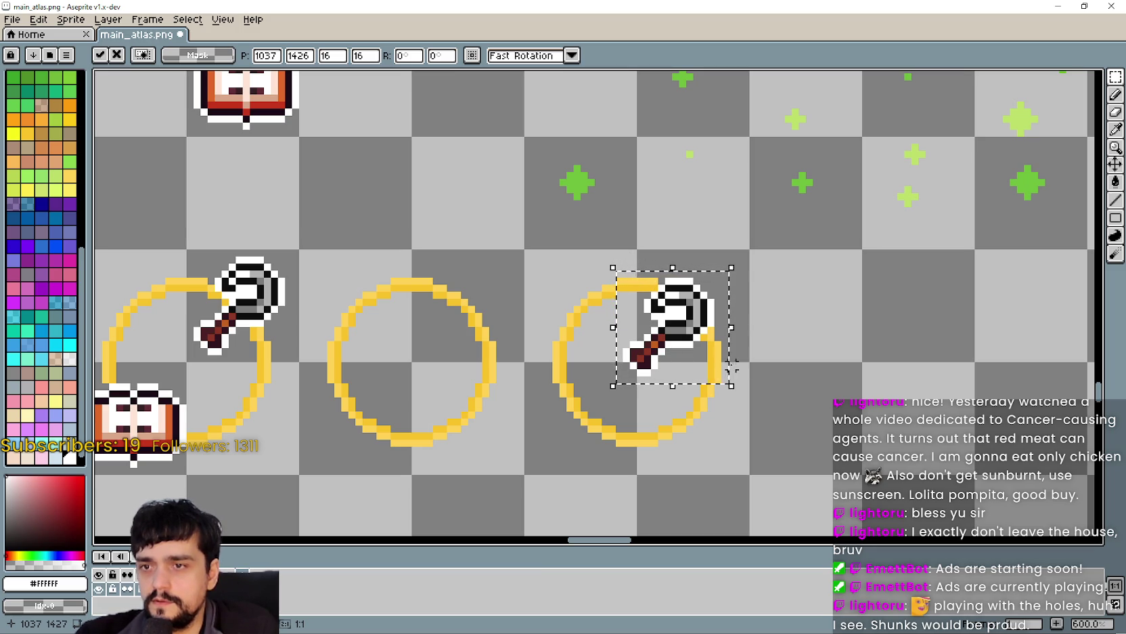
Drop the key, then duplicate the top book into the third ring and nudge it up-left into its lower left.
scroll(337, 336, "down", 1)
left_click(337, 336)
mouse_move(215, 76)
left_mouse_down()
mouse_move(306, 175)
mouse_move(262, 151)
mouse_move(548, 444)
mouse_move(549, 433)
left_mouse_up()
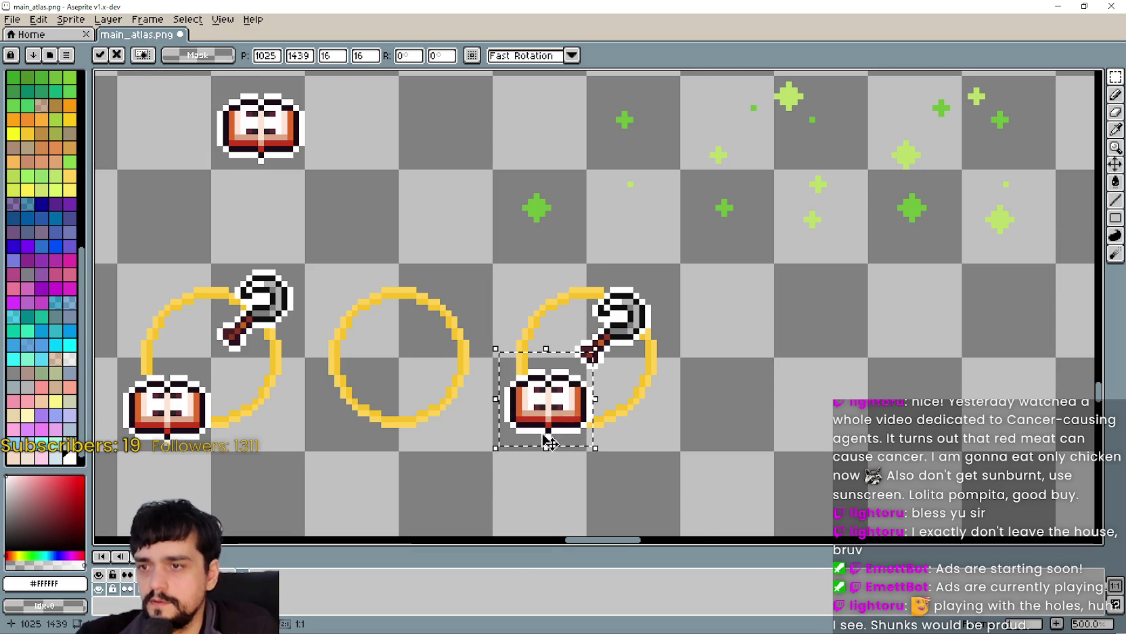
scroll(550, 433, "up", 1)
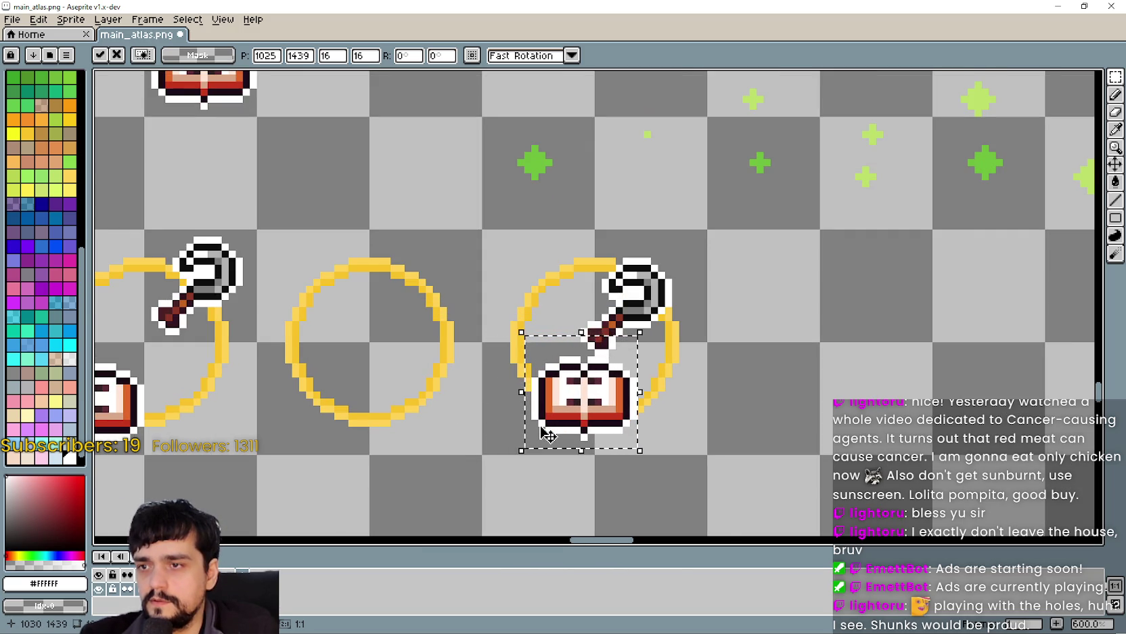
key("Up")
key("Up")
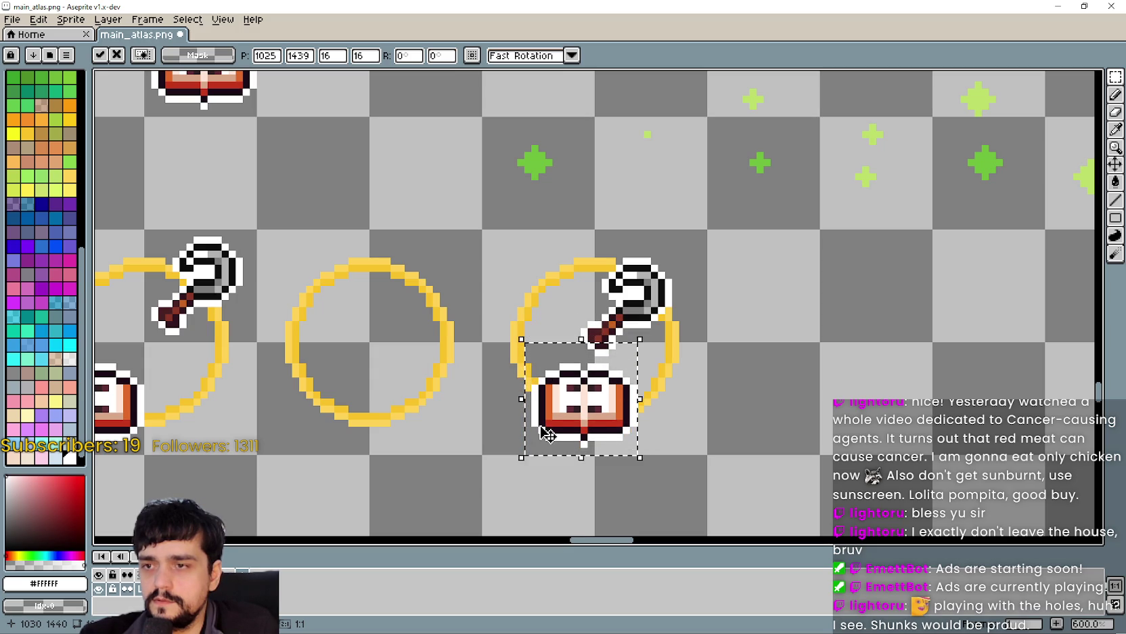
key("Left")
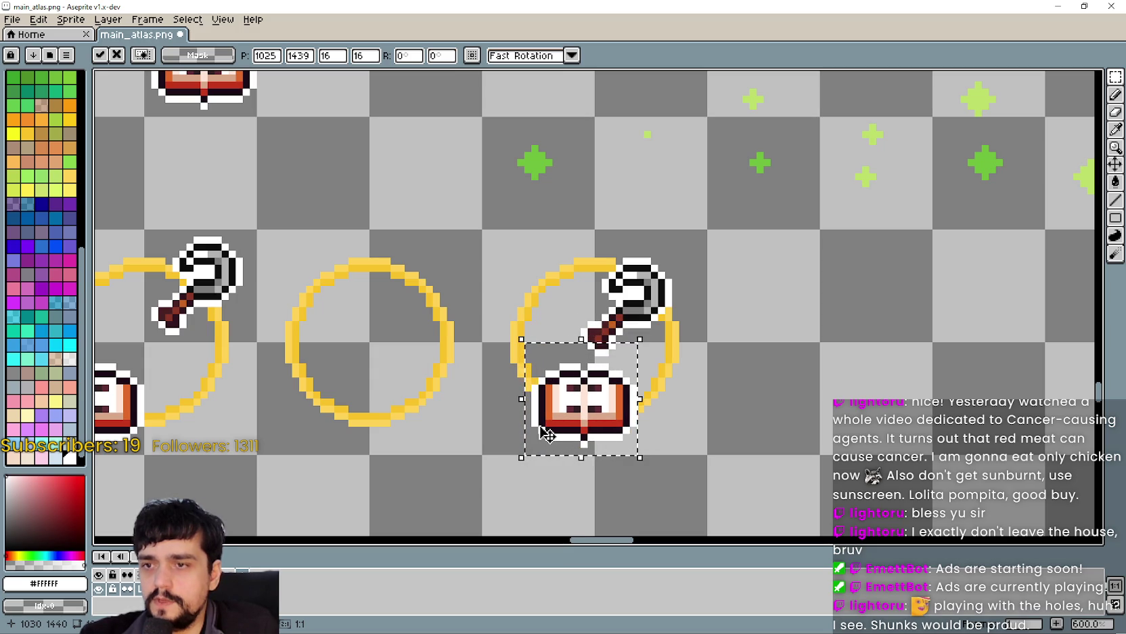
key("Left")
key("Left")
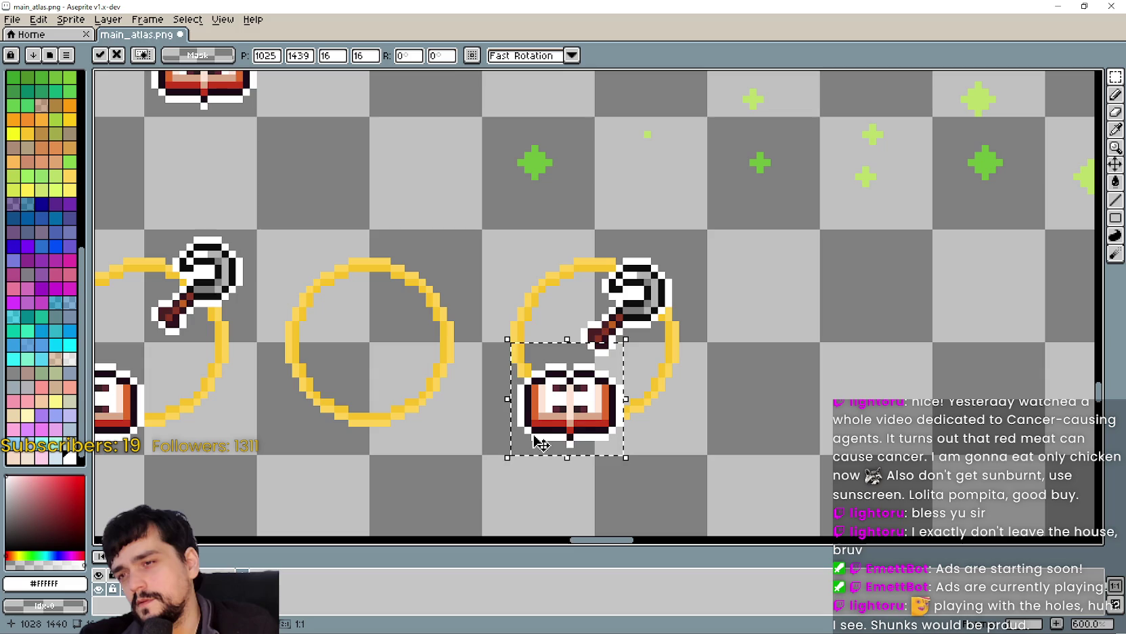
key("Left")
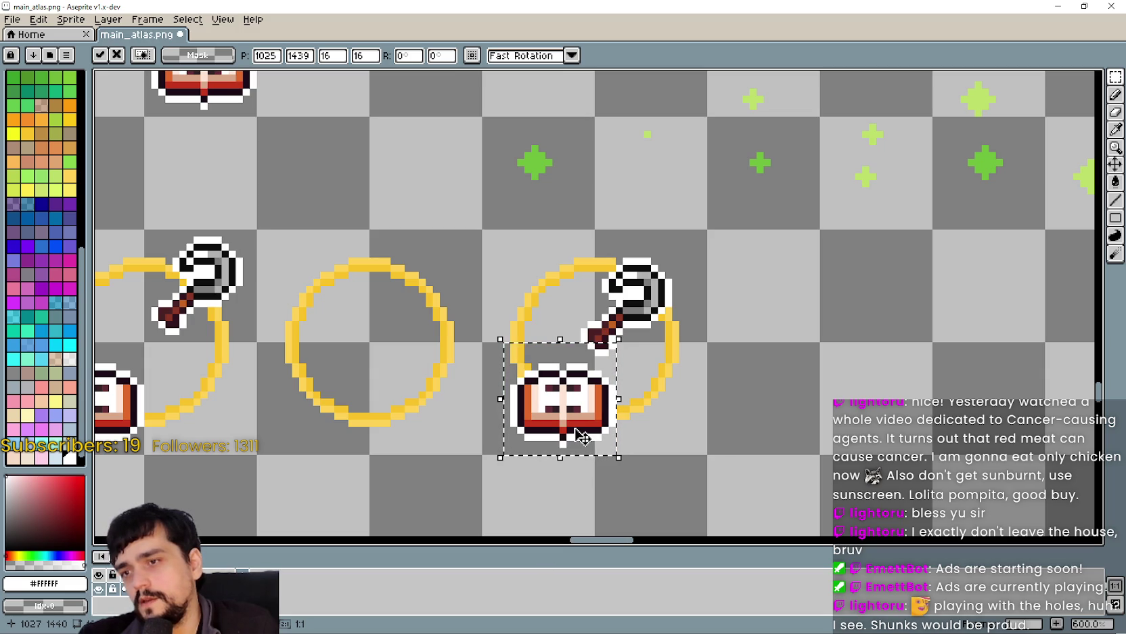
key("Up")
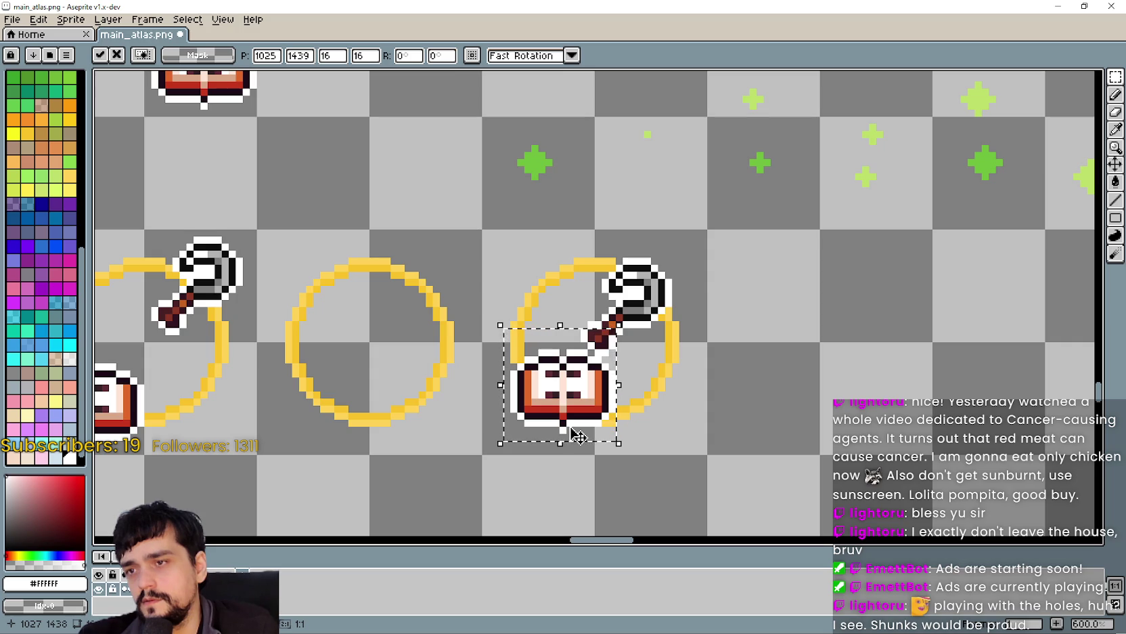
key("Left")
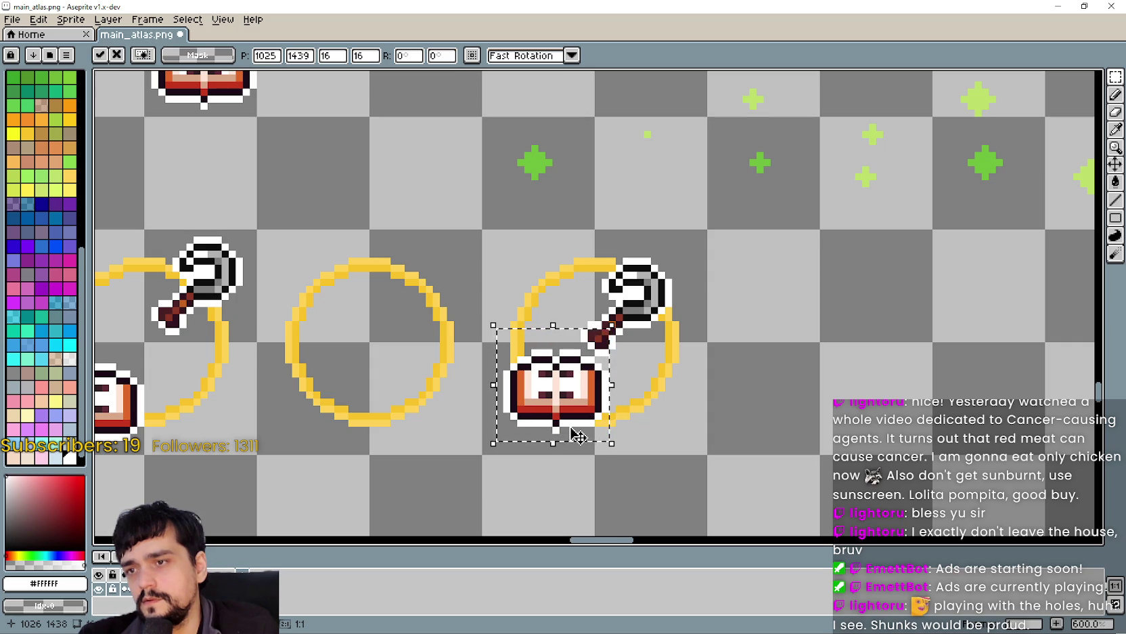
scroll(744, 436, "down", 3)
scroll(780, 321, "up", 1)
key("ctrl+d")
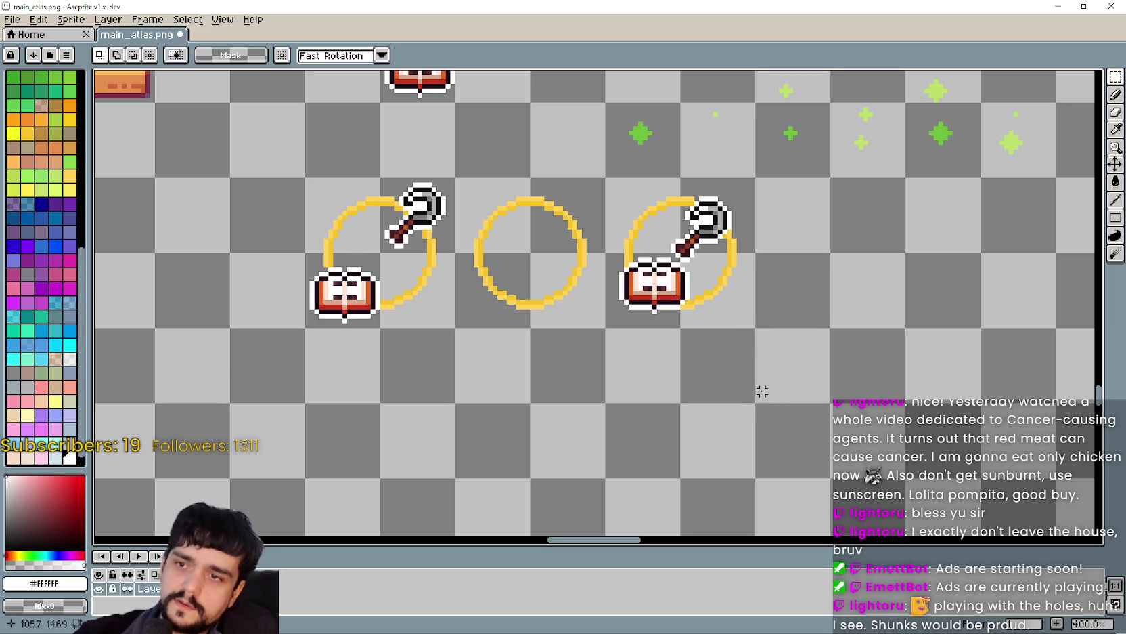
Save main_atlas.png and briefly check the new icons in the running game.
left_click_drag(762, 391, 741, 354)
key("ctrl+s")
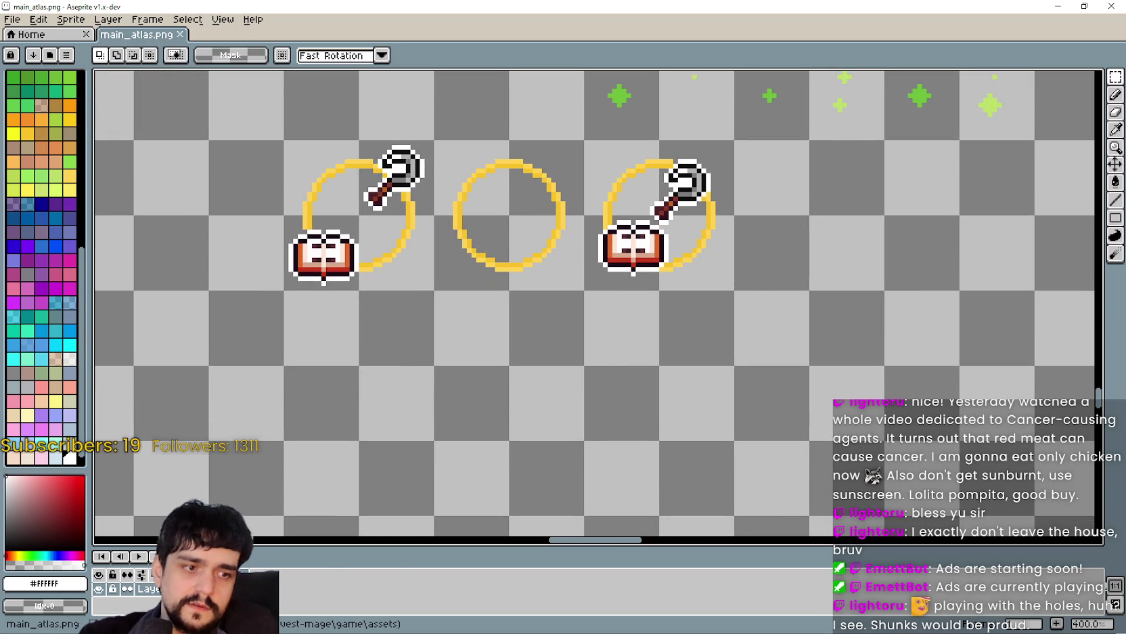
key("alt+Tab")
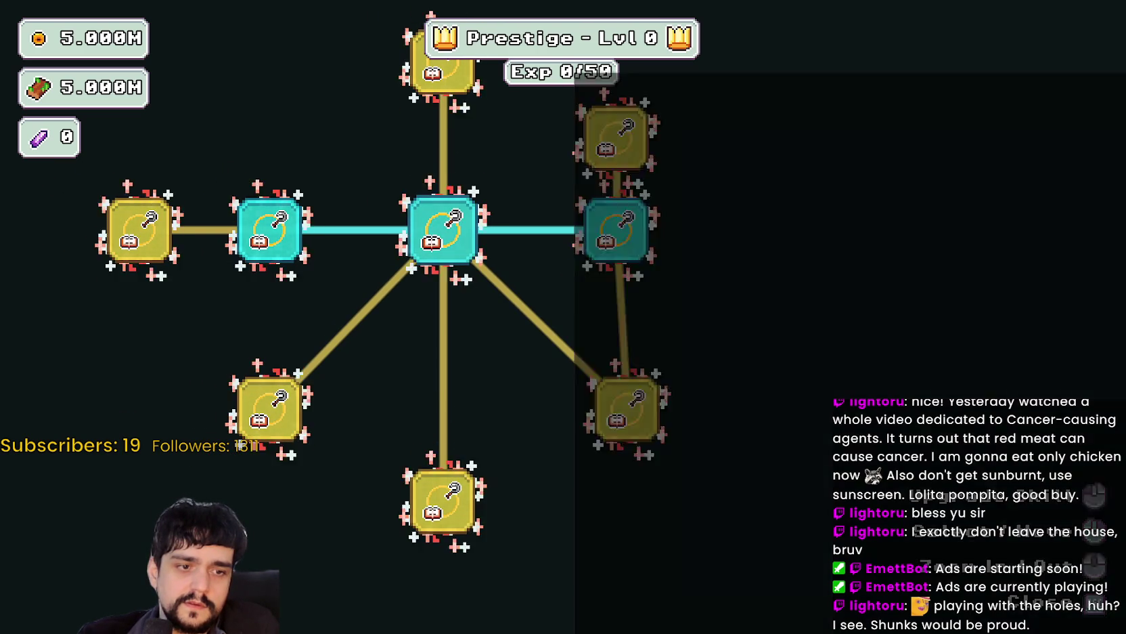
key("alt+F4")
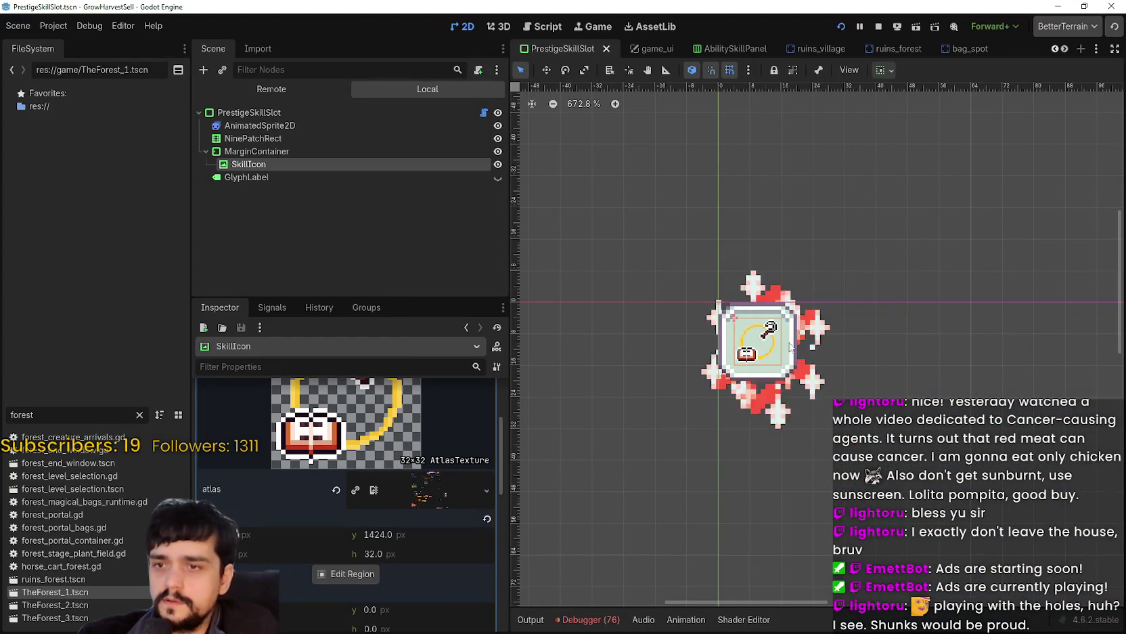
Outline the book-and-key ring as the SkillIcon region and switch snapping to Pixel Snap.
left_click(359, 574)
scroll(644, 299, "down", 5)
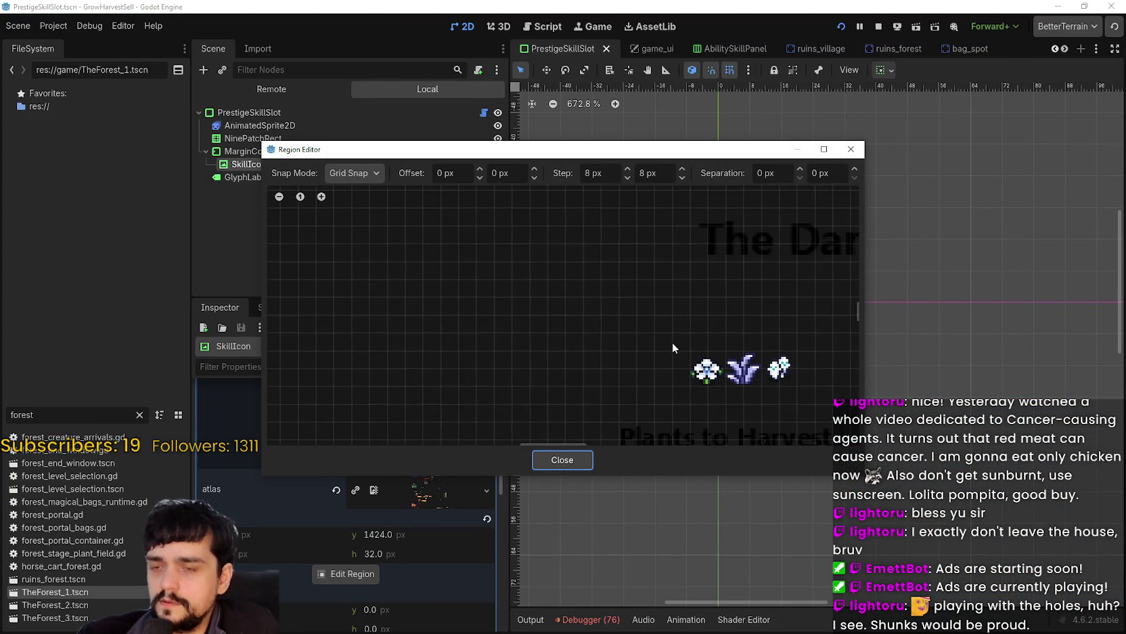
scroll(493, 271, "up", 5)
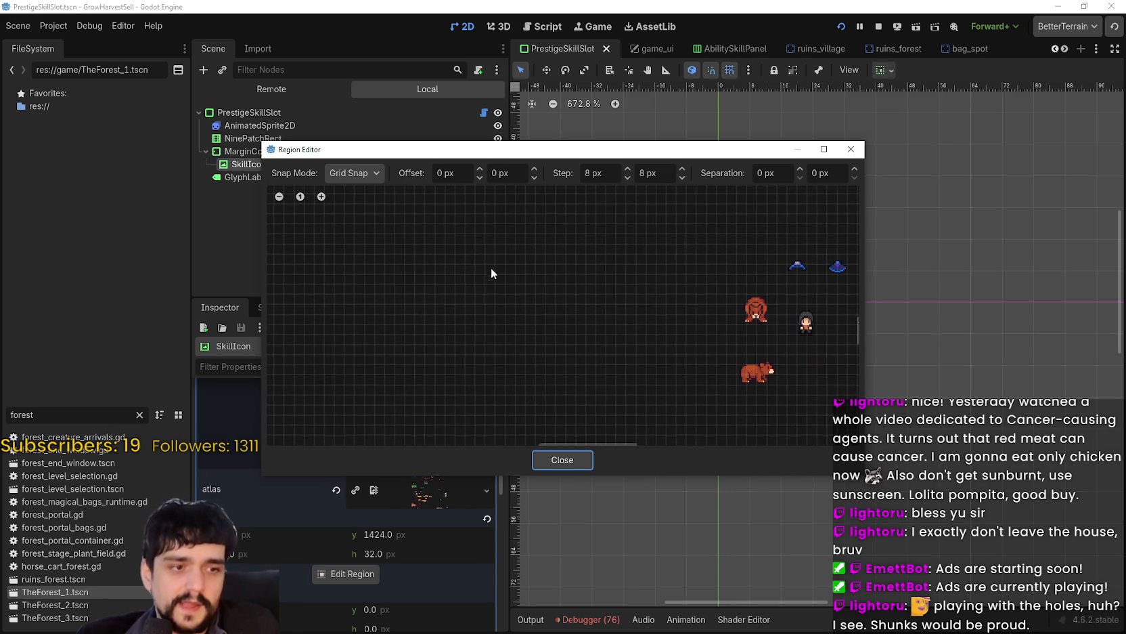
scroll(583, 267, "down", 4)
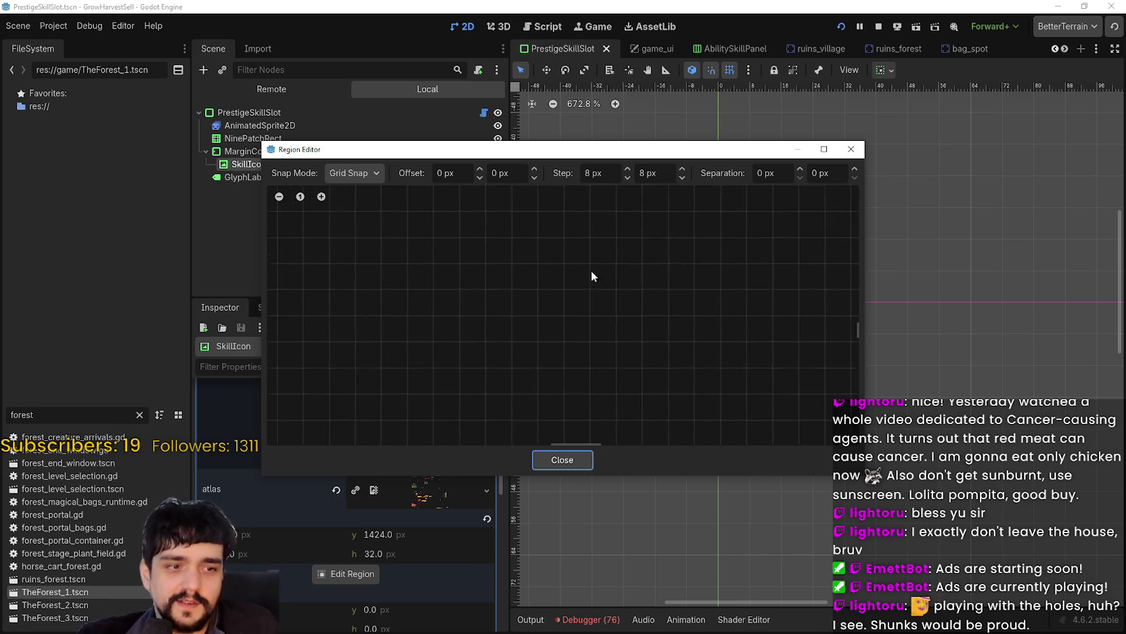
scroll(596, 330, "down", 6)
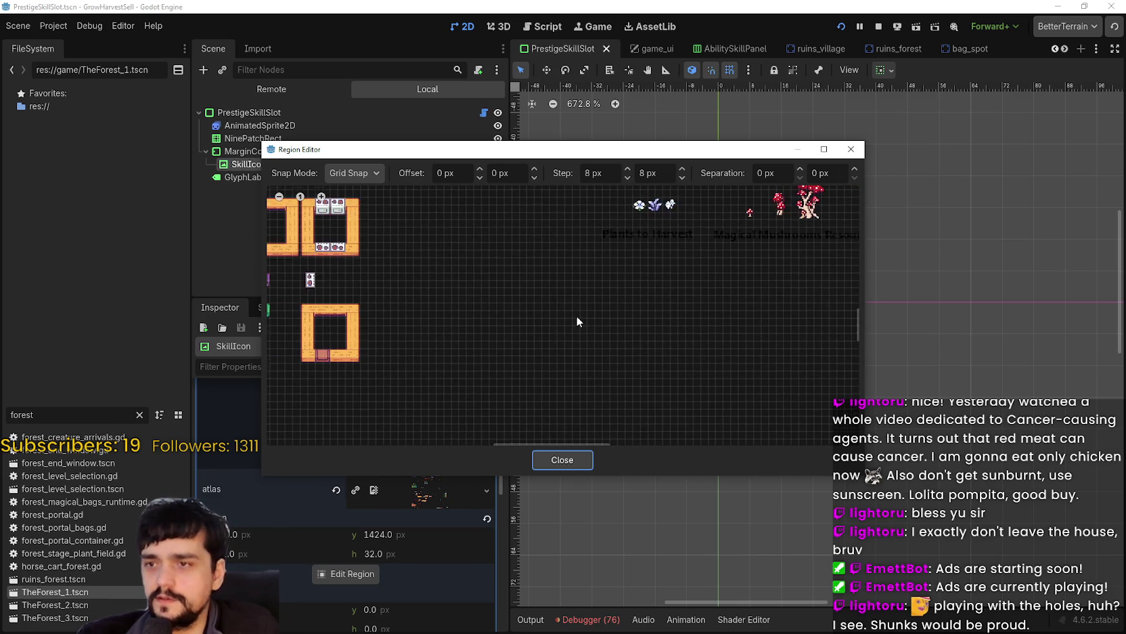
scroll(521, 371, "up", 8)
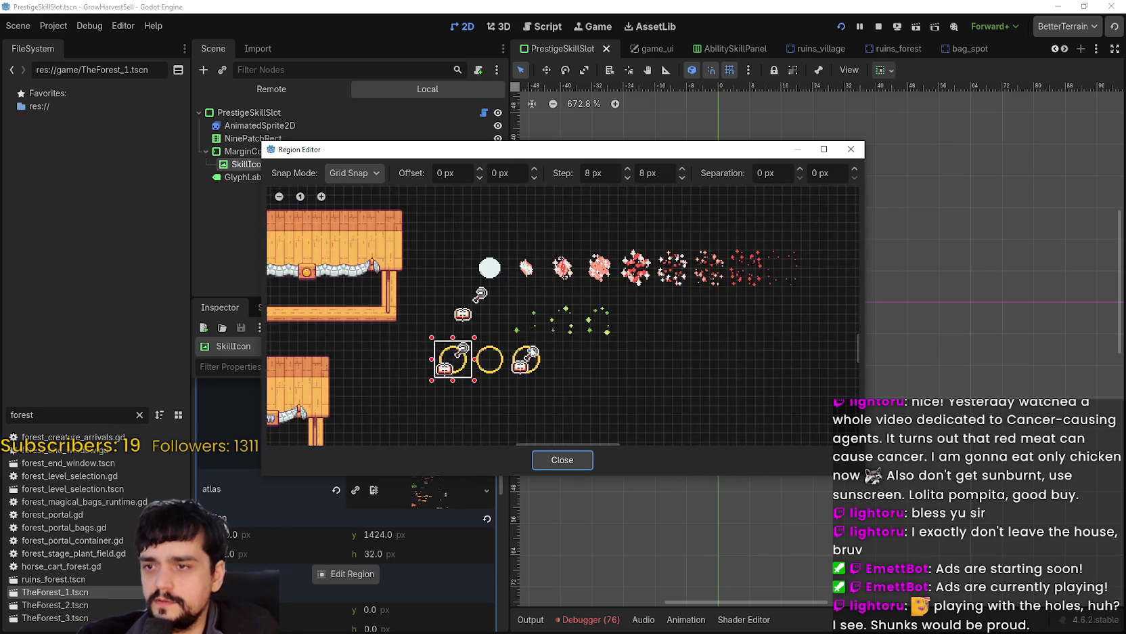
mouse_move(501, 383)
left_mouse_down()
mouse_move(628, 252)
mouse_move(633, 261)
left_mouse_up()
scroll(633, 261, "up", 4)
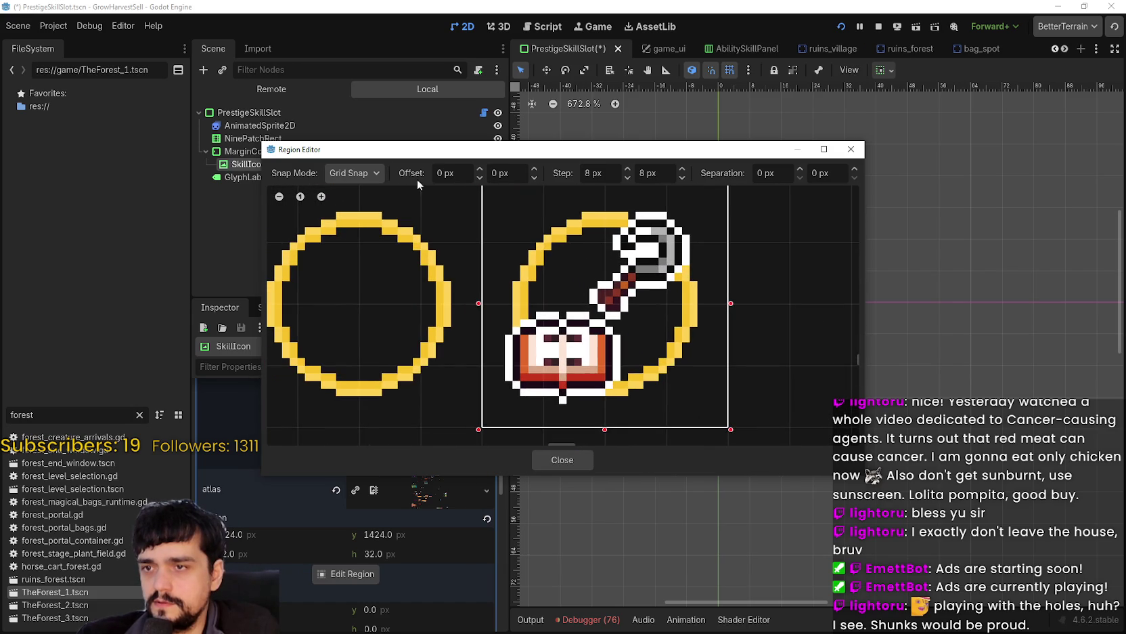
left_click(348, 175)
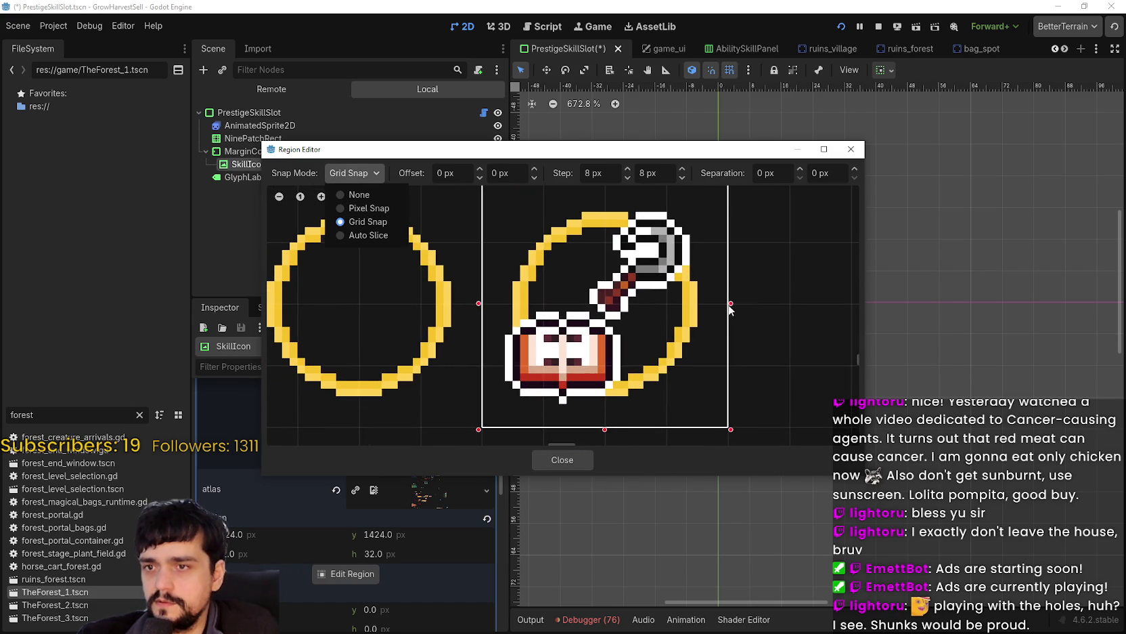
left_click(369, 208)
Trim the region edges to a 26×26 area at 1027, 1427 and close the region editor.
left_click_drag(732, 303, 702, 310)
scroll(559, 386, "down", 1)
scroll(559, 387, "down", 2)
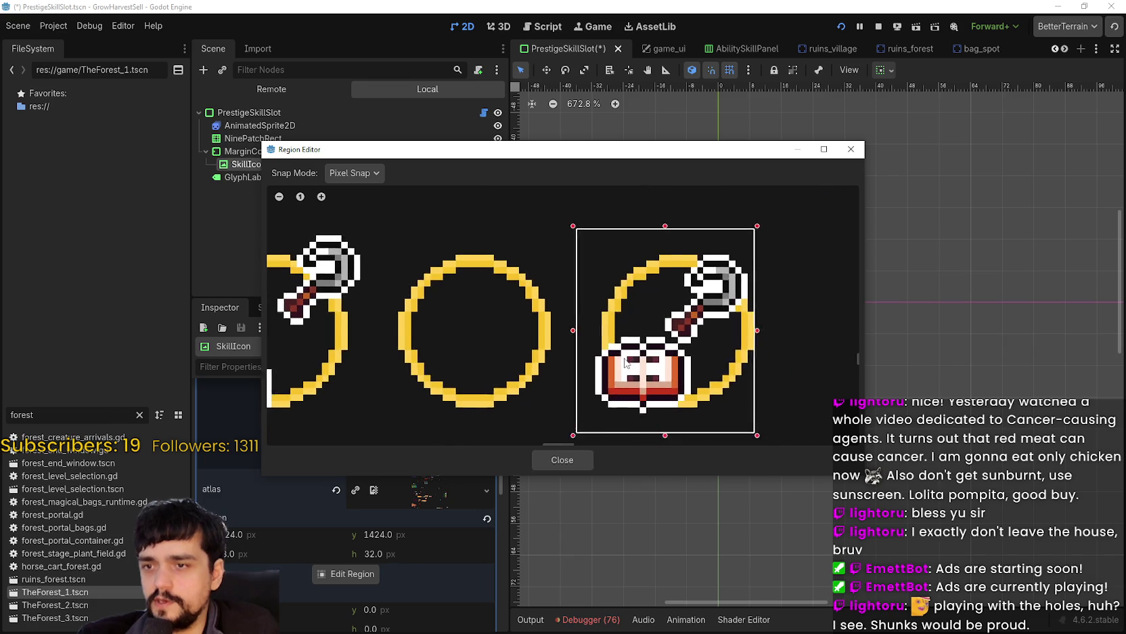
left_click_drag(661, 401, 660, 379)
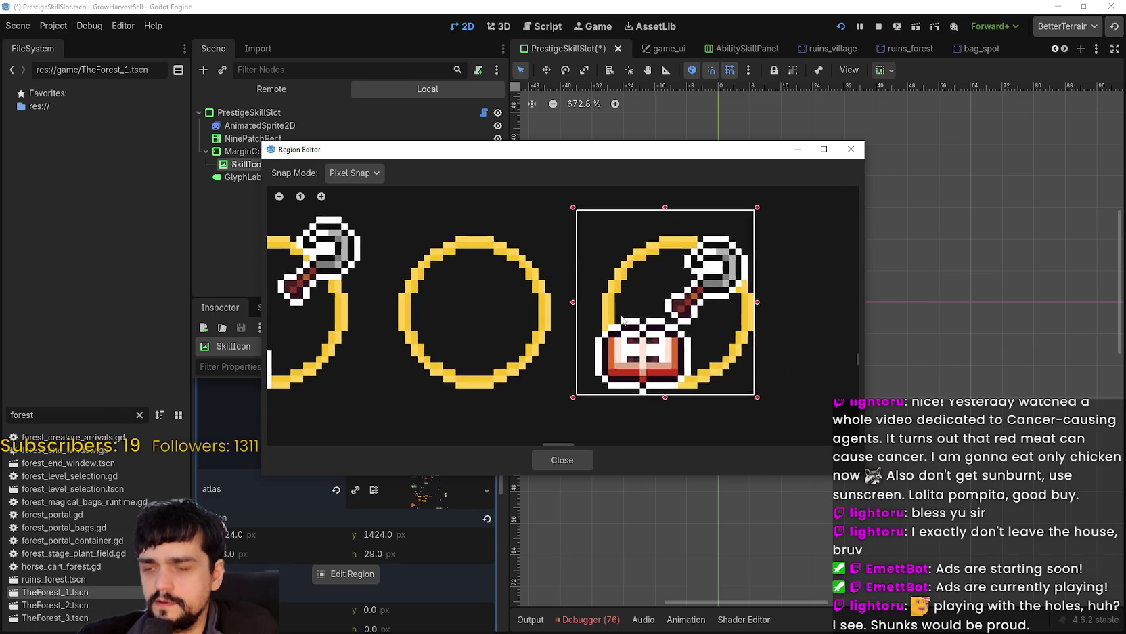
left_click_drag(582, 311, 597, 315)
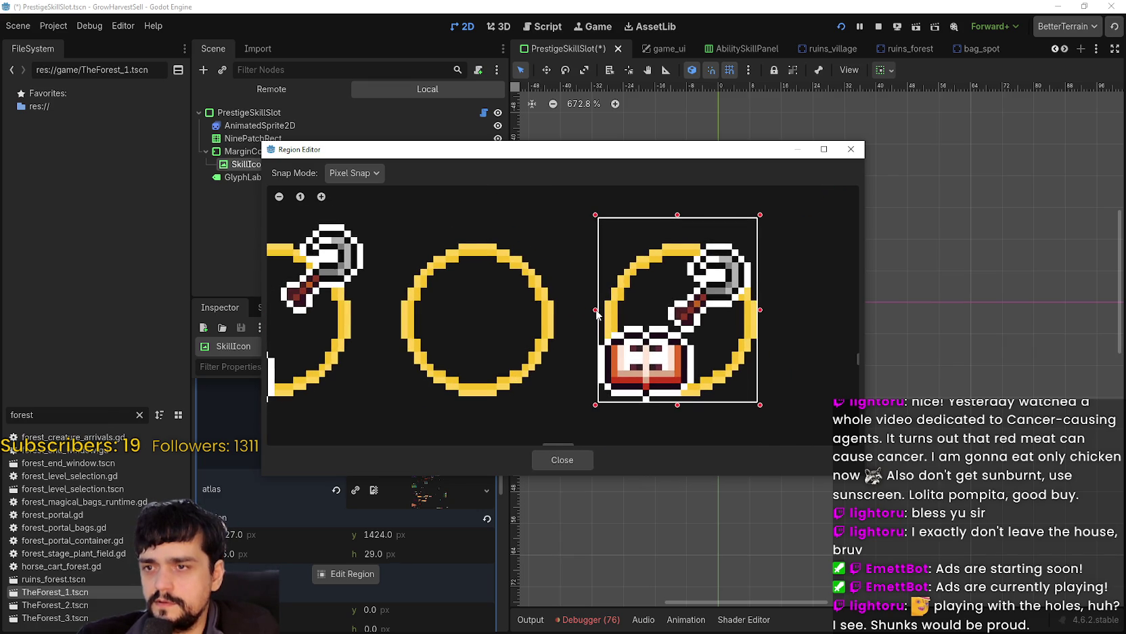
left_click_drag(677, 215, 684, 244)
scroll(676, 387, "down", 1)
scroll(613, 233, "up", 4)
left_click_drag(639, 270, 613, 354)
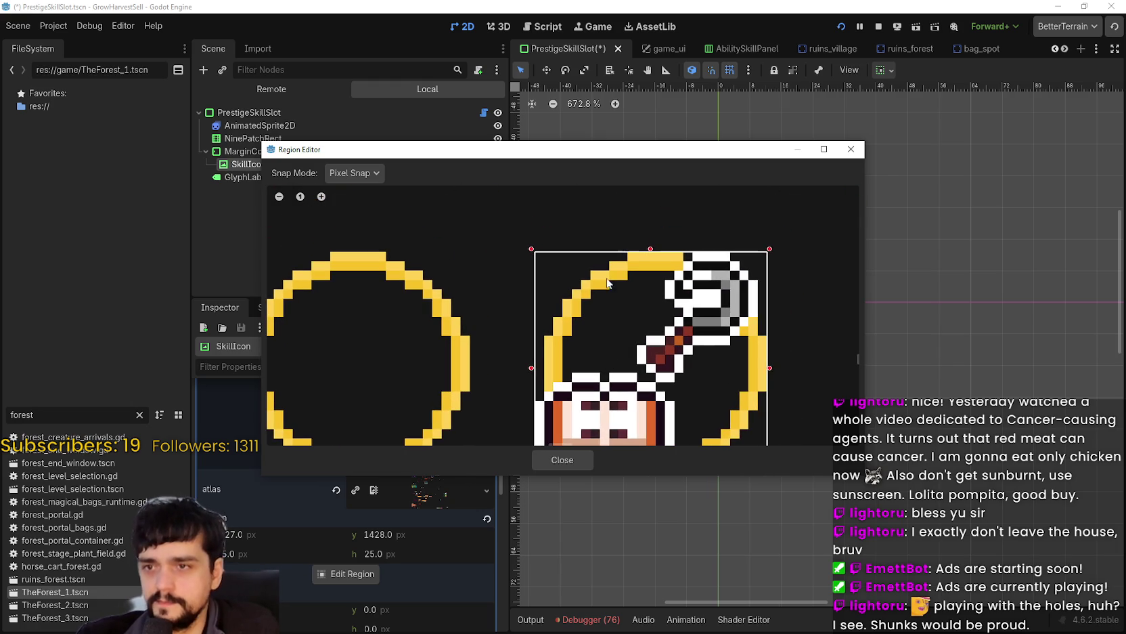
left_click_drag(650, 251, 651, 250)
scroll(659, 323, "down", 1)
mouse_move(568, 161)
left_mouse_down()
mouse_move(790, 121)
mouse_move(743, 129)
left_mouse_up()
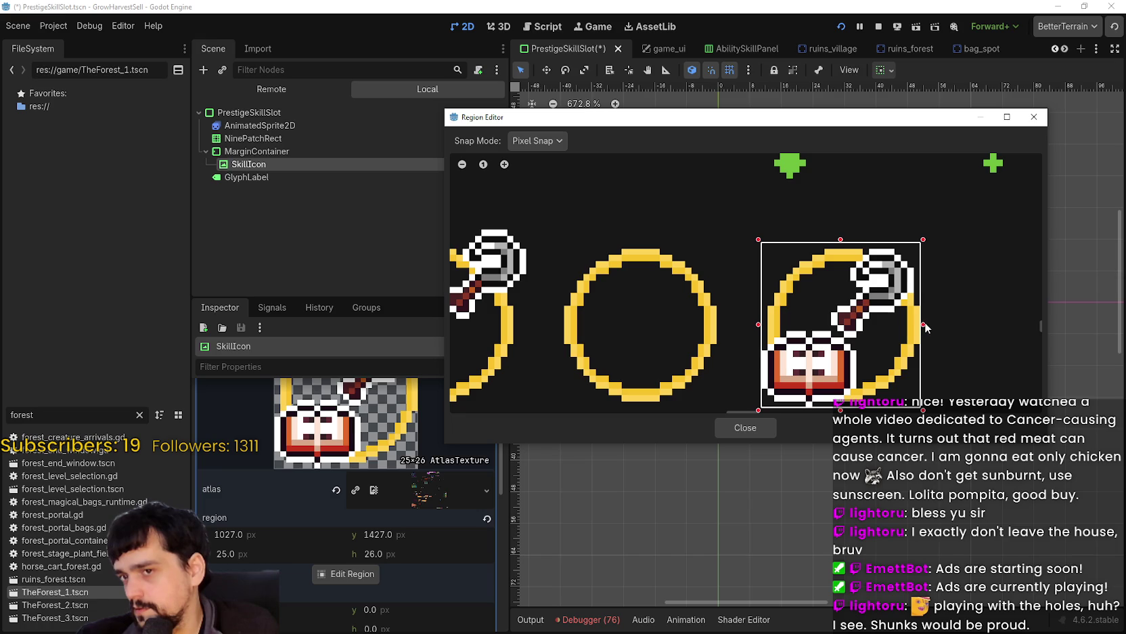
left_click_drag(925, 328, 931, 329)
scroll(832, 357, "down", 1)
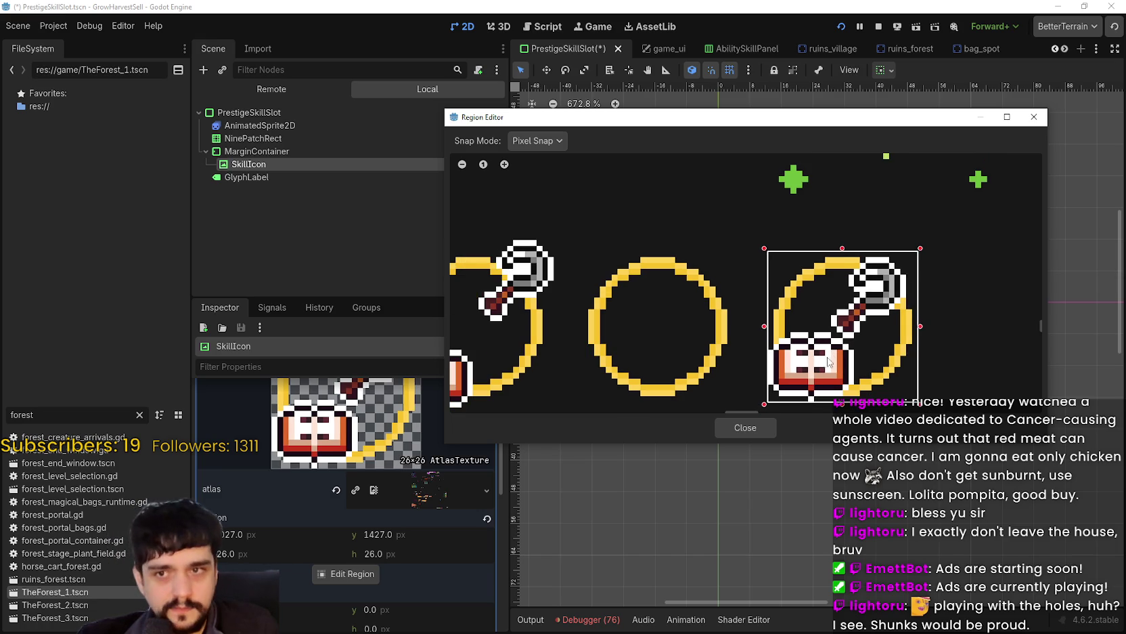
left_click(746, 427)
scroll(752, 352, "up", 3)
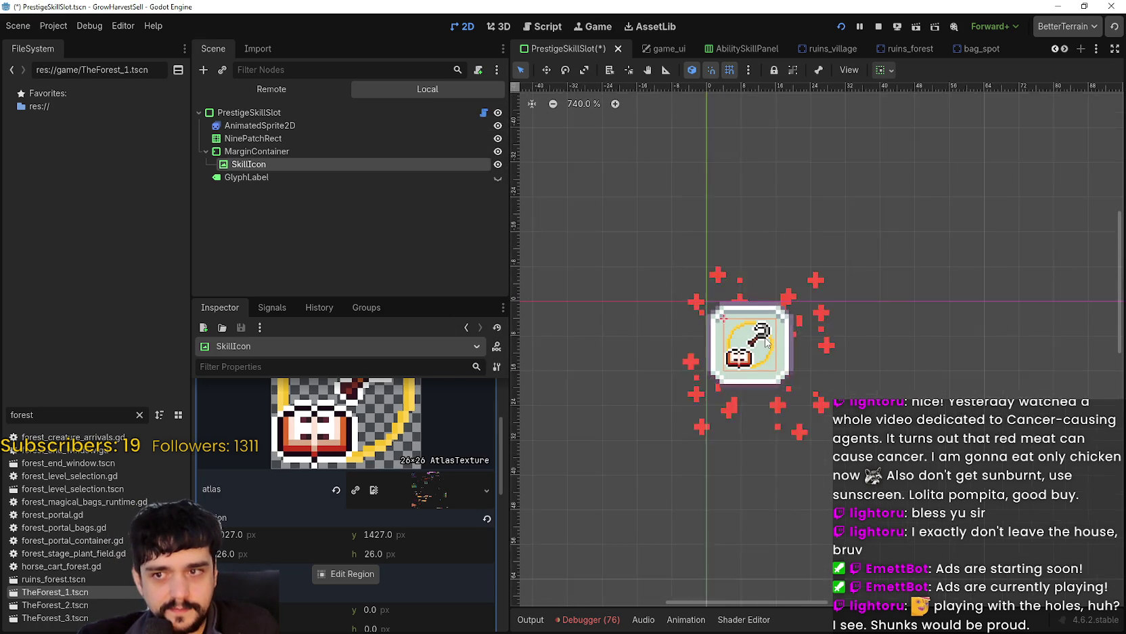
Save the PrestigeSkillSlot scene and run the game to view the new ring icons.
key("ctrl+s")
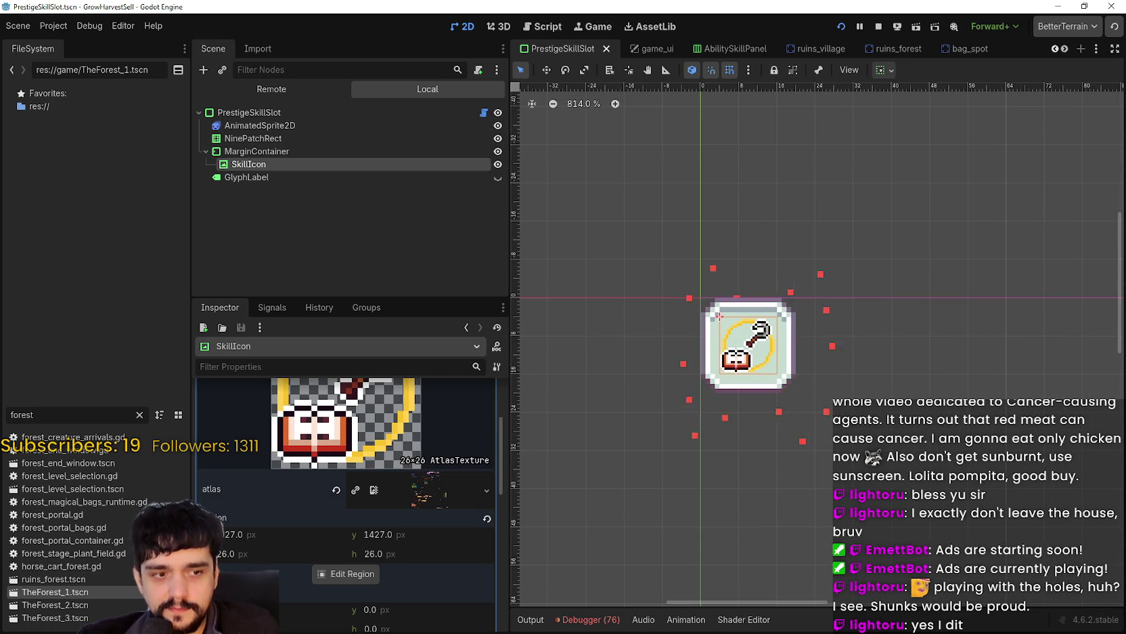
key("alt+Tab")
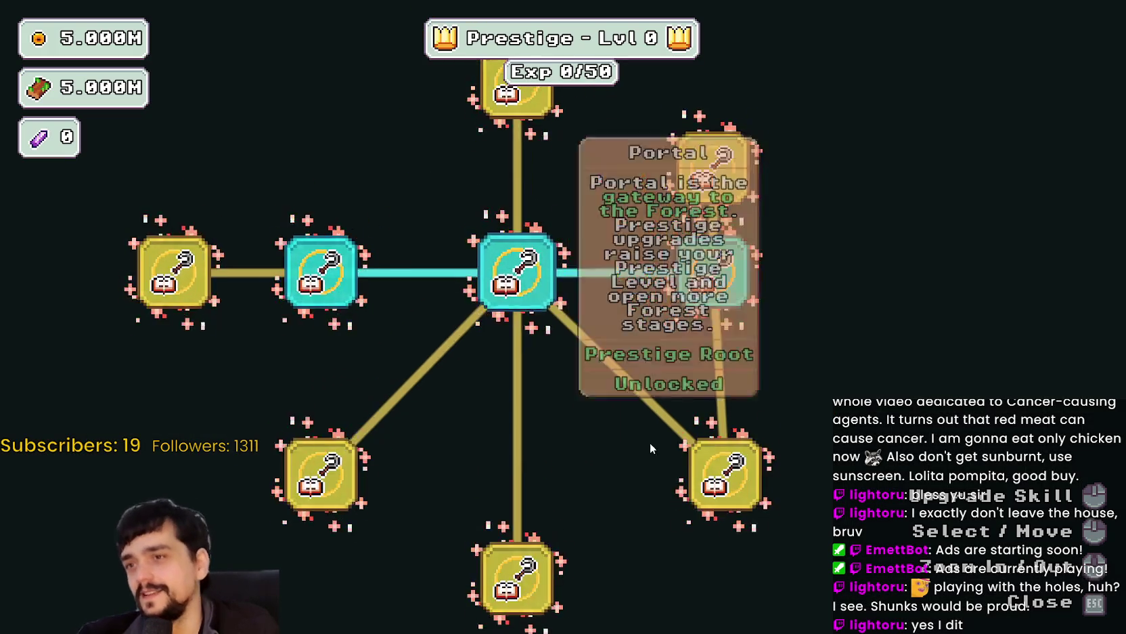
scroll(512, 276, "up", 2)
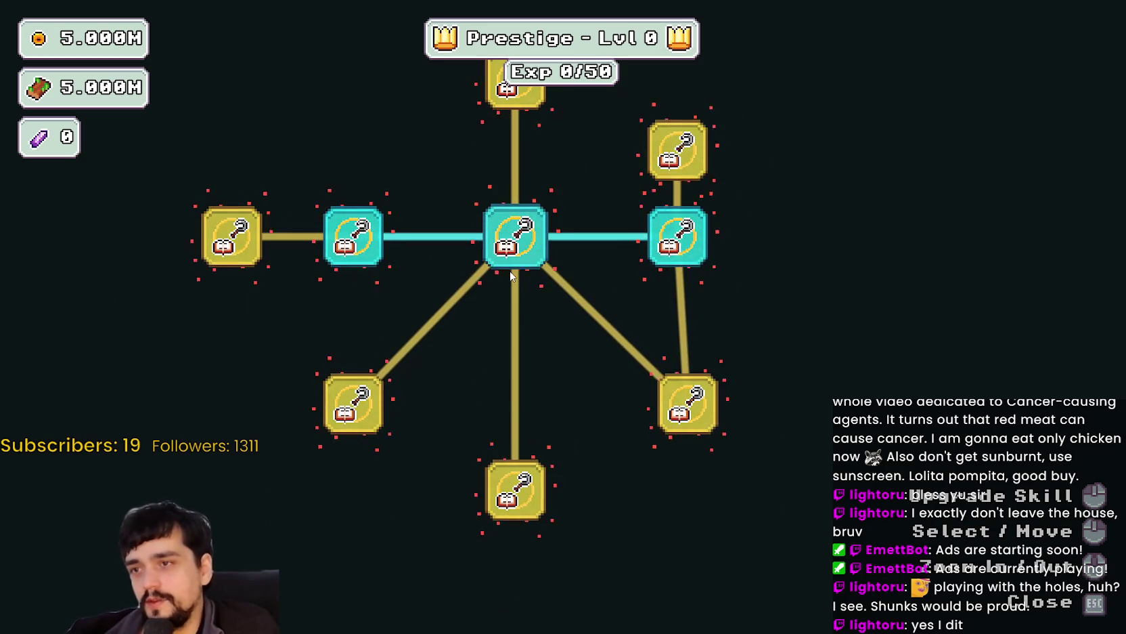
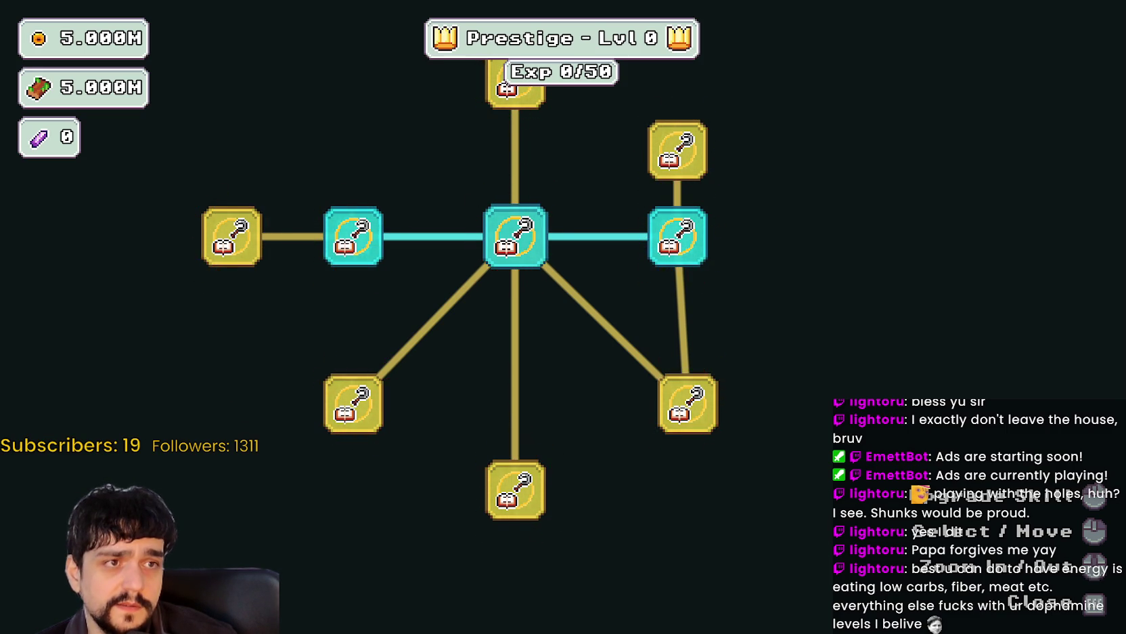
Move the ingredients page over the game and highlight the Vitamin C and Vitamin D3 descriptions.
mouse_move(1125, 27)
left_mouse_down()
mouse_move(723, 21)
mouse_move(850, 30)
left_mouse_up()
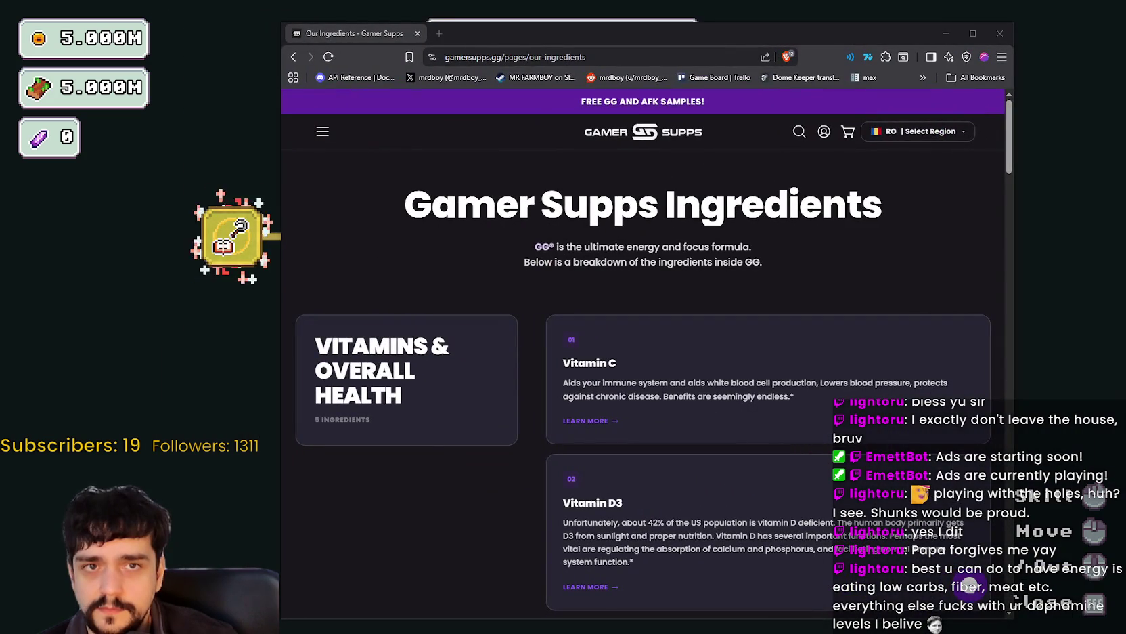
scroll(607, 433, "down", 2)
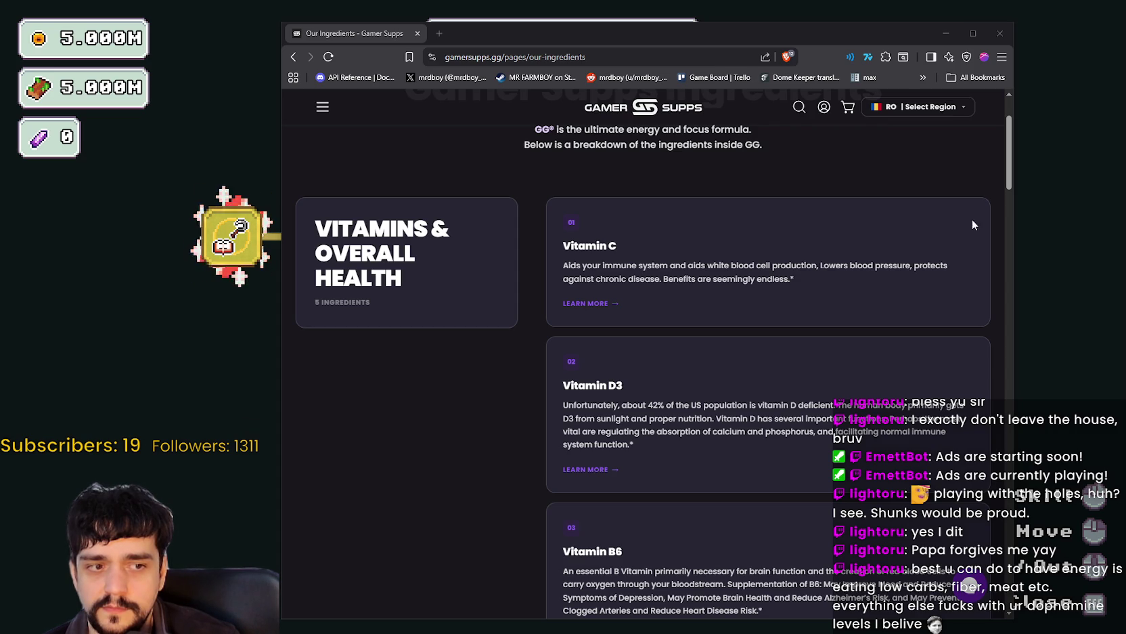
scroll(574, 206, "down", 1)
left_click_drag(573, 207, 798, 225)
left_click_drag(576, 358, 630, 384)
left_click(586, 358)
mouse_move(649, 346)
left_mouse_down()
mouse_move(821, 347)
mouse_move(852, 373)
left_mouse_up()
Scroll past Vitamin B6 to L-Theanine and highlight the start of its description.
scroll(850, 373, "down", 1)
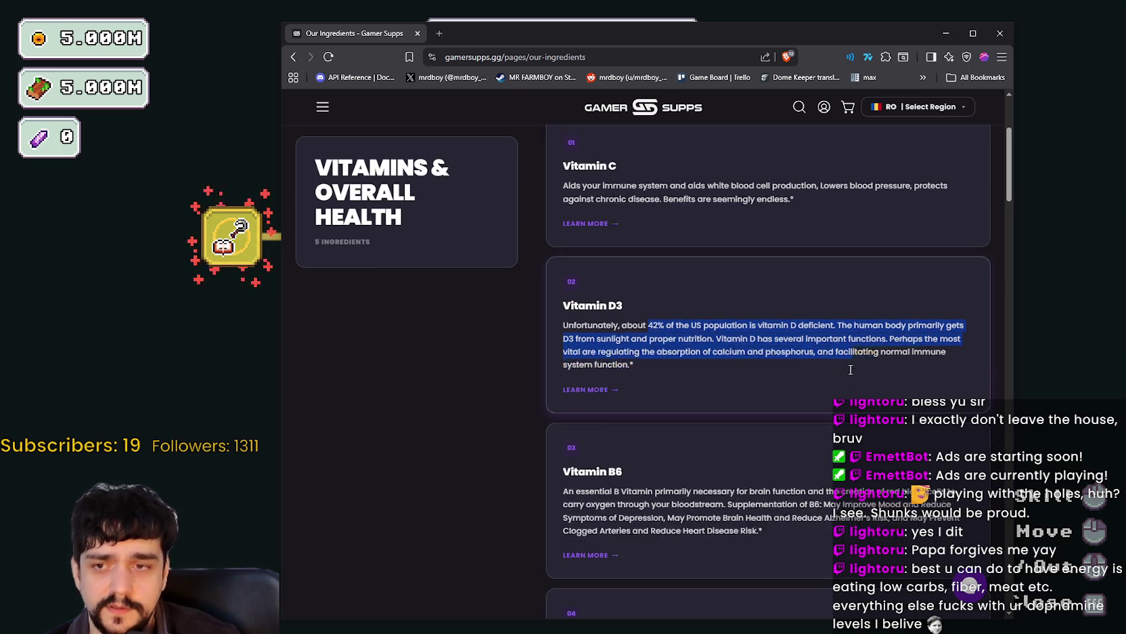
left_click(613, 304)
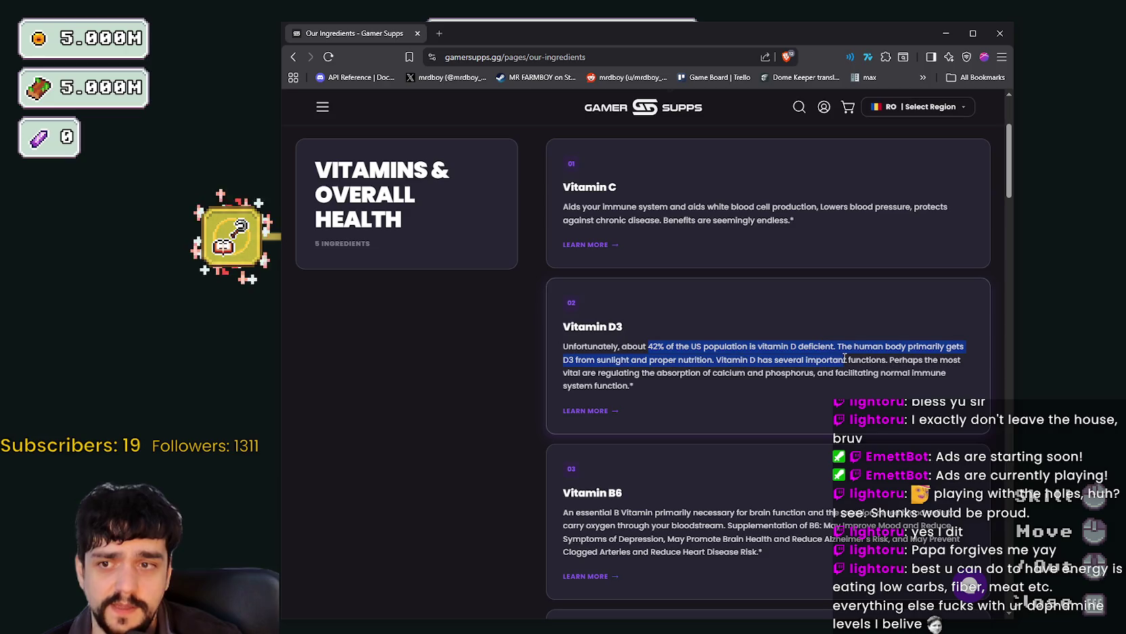
left_click_drag(845, 358, 851, 373)
scroll(850, 373, "down", 1)
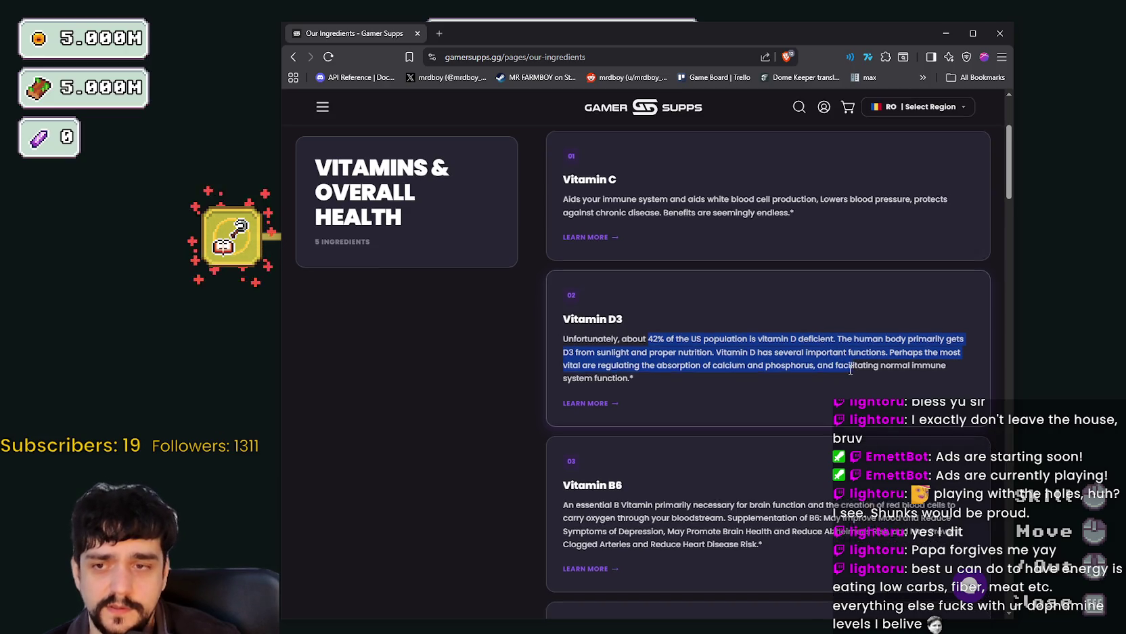
left_click(613, 304)
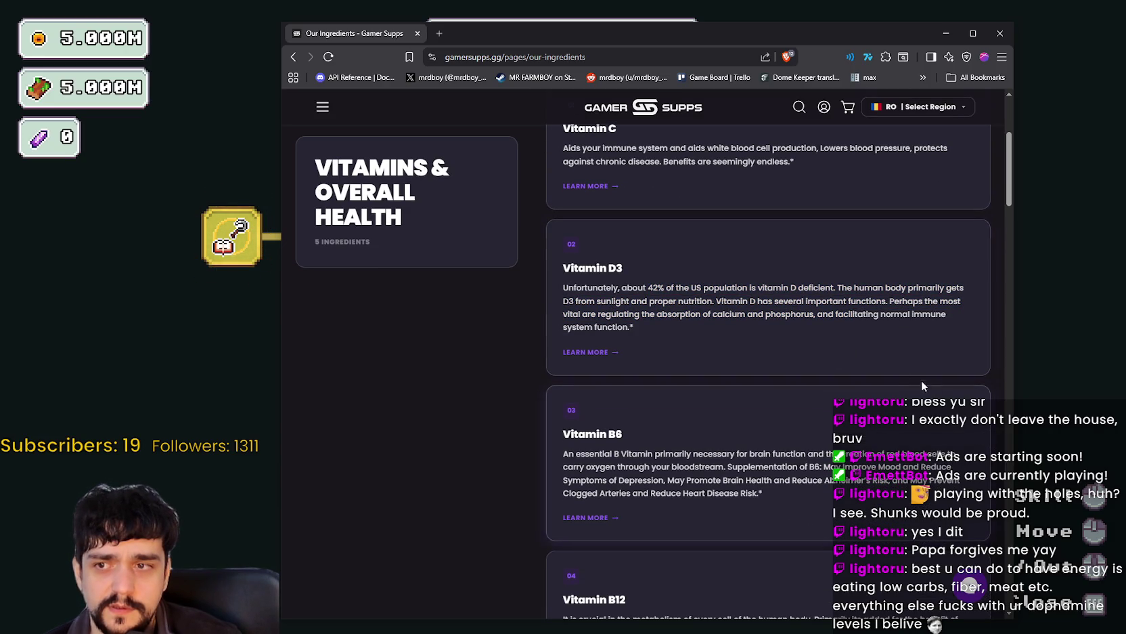
scroll(848, 408, "down", 3)
mouse_move(608, 279)
left_mouse_down()
mouse_move(646, 315)
mouse_move(675, 315)
left_mouse_up()
left_click(674, 314)
scroll(666, 313, "down", 1)
scroll(666, 312, "down", 10)
mouse_move(563, 270)
left_mouse_down()
mouse_move(686, 273)
mouse_move(628, 284)
mouse_move(772, 279)
left_mouse_up()
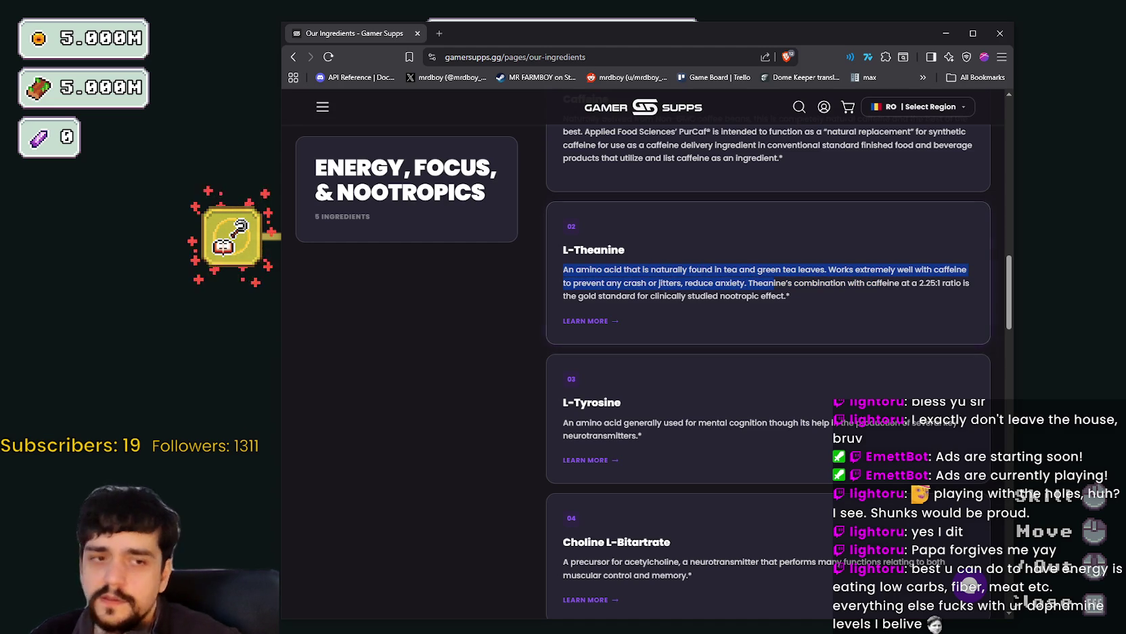
key("alt+Tab")
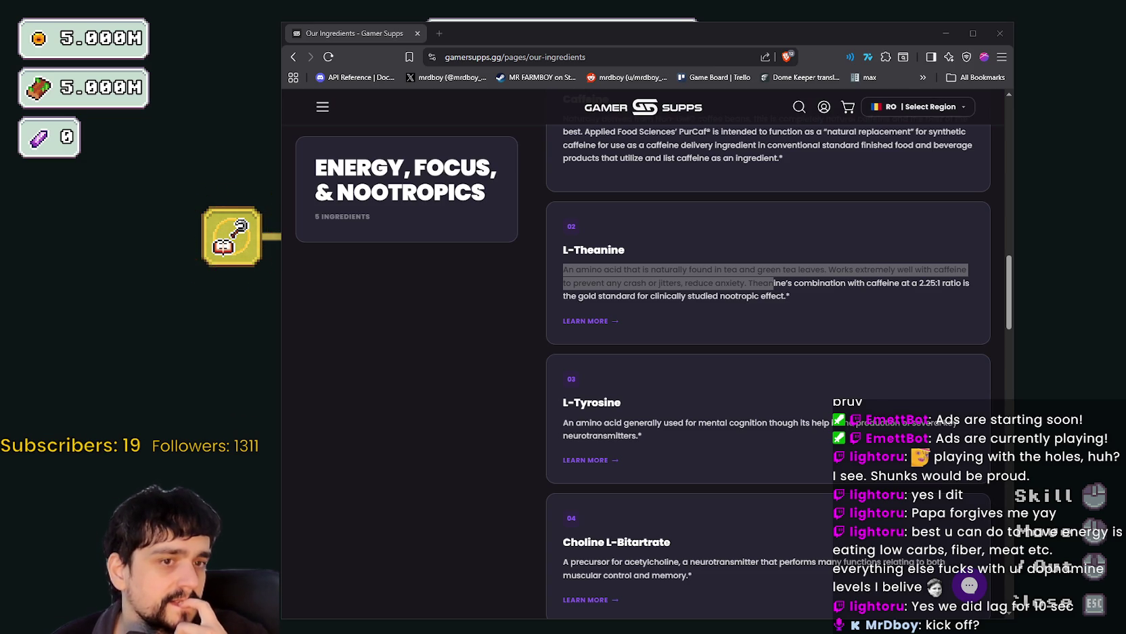
Scroll through the ingredients page and open, then close, the site's navigation panel.
scroll(705, 392, "down", 3)
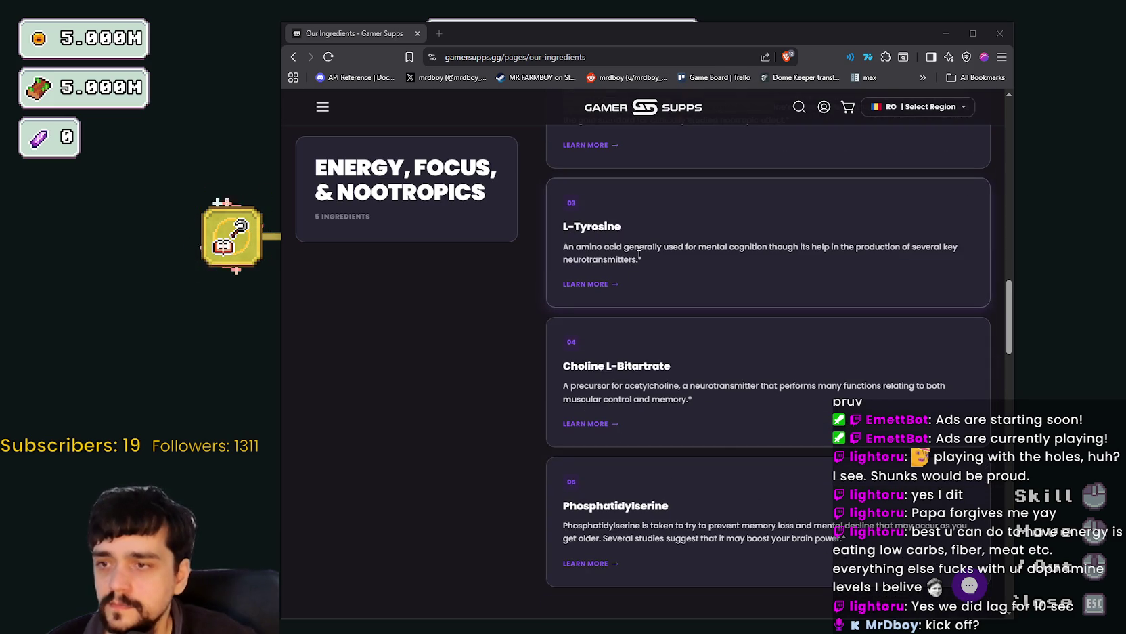
scroll(705, 393, "down", 2)
scroll(722, 429, "down", 4)
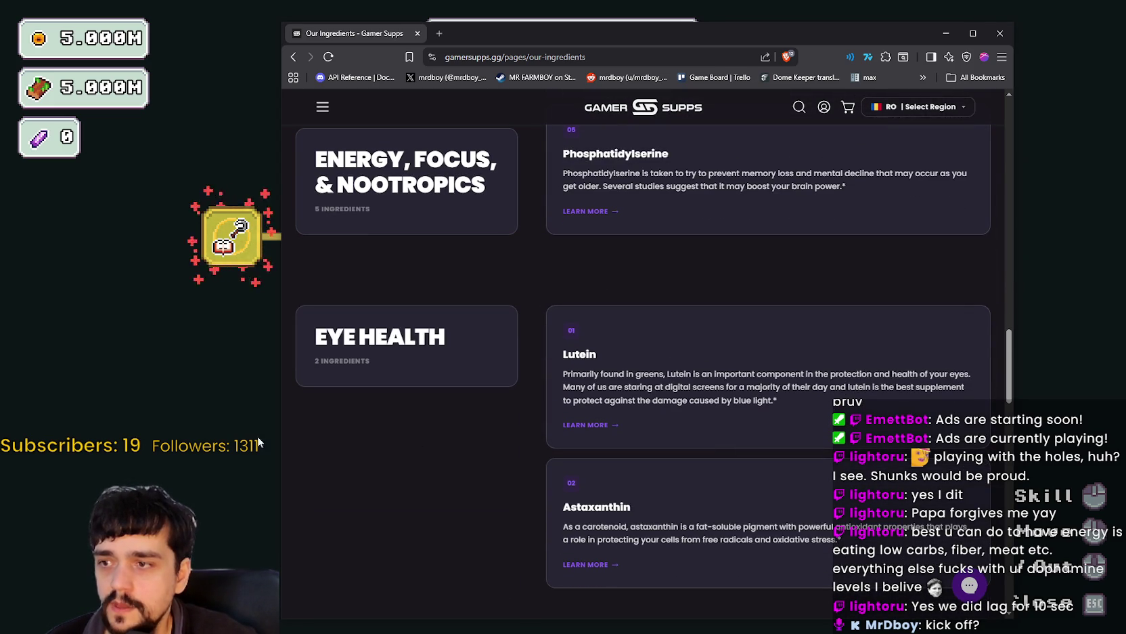
scroll(704, 422, "down", 5)
scroll(847, 443, "down", 20)
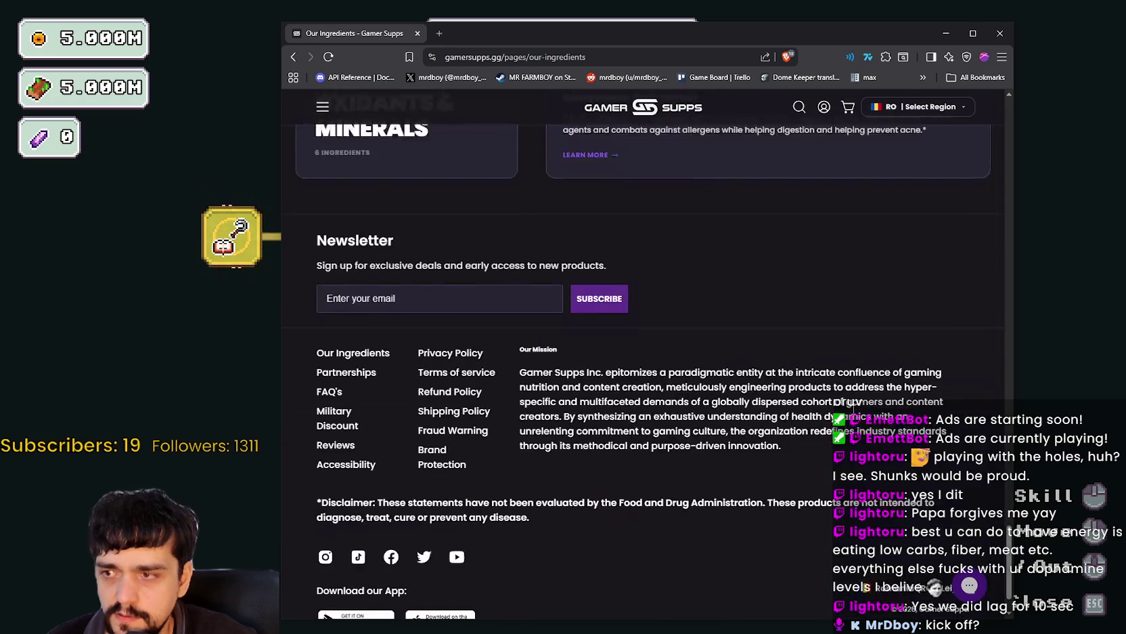
scroll(851, 409, "up", 3)
scroll(852, 410, "down", 3)
scroll(852, 410, "up", 7)
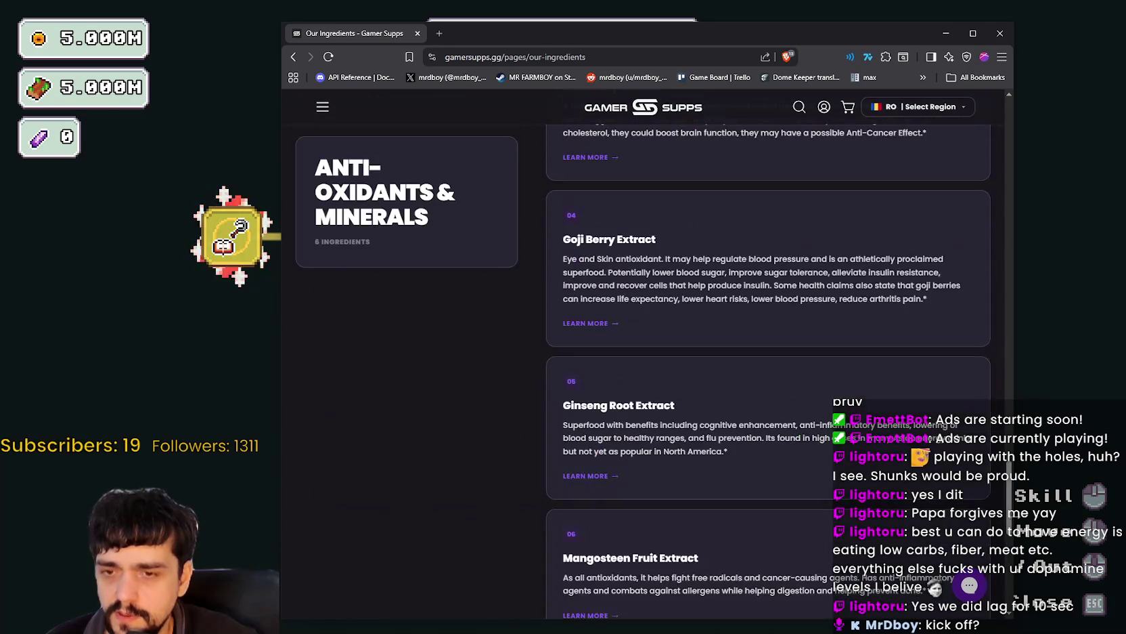
left_click_drag(1010, 496, 985, 121)
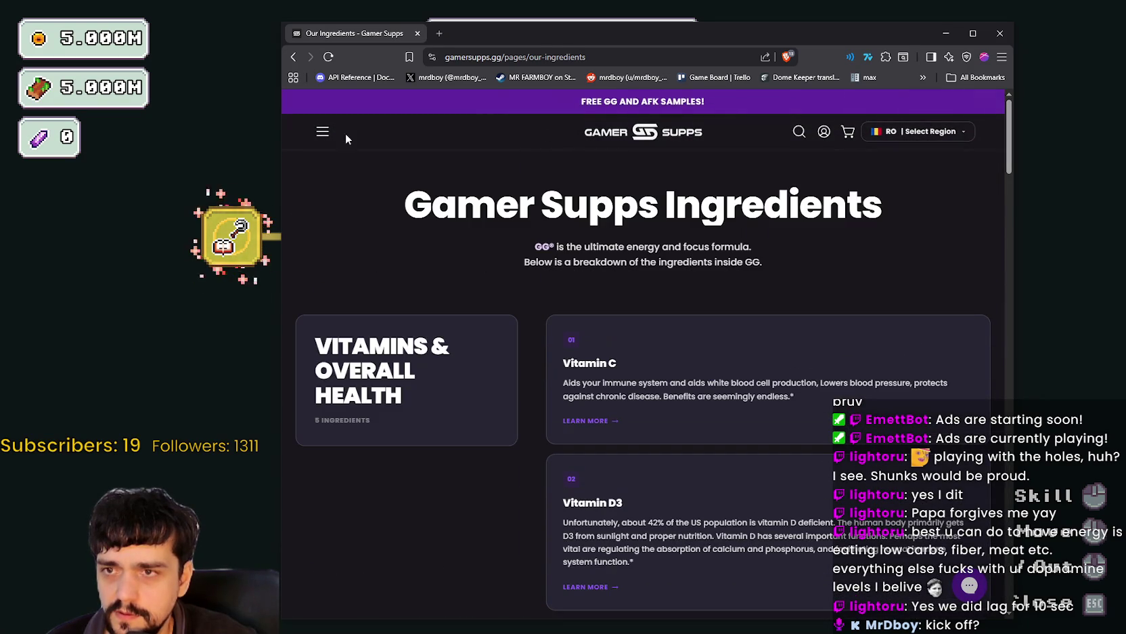
left_click(323, 131)
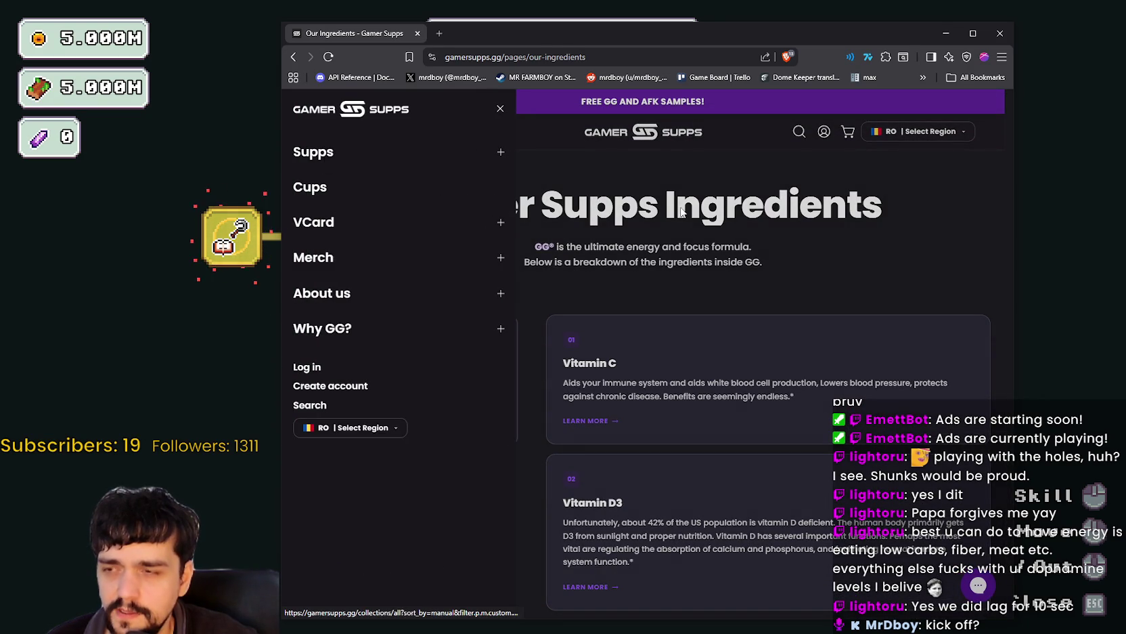
left_click(548, 143)
scroll(533, 357, "up", 5)
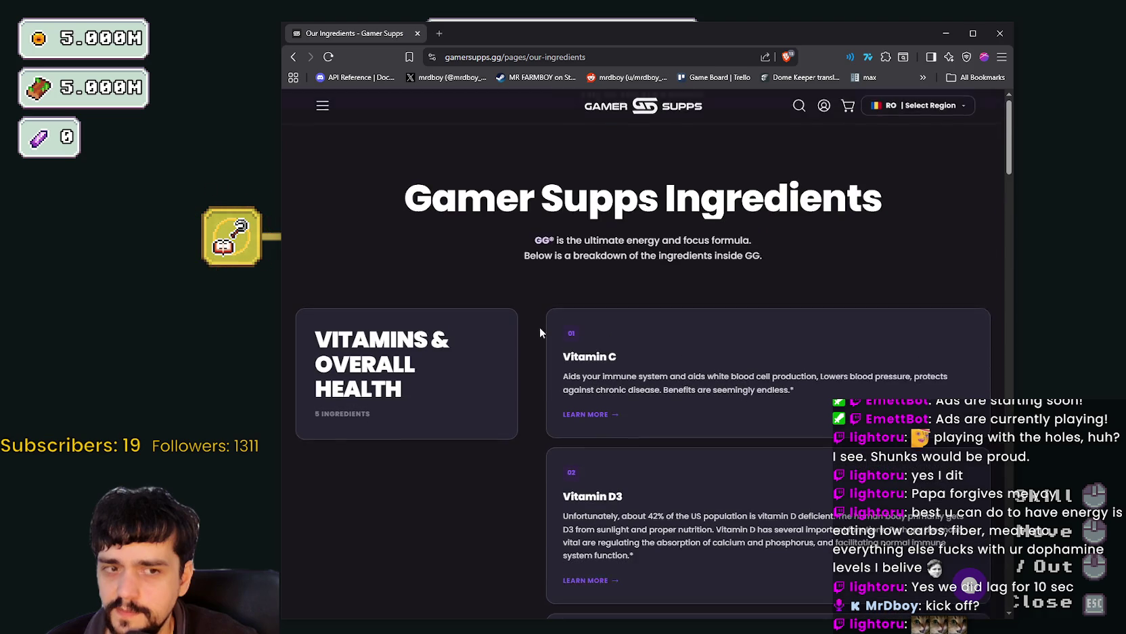
Switch away from the browser, briefly showing Streamer.bot, to reveal the Prestige skill tree.
key("alt+Tab")
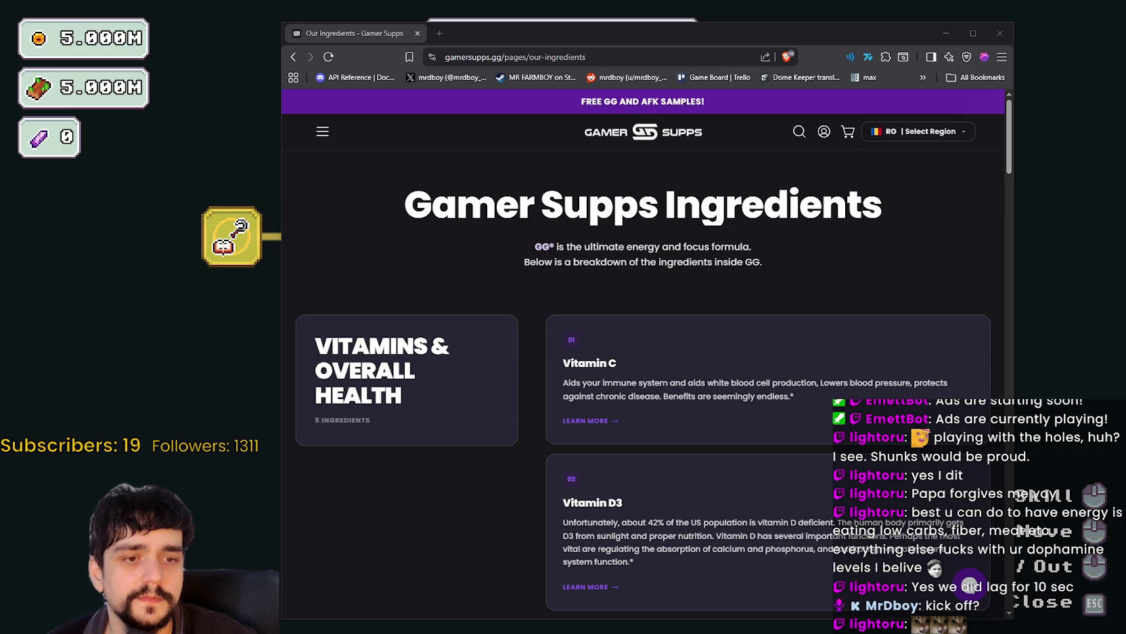
mouse_move(1125, 43)
left_mouse_down()
mouse_move(550, 43)
mouse_move(856, 91)
mouse_move(1125, 95)
left_mouse_up()
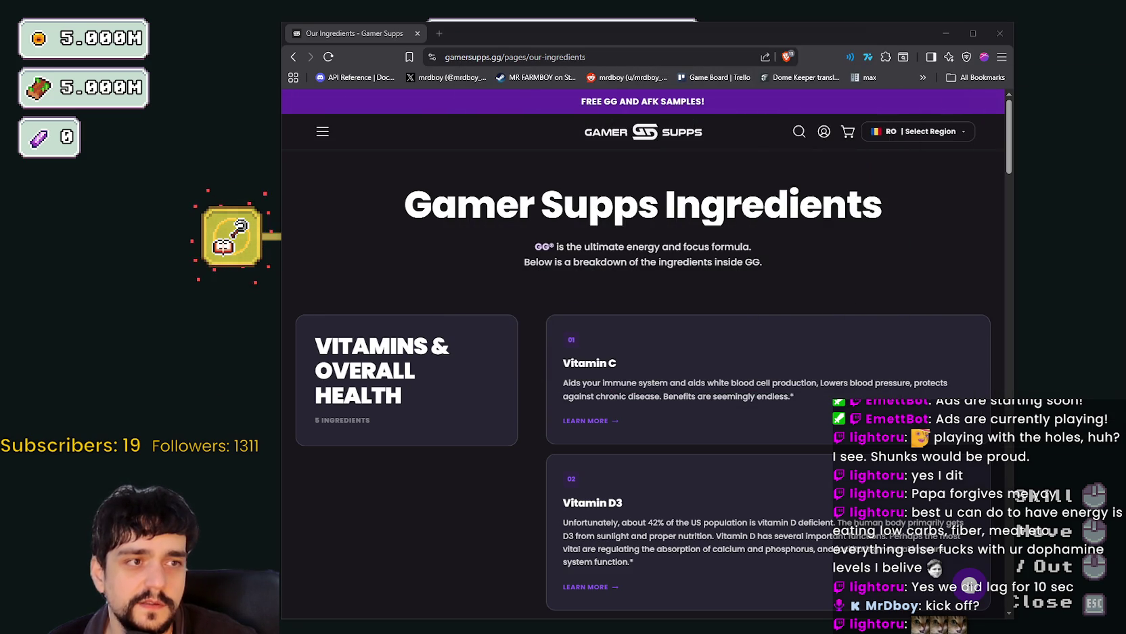
key("alt+Tab")
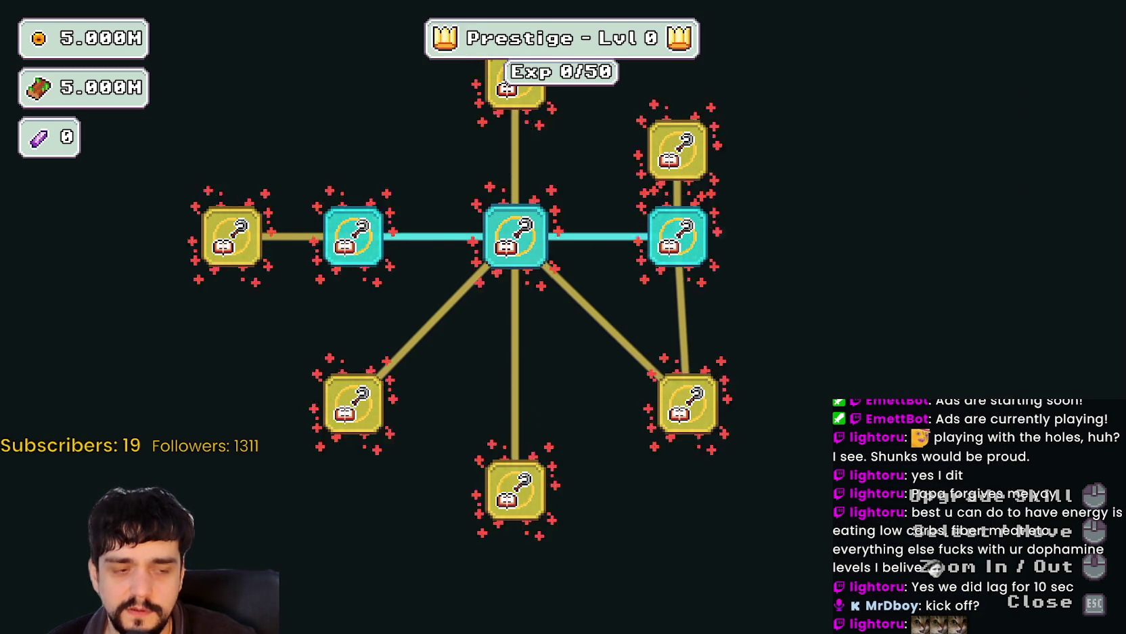
Bring the Gamer Supps ingredients page back over the game and scroll down the list.
key("alt+Tab")
scroll(653, 380, "down", 8)
scroll(678, 386, "down", 4)
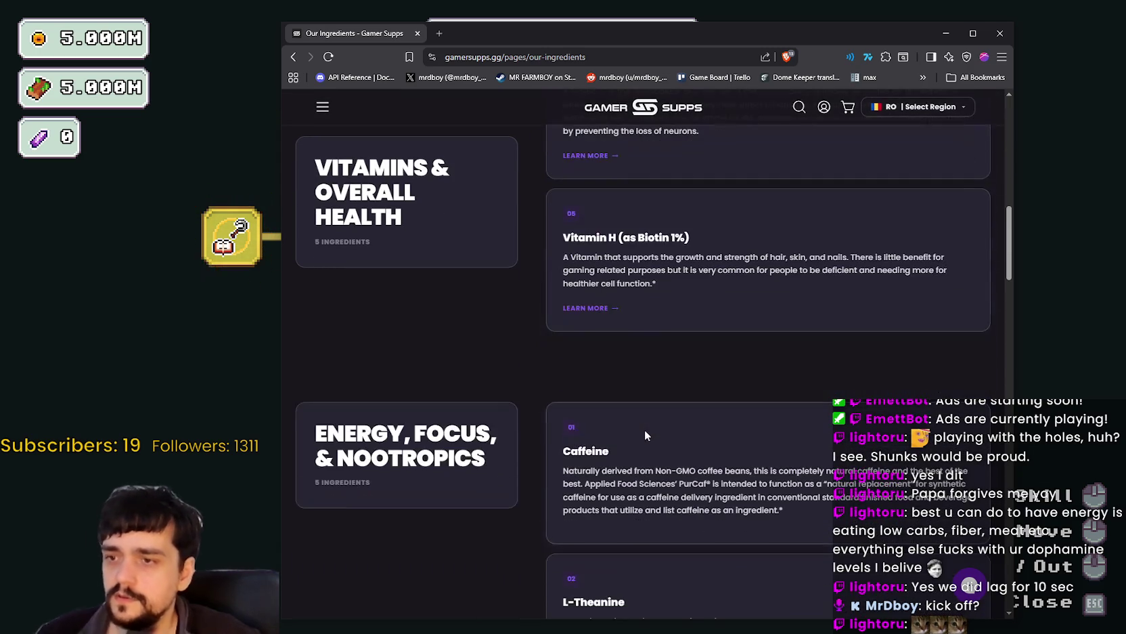
scroll(657, 406, "down", 10)
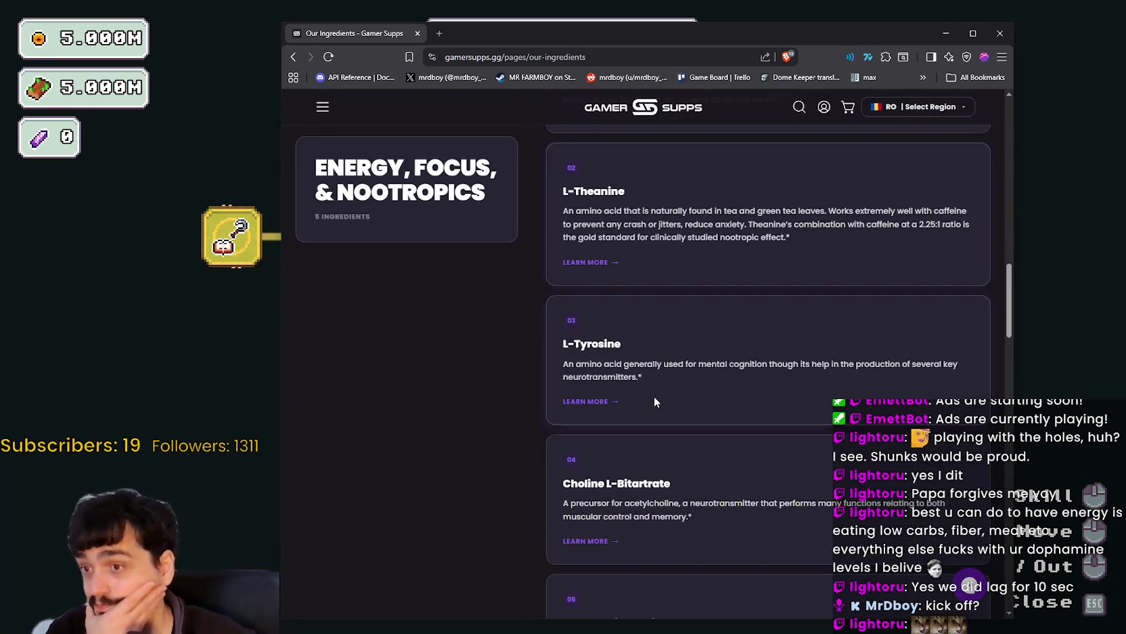
scroll(653, 389, "down", 2)
scroll(652, 388, "down", 2)
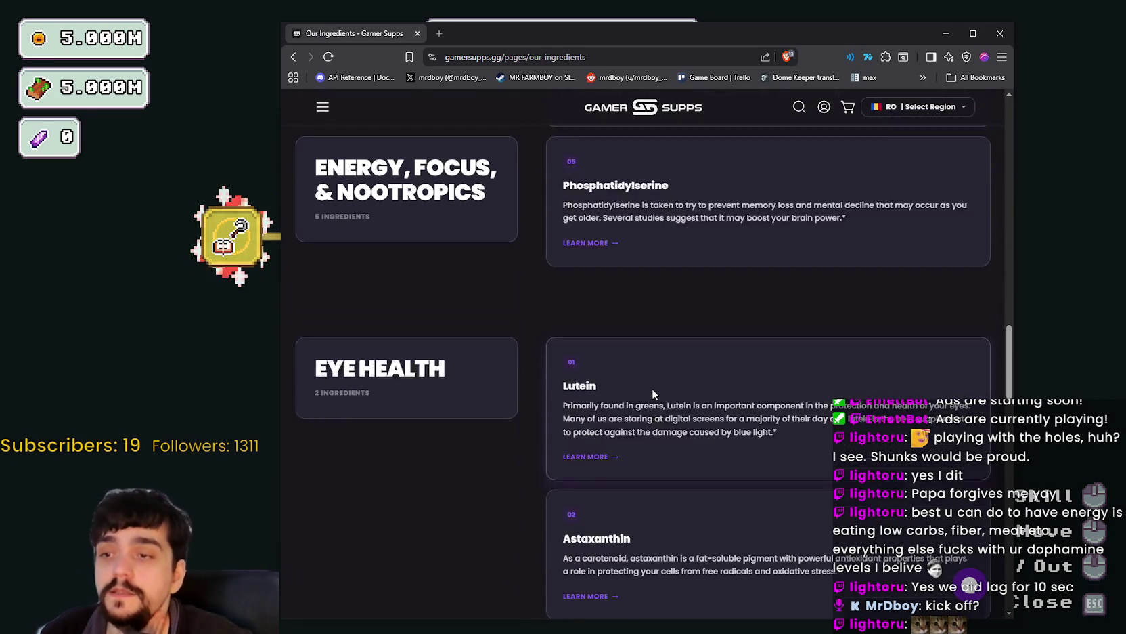
scroll(650, 382, "down", 5)
scroll(653, 337, "down", 2)
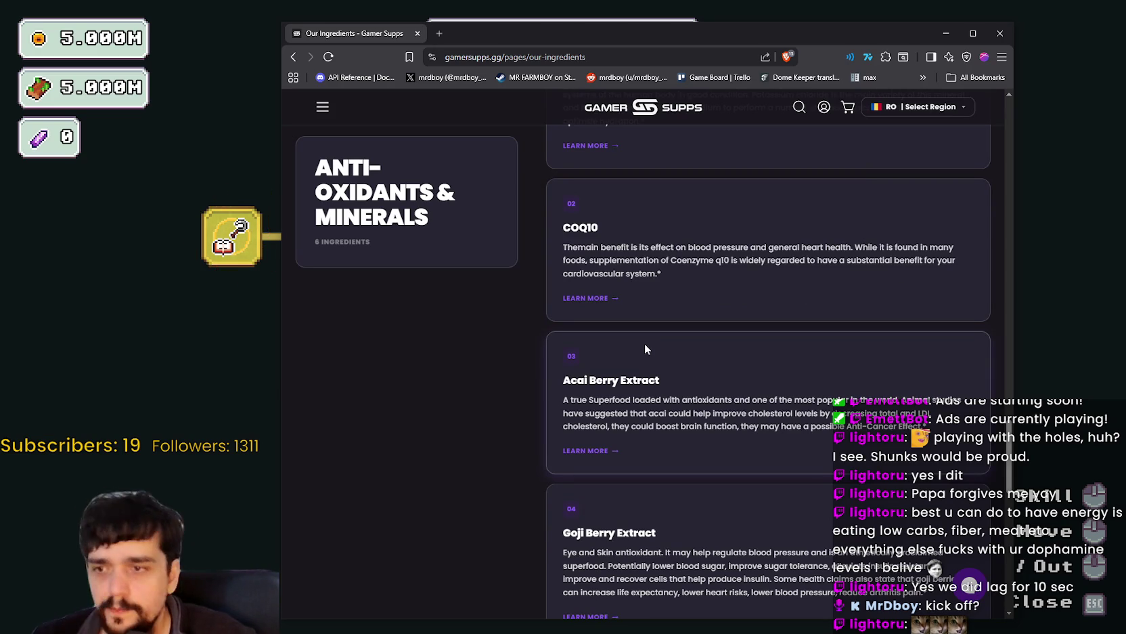
Scroll to the Energy, Focus & Nootropics entries and move the browser aside to uncover the skill tree.
scroll(647, 329, "down", 3)
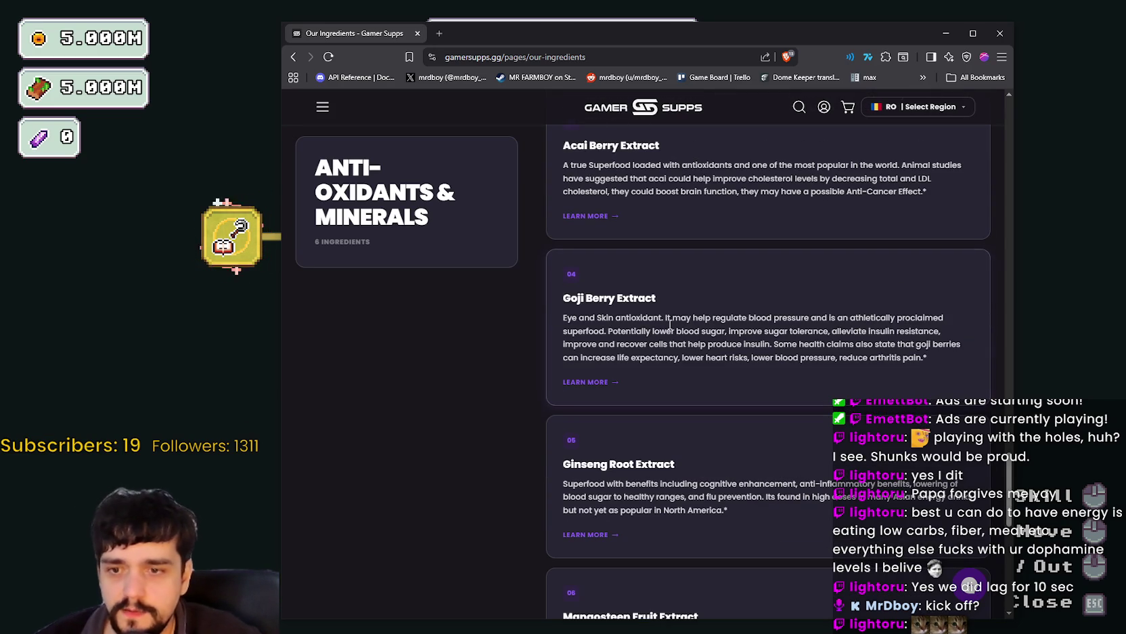
scroll(629, 239, "down", 1)
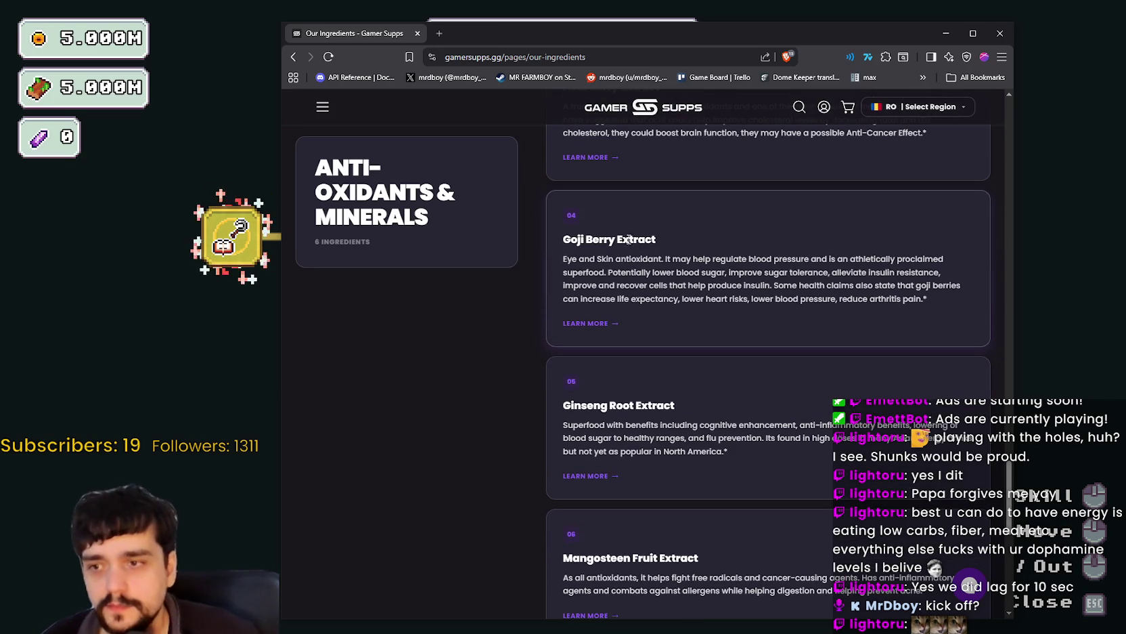
scroll(698, 318, "down", 2)
scroll(765, 420, "up", 9)
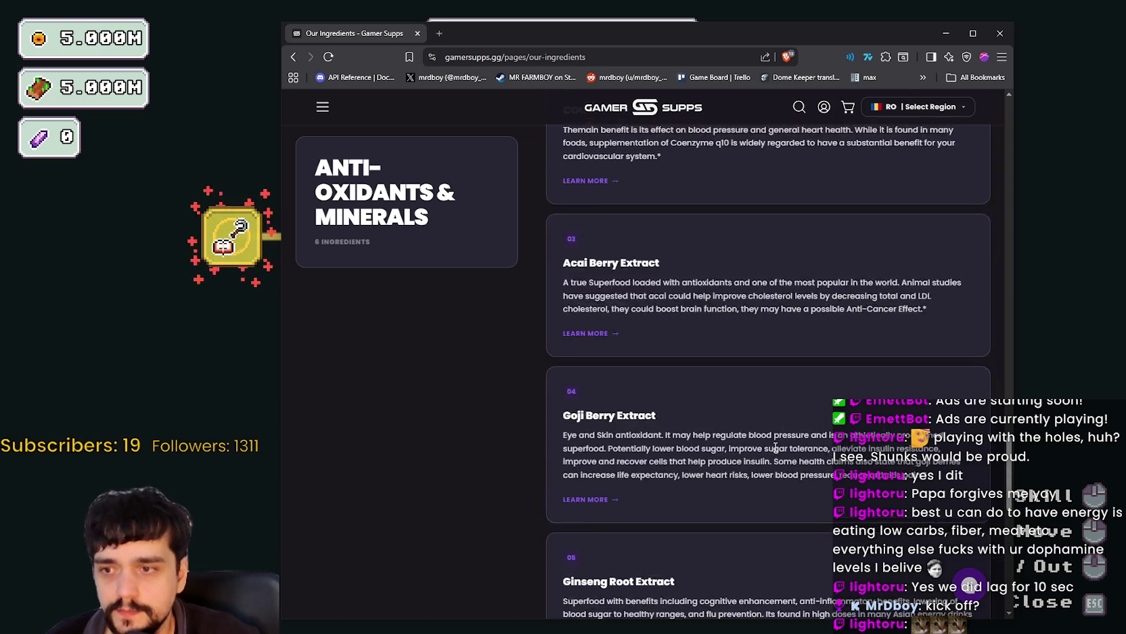
scroll(772, 437, "up", 15)
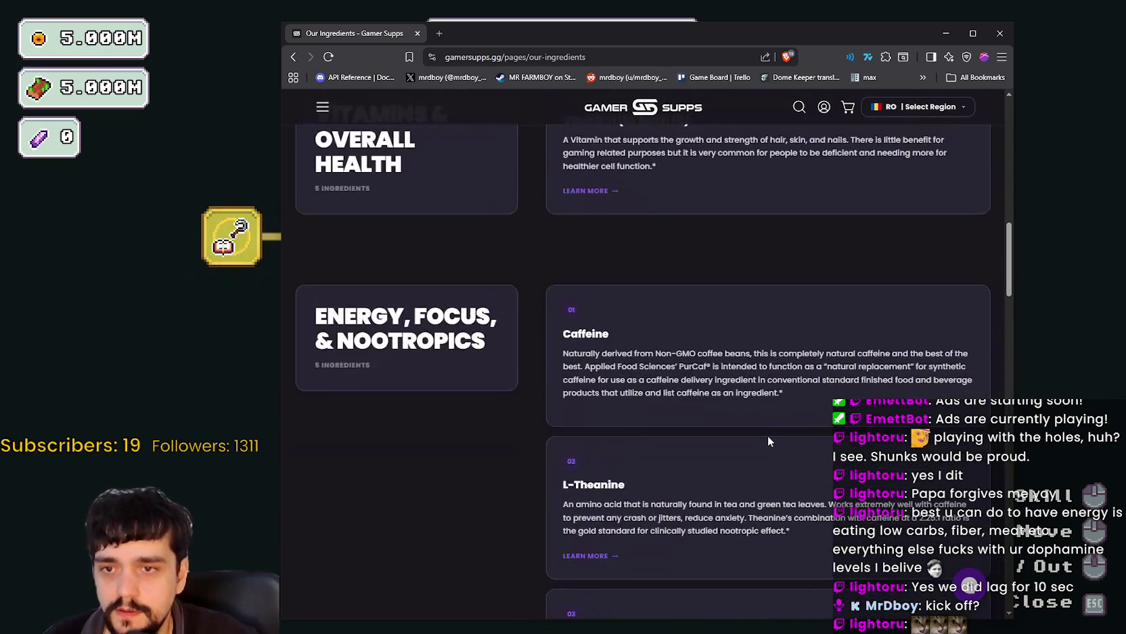
scroll(767, 440, "up", 9)
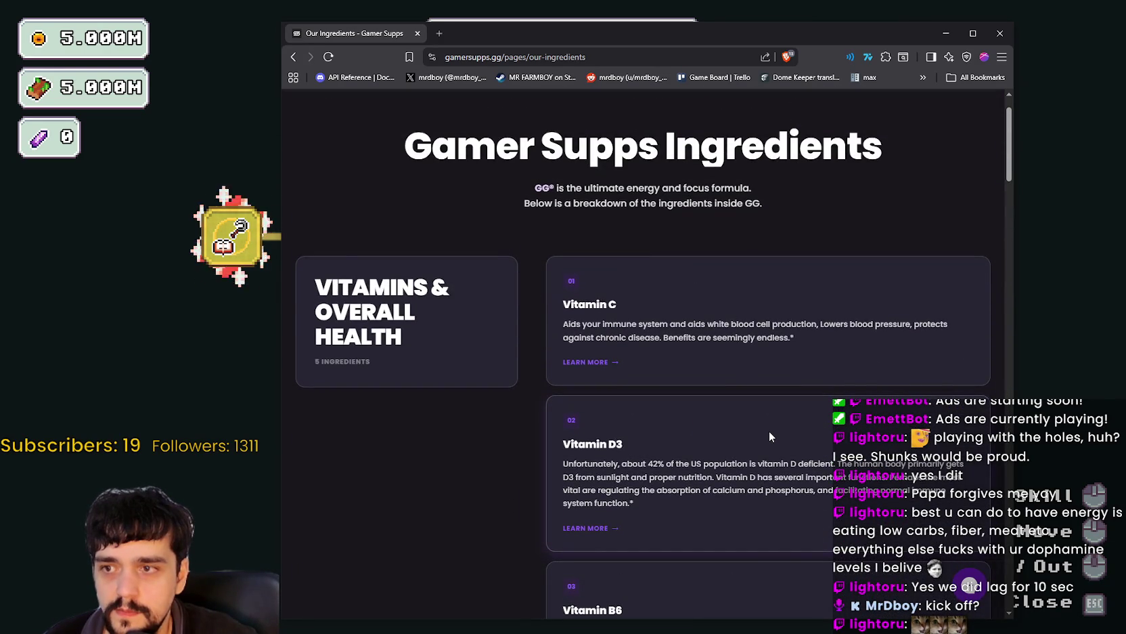
scroll(769, 430, "down", 15)
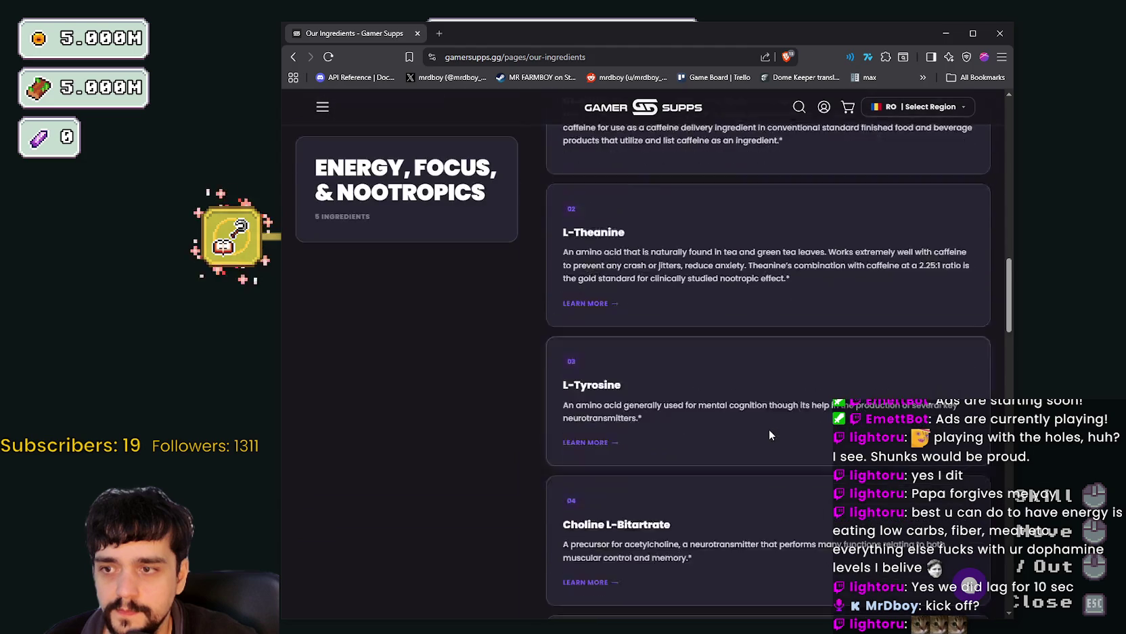
left_click_drag(796, 33, 1125, 40)
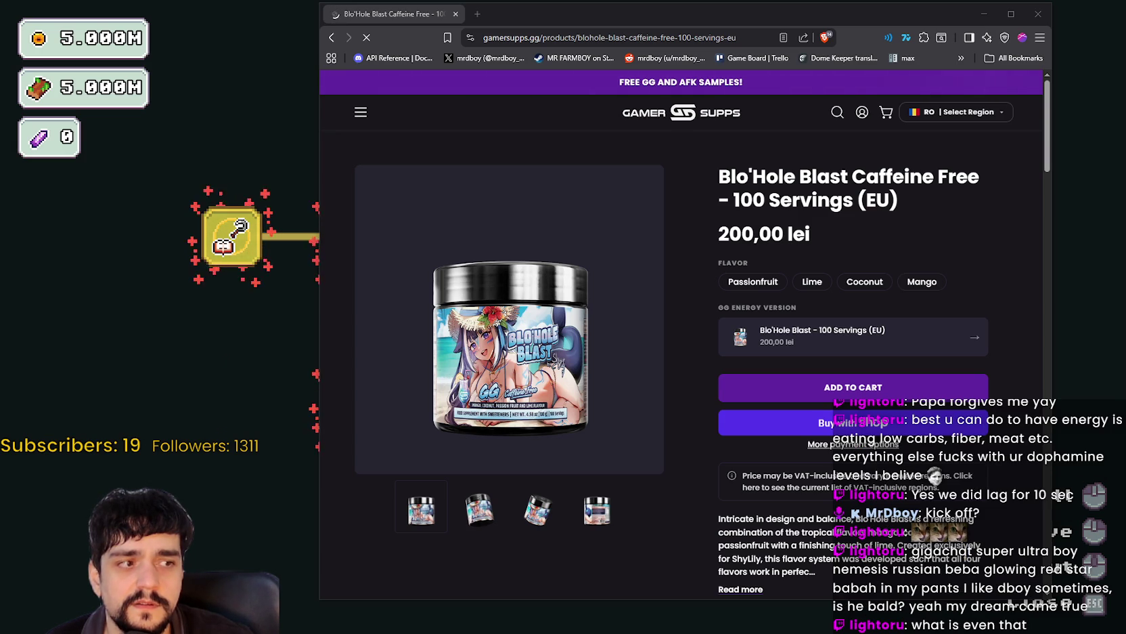
Enlarge the Blo'Hole Blast Caffeine Free product photo to full window.
left_click(498, 366)
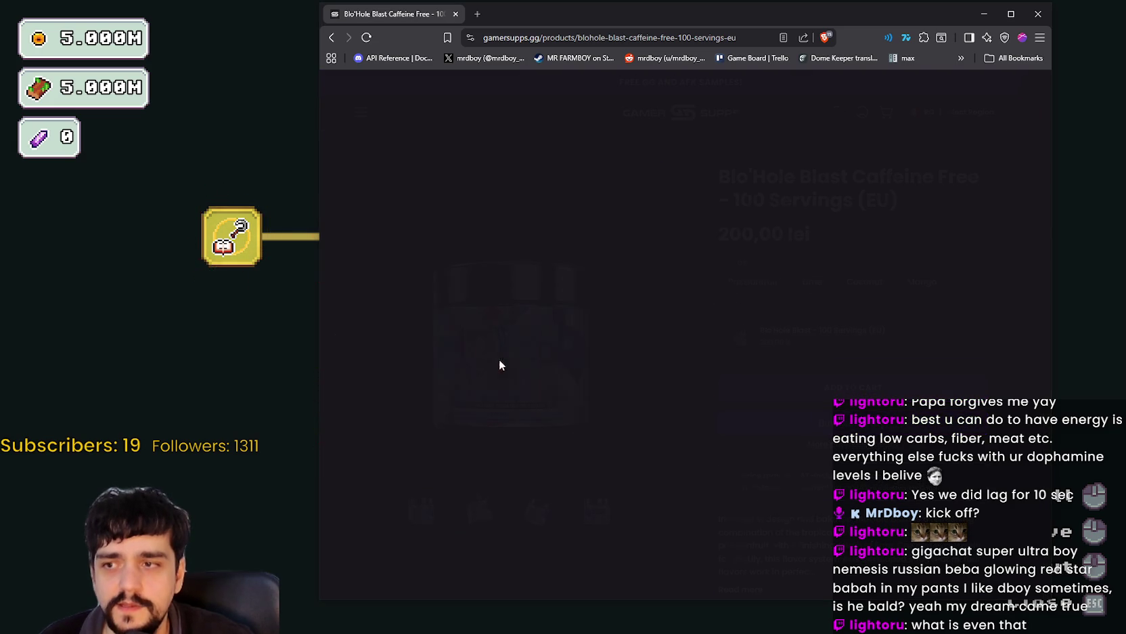
Zoom into the tub's label artwork, zoom back out, and close the enlarged photo.
left_click(699, 377)
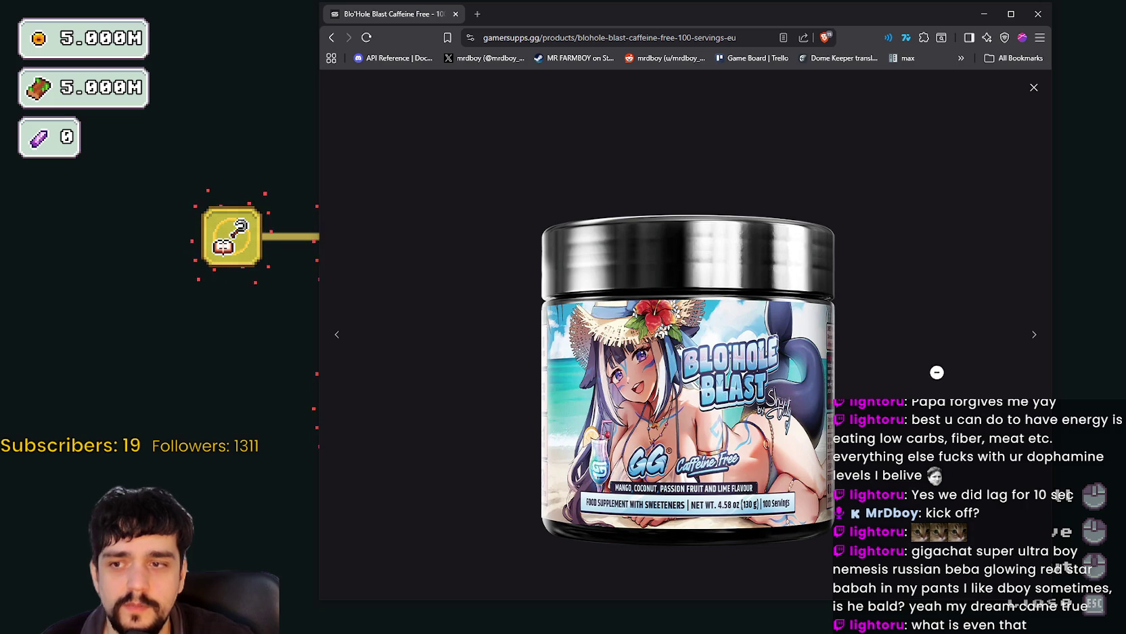
left_click(936, 371)
left_click(1035, 84)
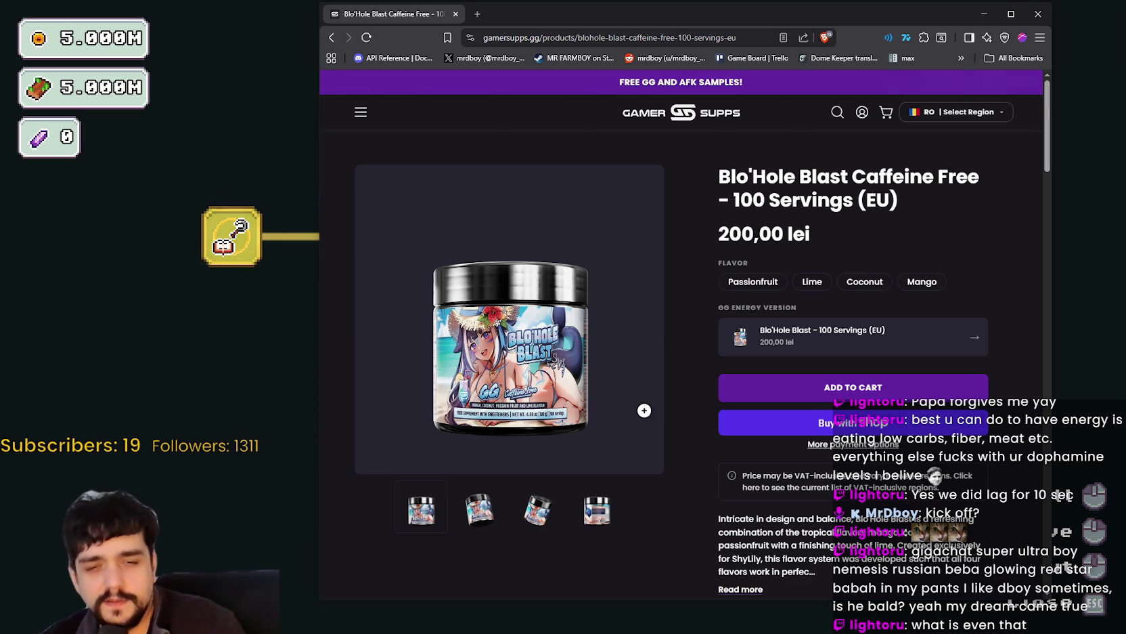
Cycle the product photos back to the angled front view, return to the page top, and launch Calculator.
scroll(650, 399, "down", 2)
left_click(479, 415)
left_click(538, 415)
left_click(595, 414)
left_click(479, 415)
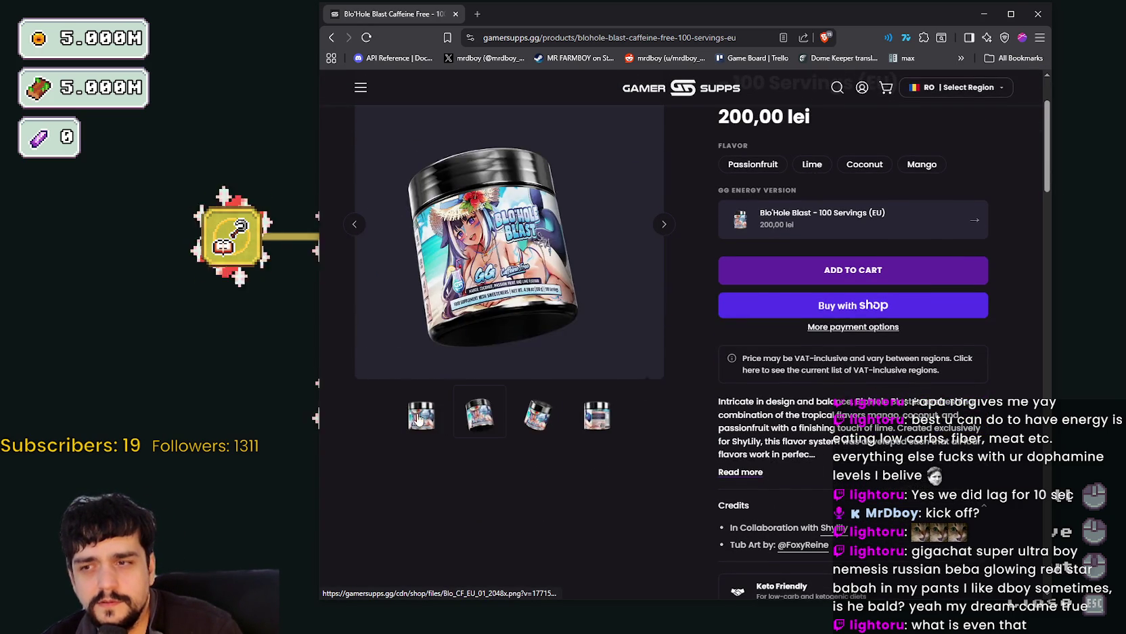
scroll(672, 416, "down", 5)
scroll(673, 410, "down", 5)
scroll(690, 406, "up", 7)
scroll(684, 396, "up", 5)
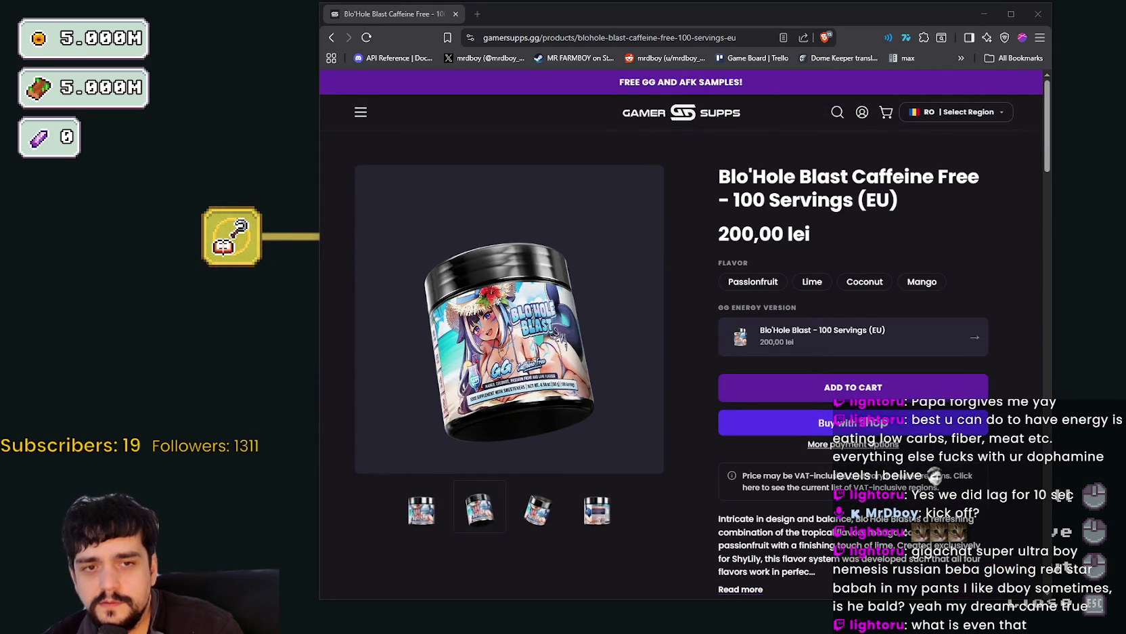
key("XF86Calculator")
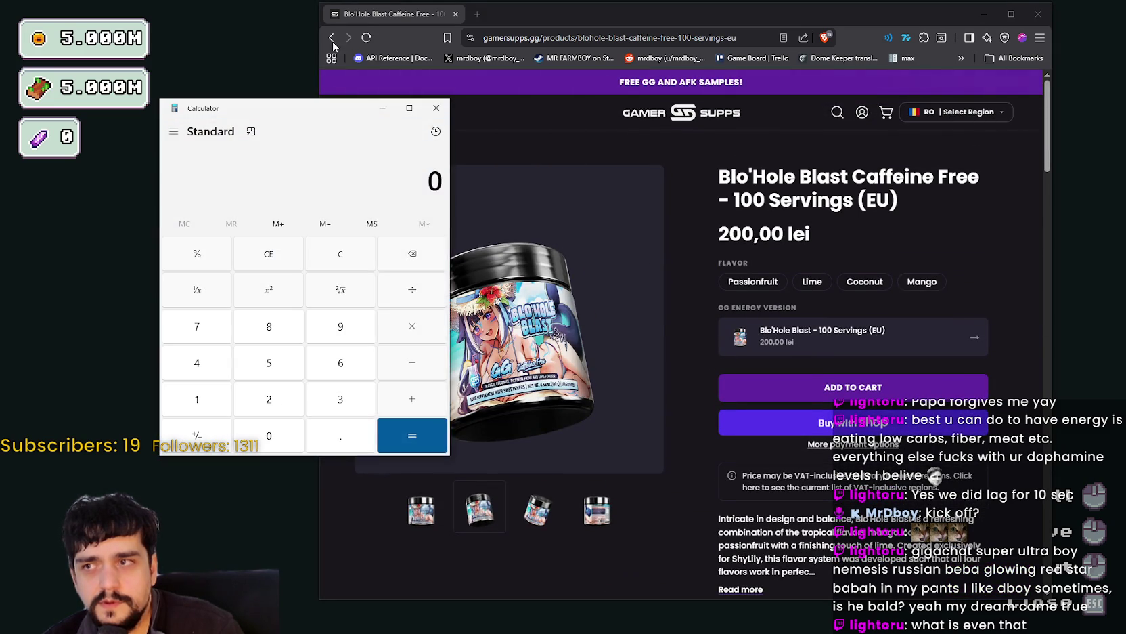
Move the calculator aside and compute 100 divided by 50.
left_click(332, 41)
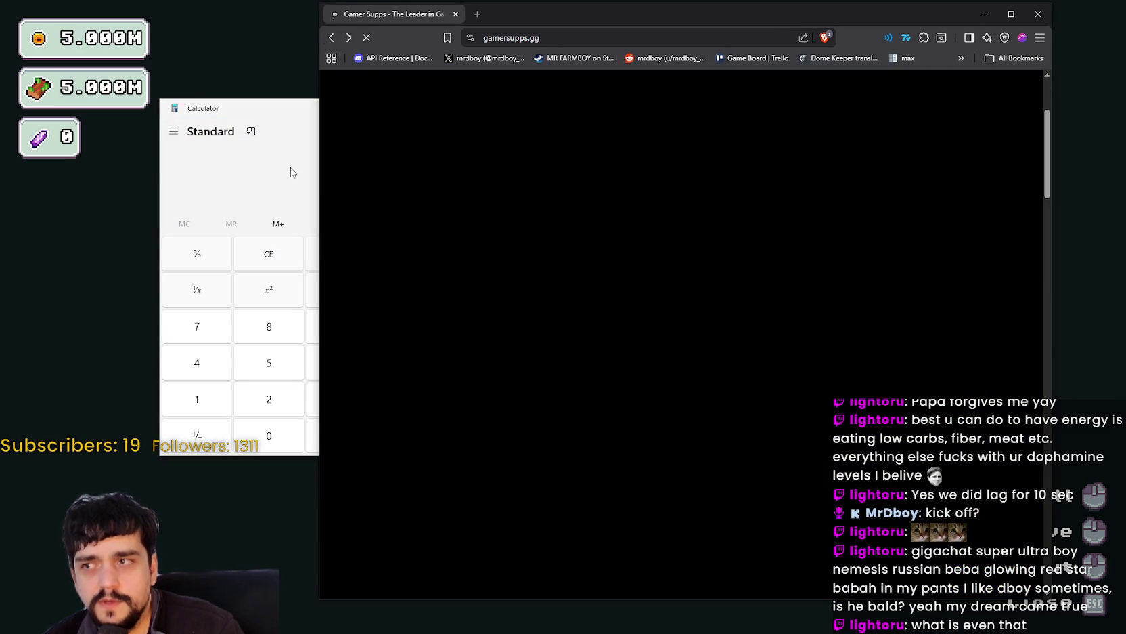
left_click(239, 109)
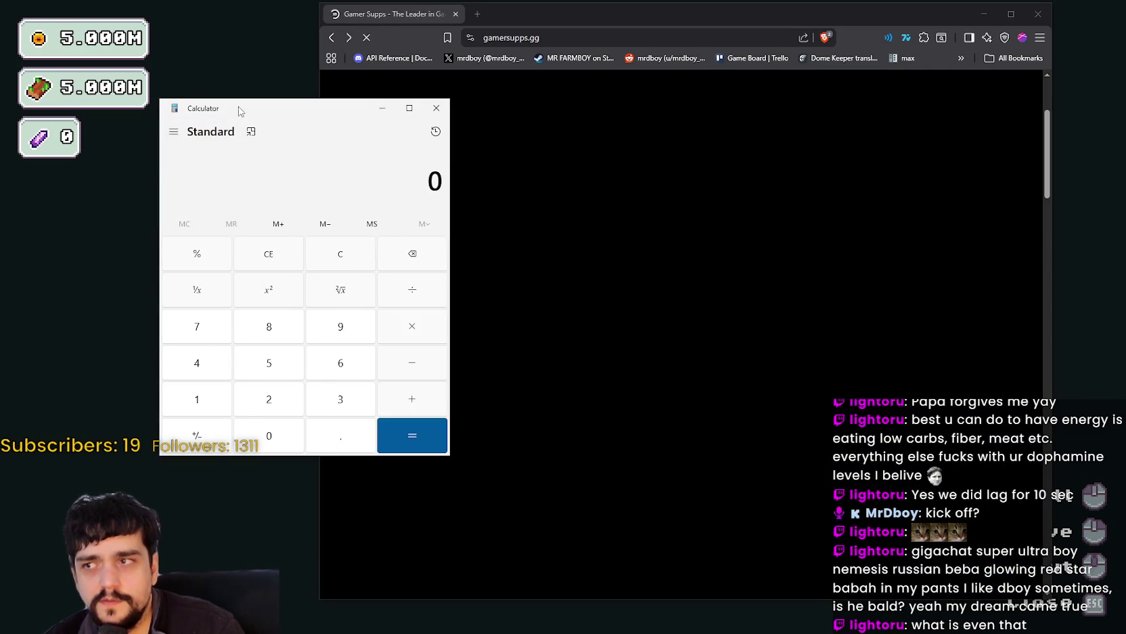
left_click_drag(239, 109, 128, 104)
type("100")
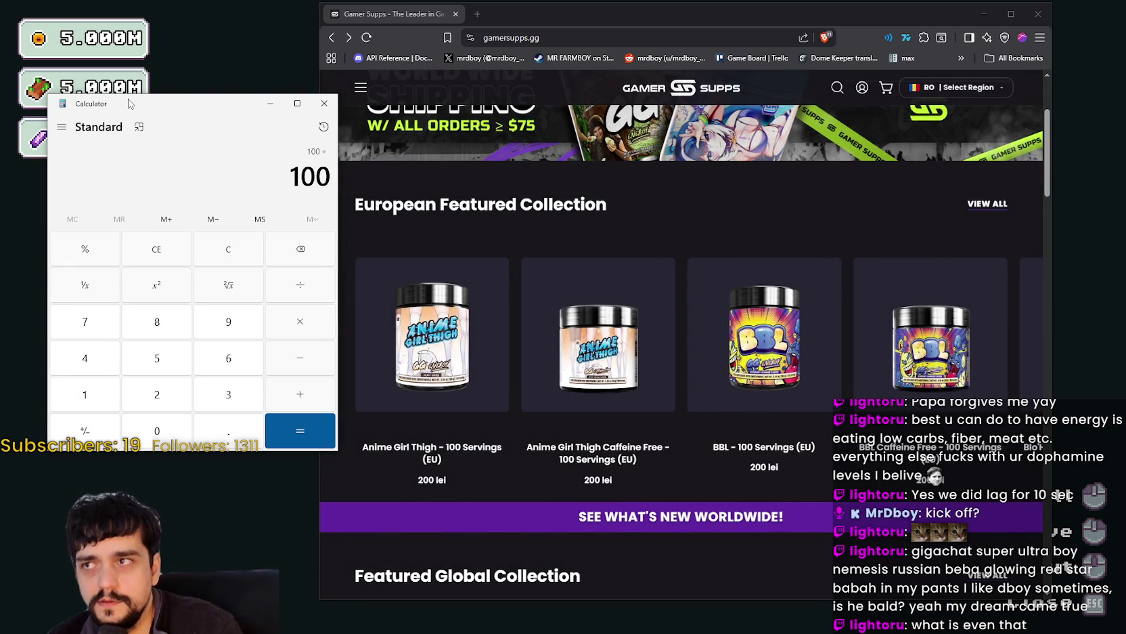
type("50")
key("Return")
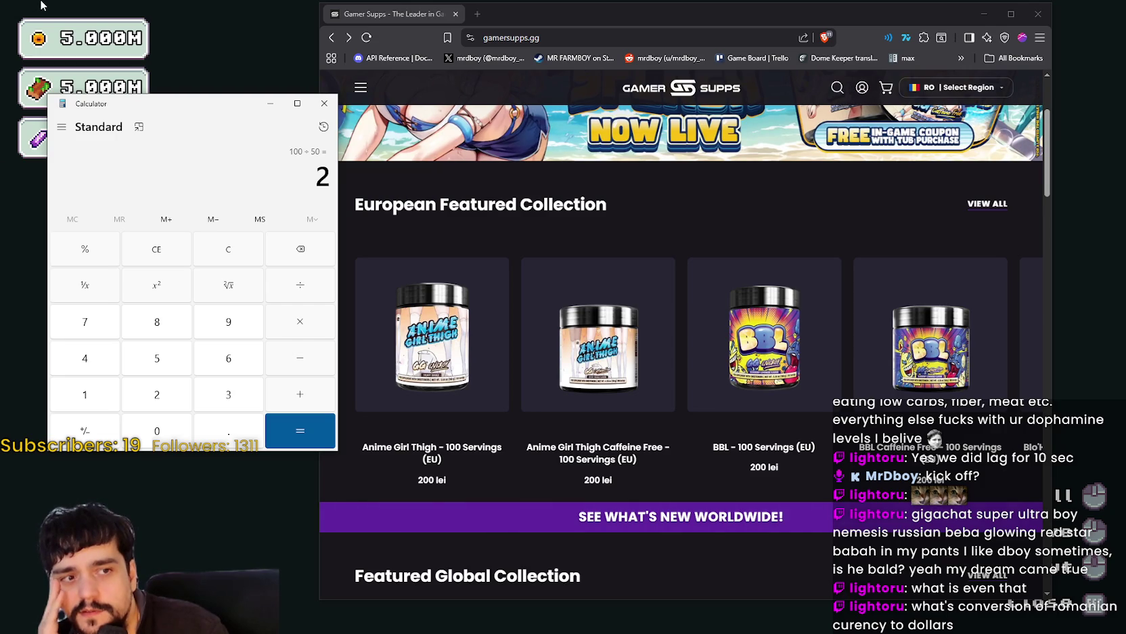
Open the store's region selector and search for 'us'.
scroll(880, 169, "up", 3)
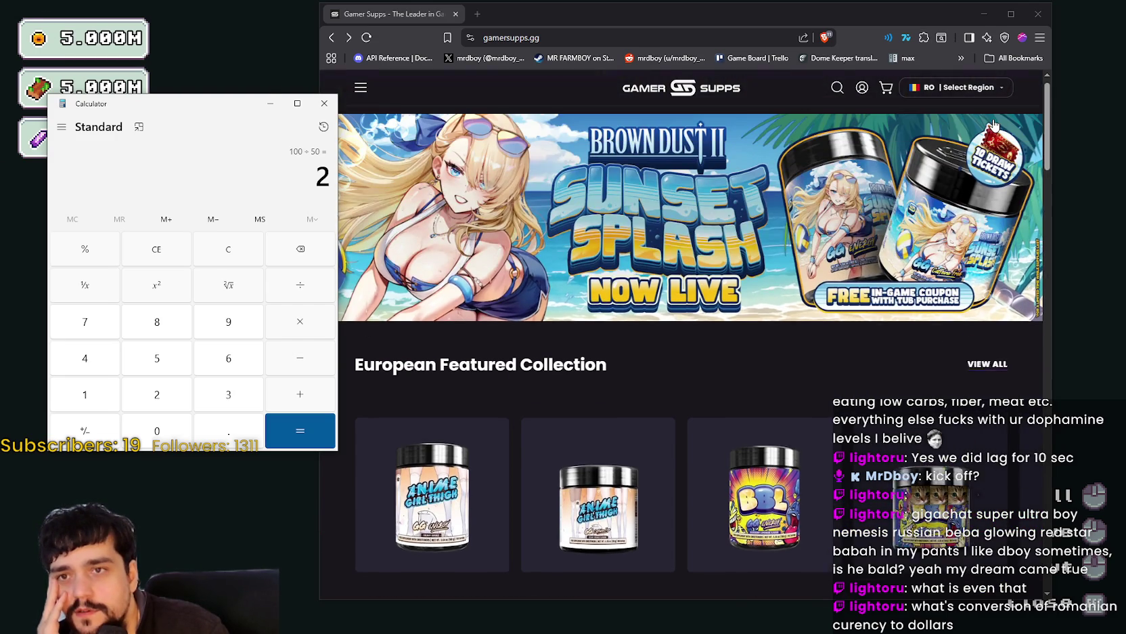
left_click(961, 119)
left_click(960, 114)
left_click(644, 291)
type("amer")
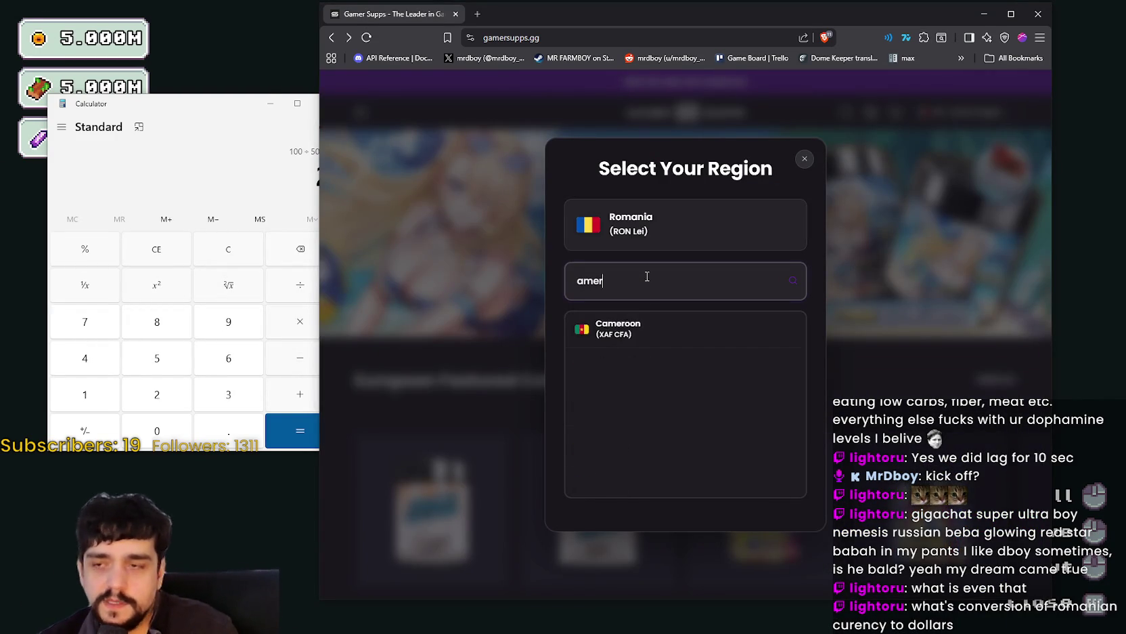
key("BackSpace")
key("BackSpace")
key("BackSpace")
key("BackSpace")
type("us")
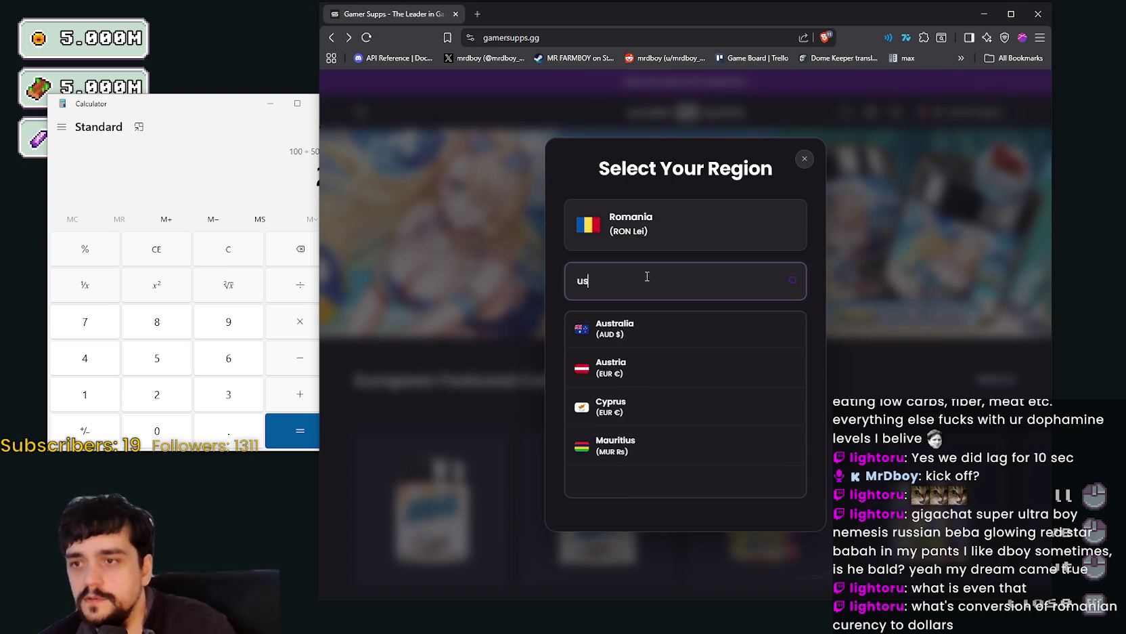
left_click(487, 280)
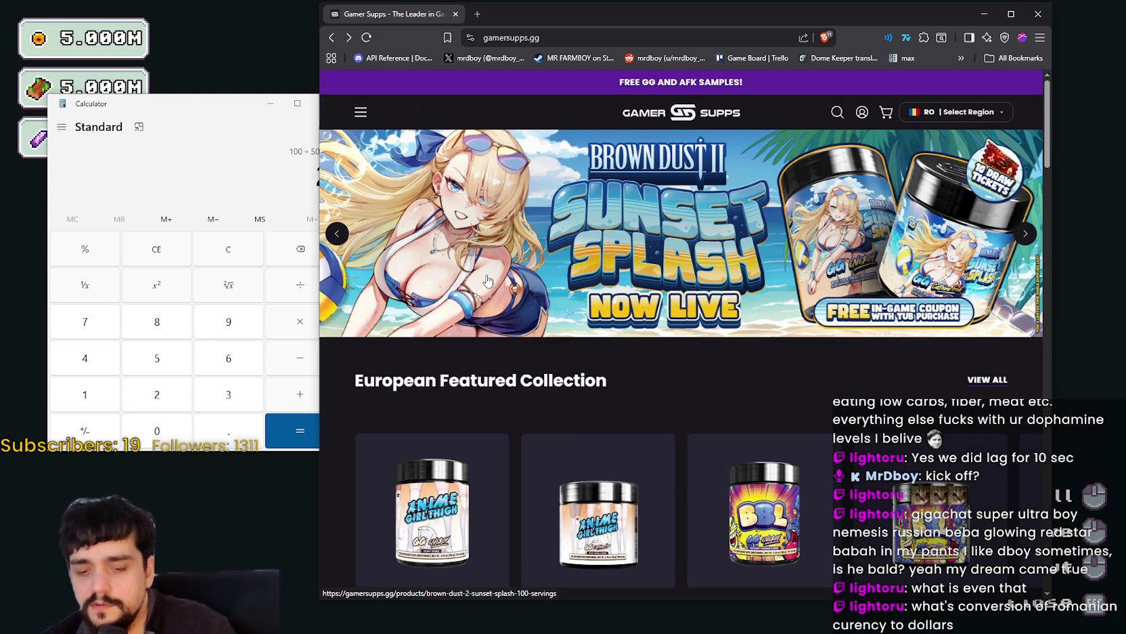
Reopen the region selector, try searching 'usd', then clear the search.
left_click(927, 115)
type("us")
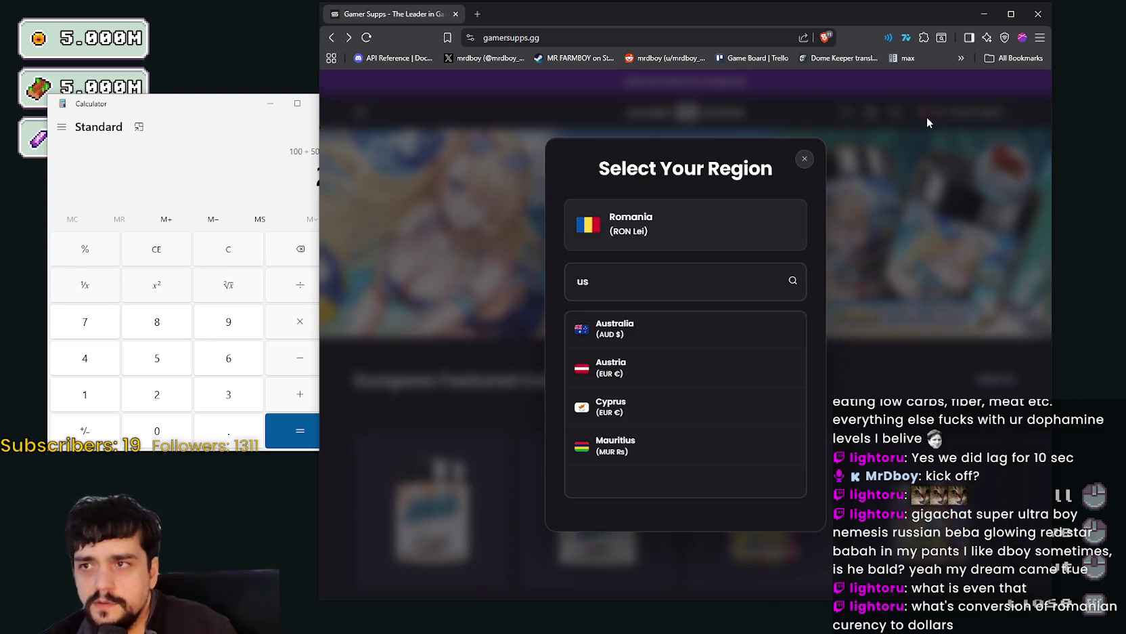
left_click(626, 295)
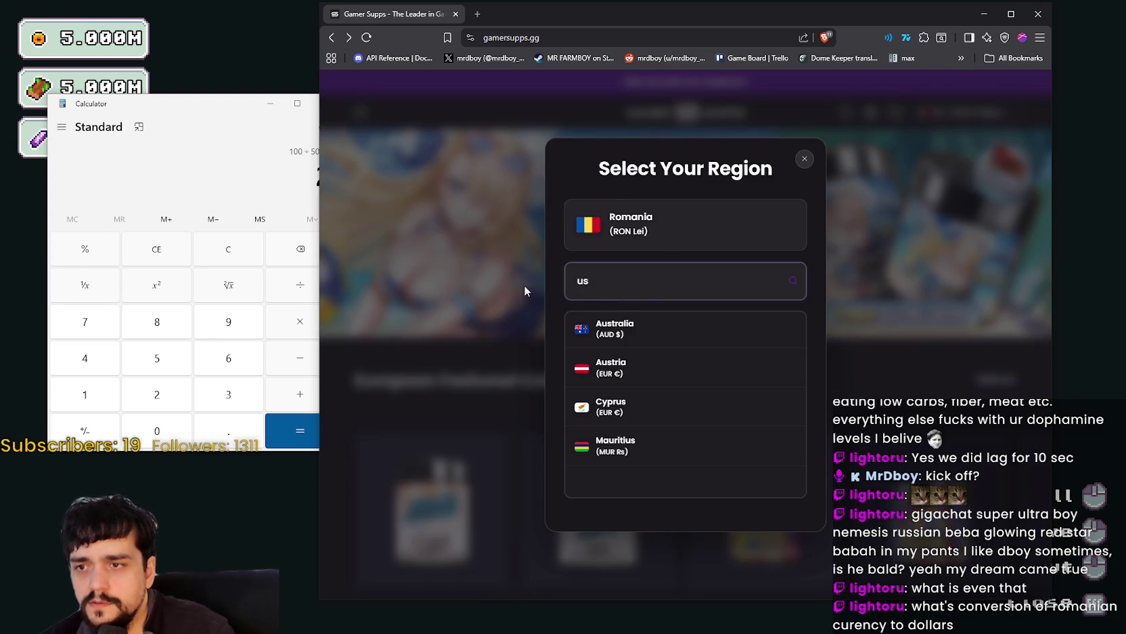
left_click(525, 291)
left_click(975, 113)
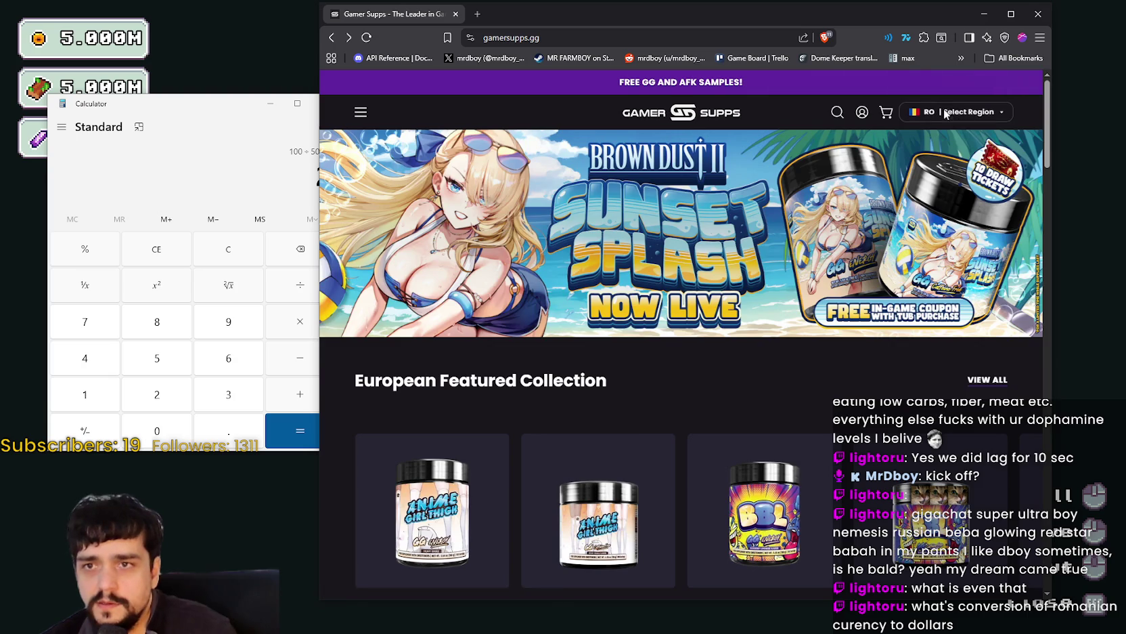
type("us")
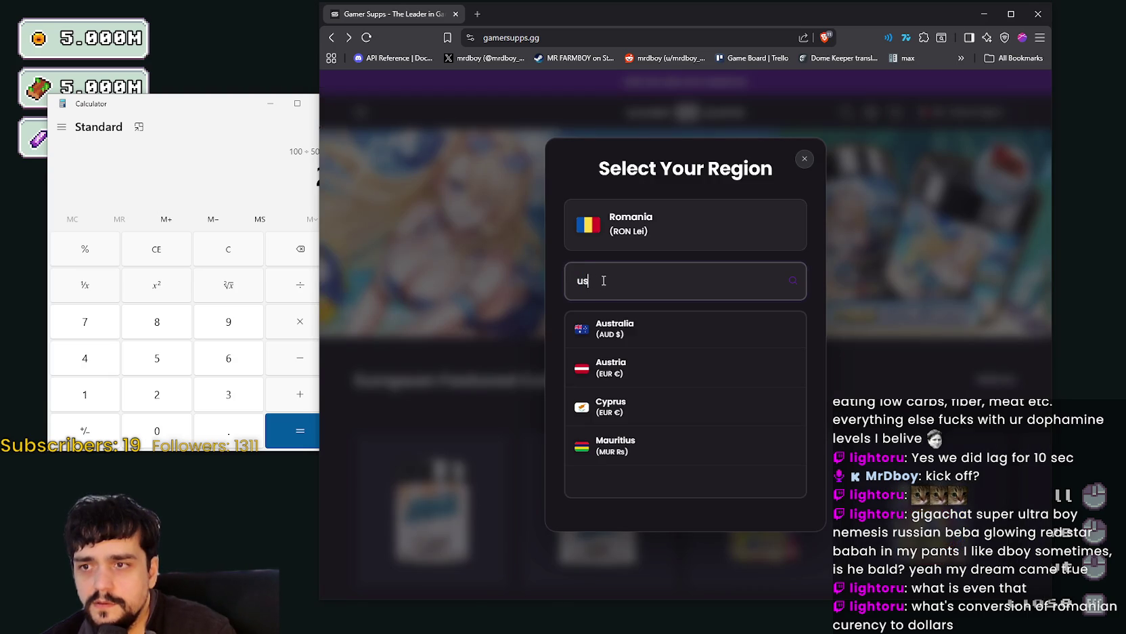
type("d")
left_click(544, 274)
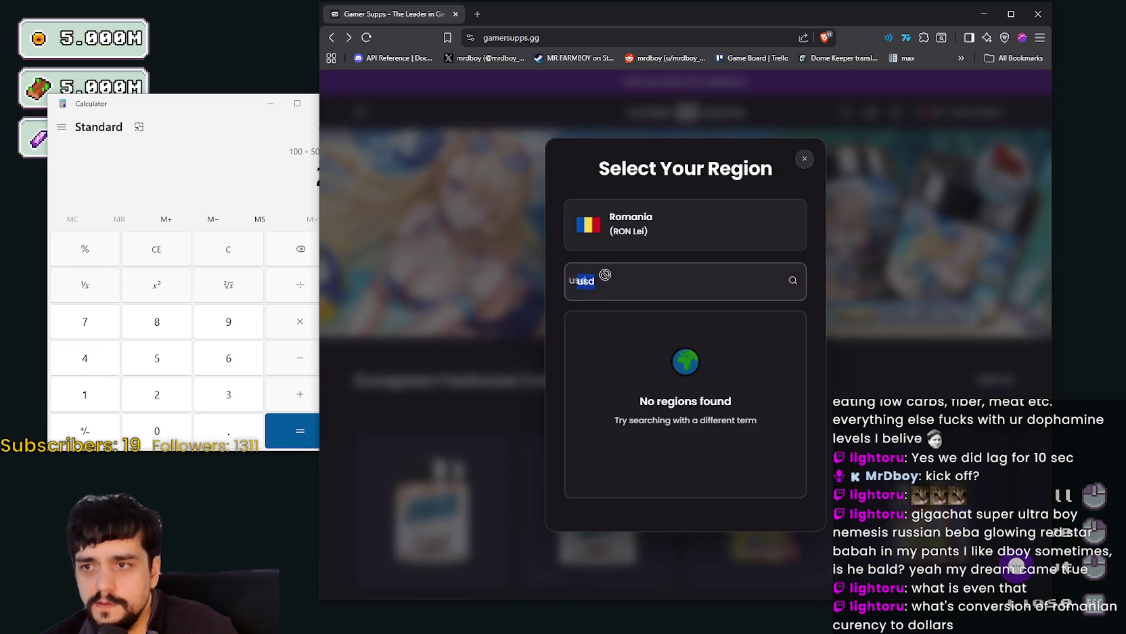
key("BackSpace")
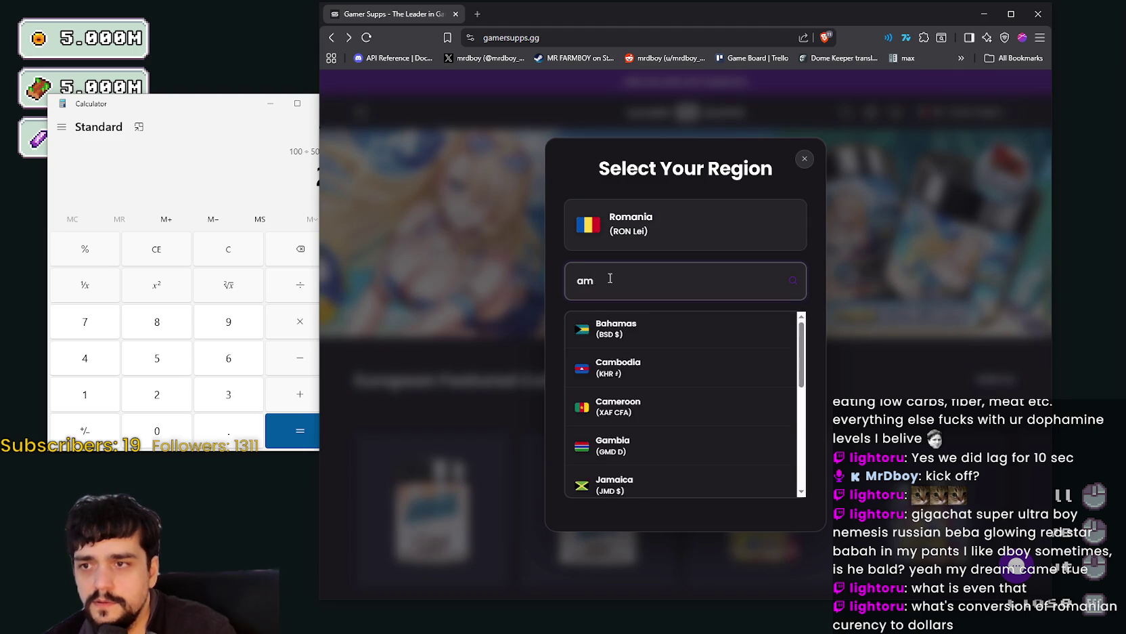
Browse the full region list, then search 'uni' and choose United States.
left_click(608, 273)
scroll(714, 410, "down", 8)
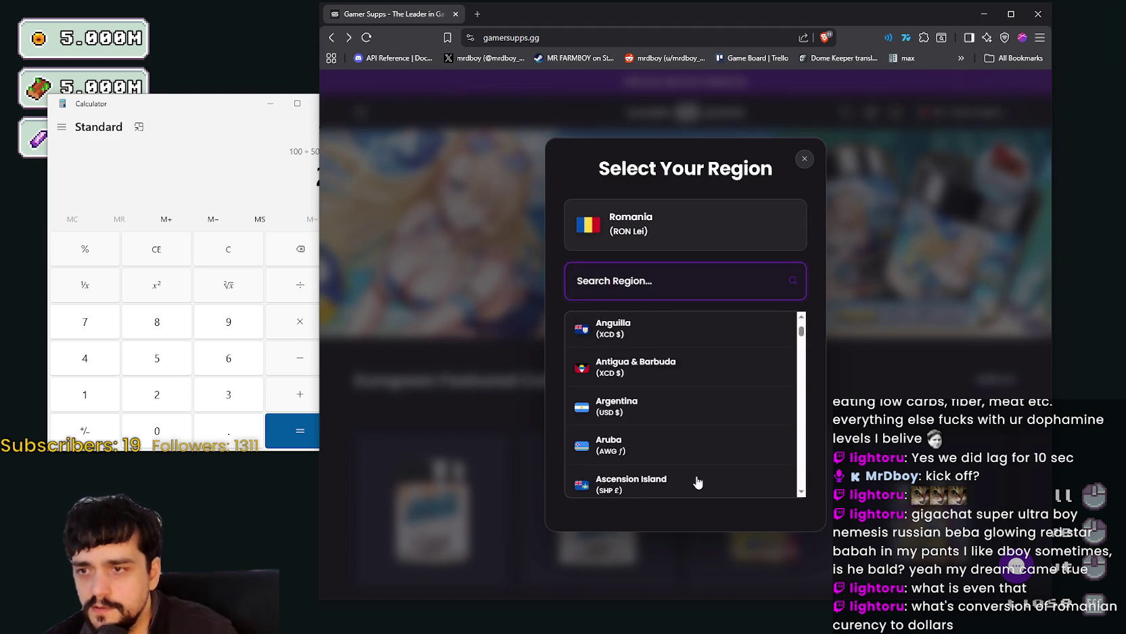
scroll(707, 403, "down", 2)
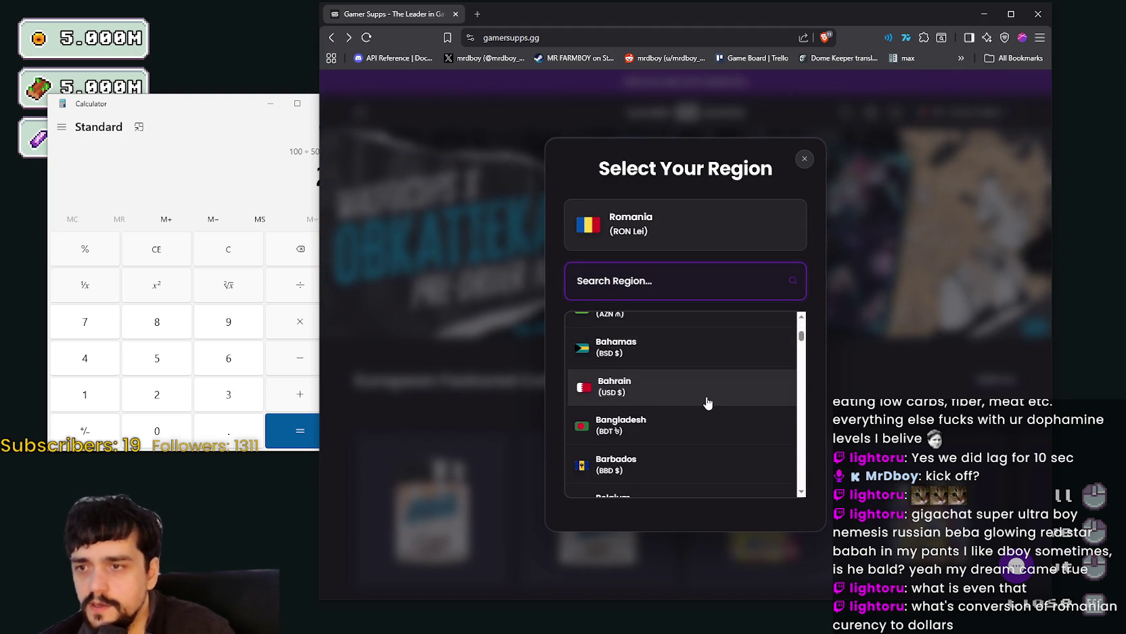
scroll(677, 420, "down", 4)
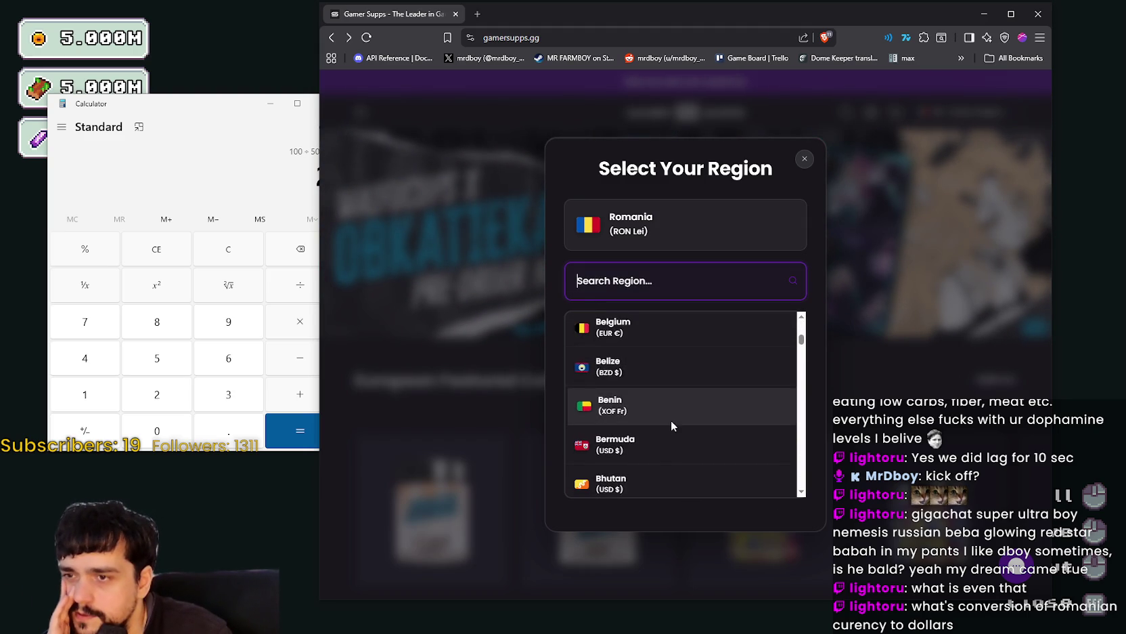
scroll(670, 416, "down", 4)
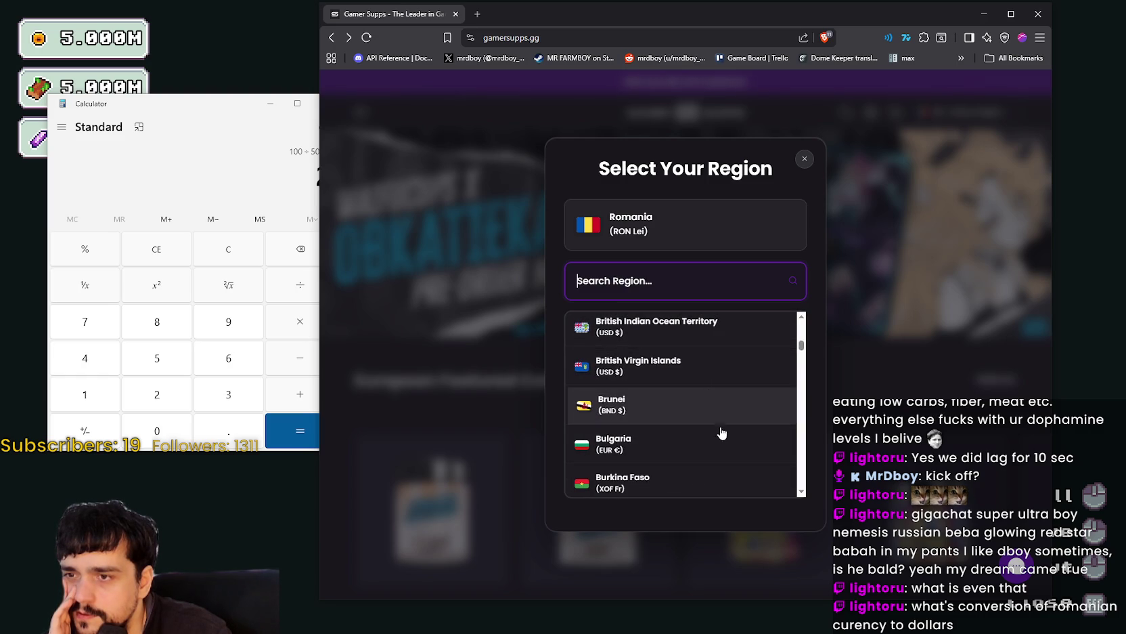
scroll(721, 433, "down", 2)
scroll(687, 366, "up", 3)
scroll(704, 376, "up", 1)
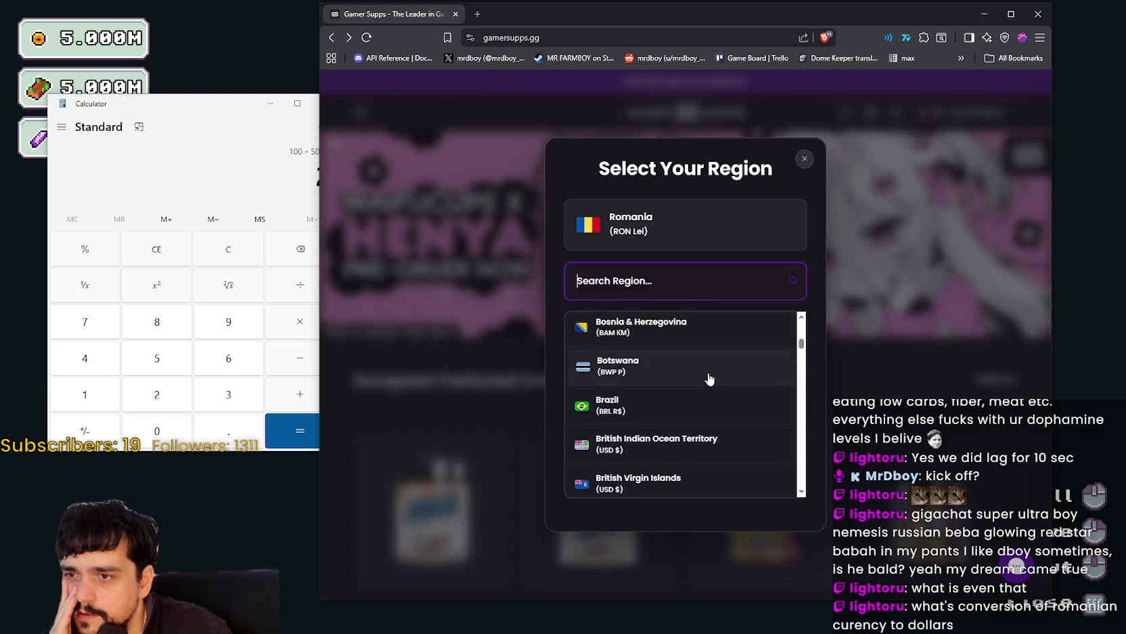
scroll(737, 400, "down", 5)
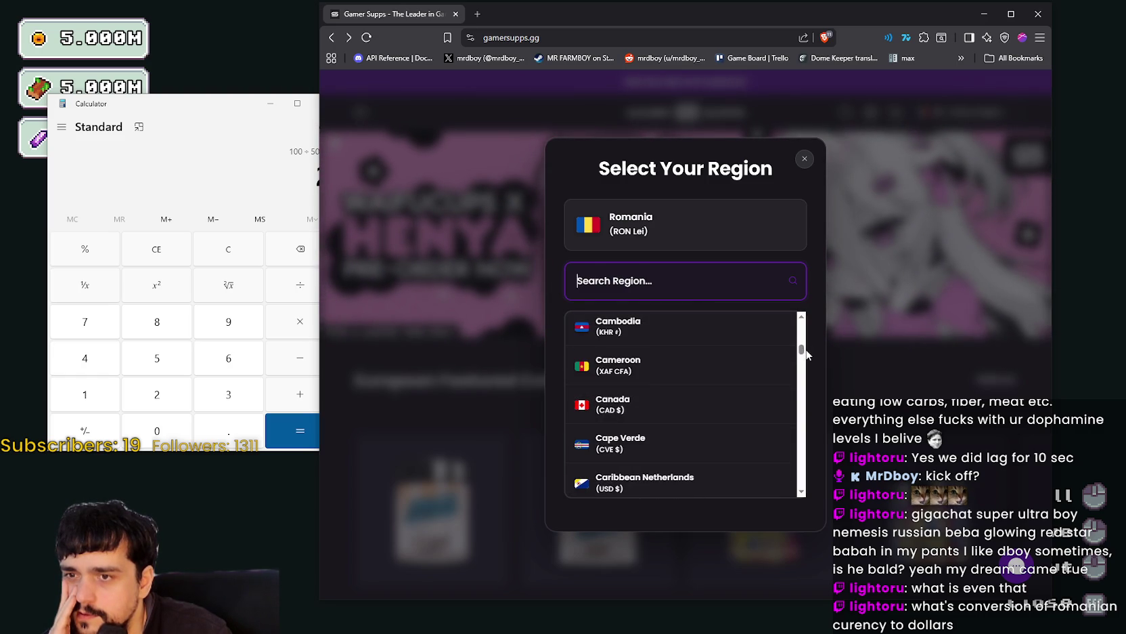
scroll(805, 362, "up", 1)
scroll(802, 360, "down", 9)
scroll(804, 359, "up", 6)
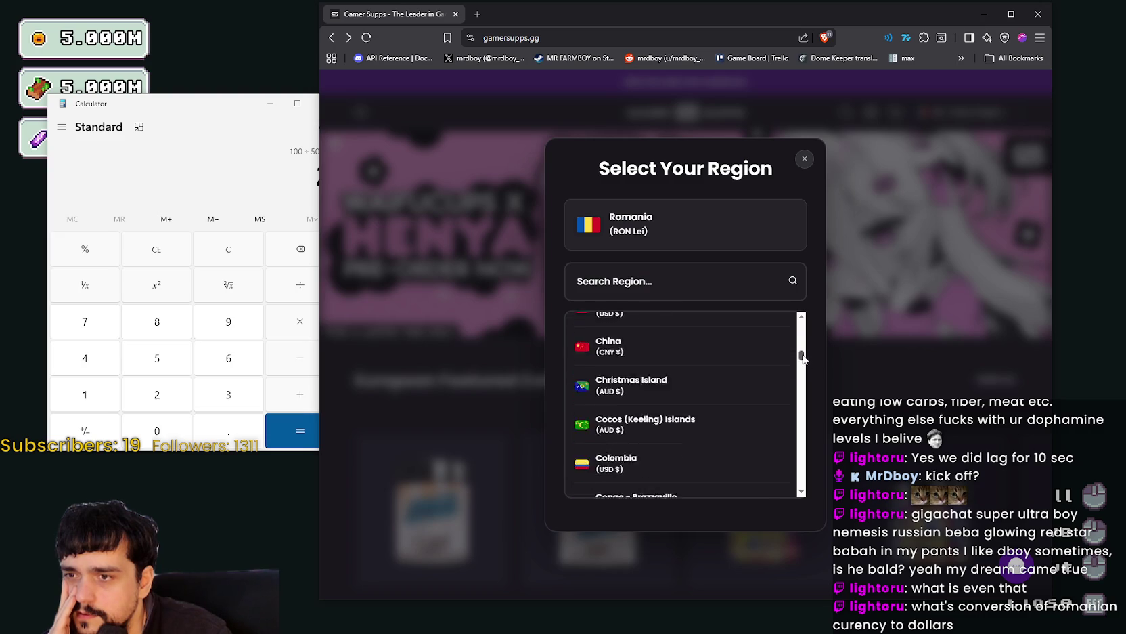
left_click_drag(802, 358, 803, 400)
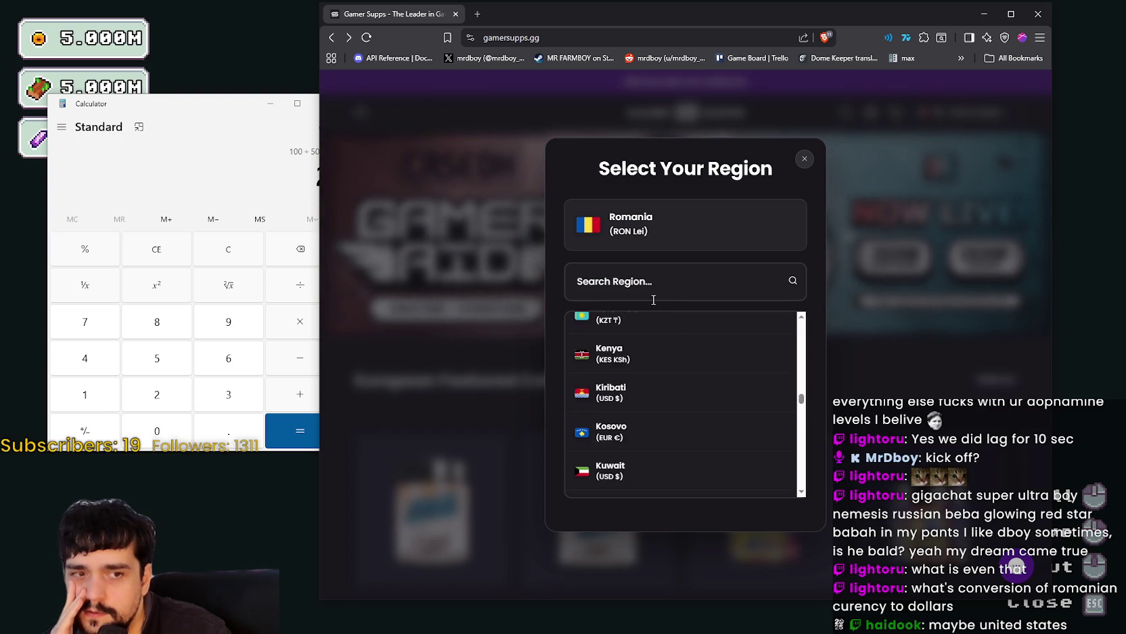
type("uni")
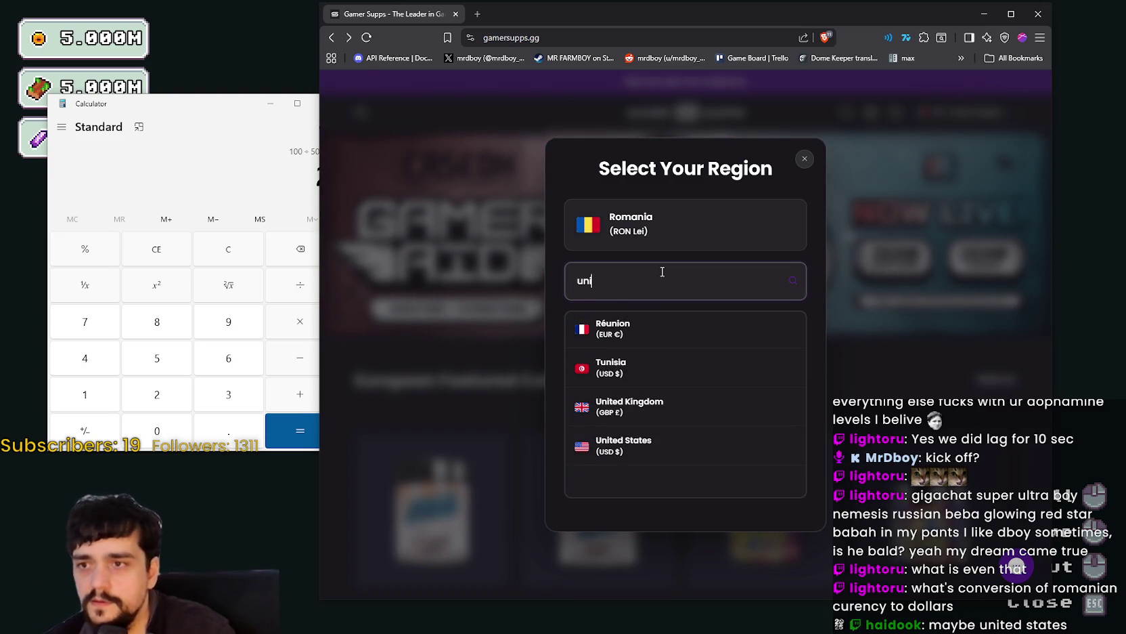
left_click(660, 444)
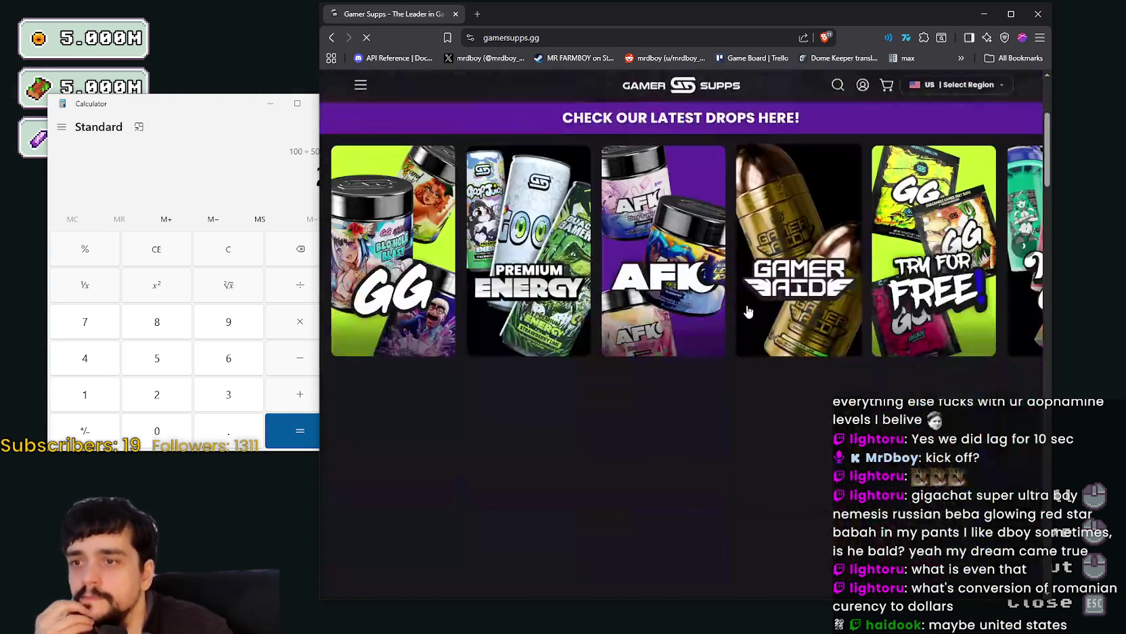
Scroll the US-dollar homepage past Featured Collection and the GG Energy row.
scroll(751, 484, "down", 3)
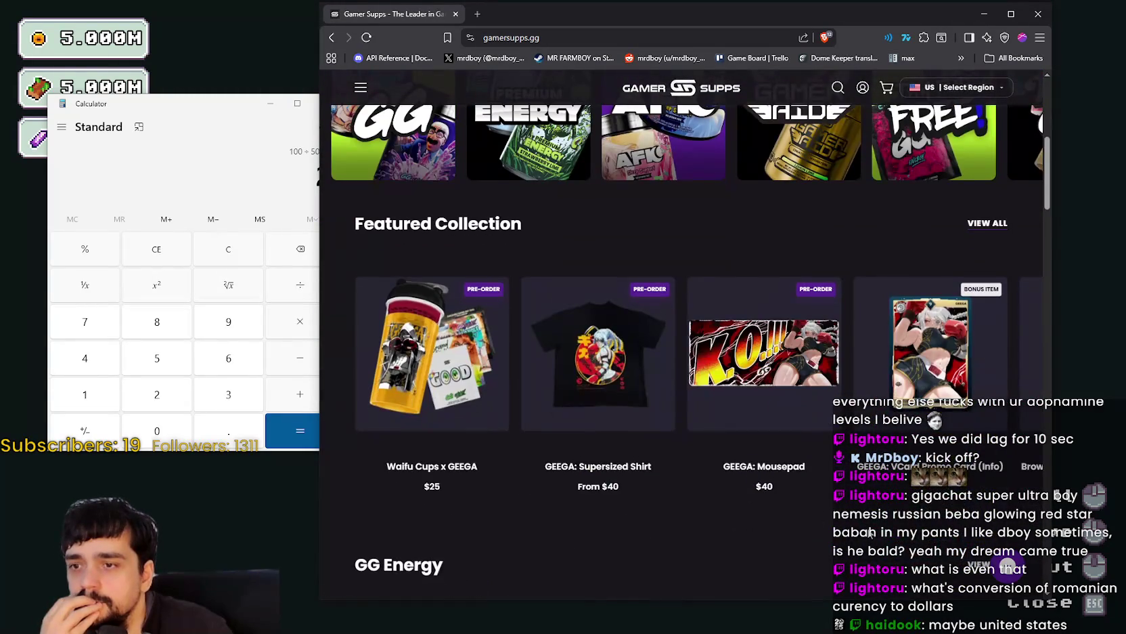
scroll(706, 376, "down", 8)
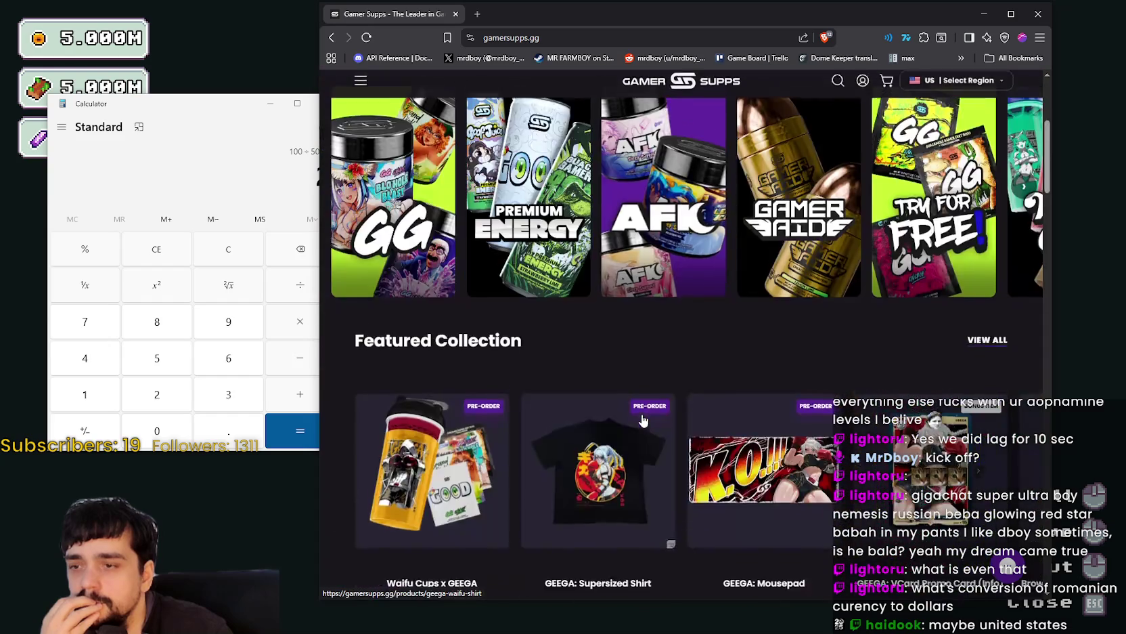
scroll(706, 377, "down", 3)
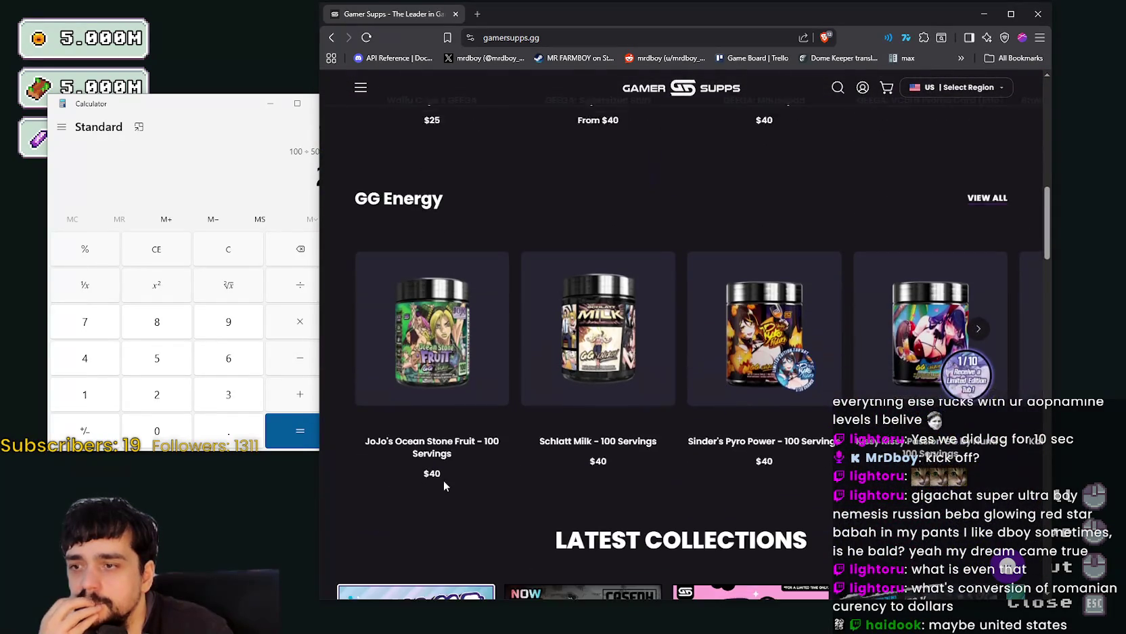
scroll(624, 466, "down", 1)
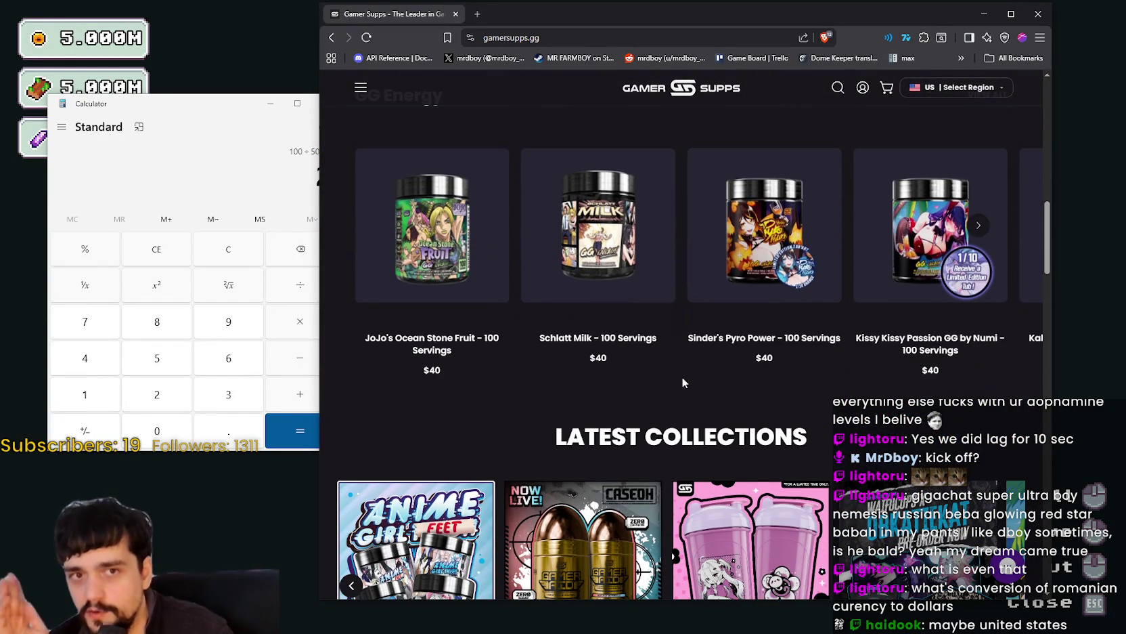
scroll(583, 366, "down", 1)
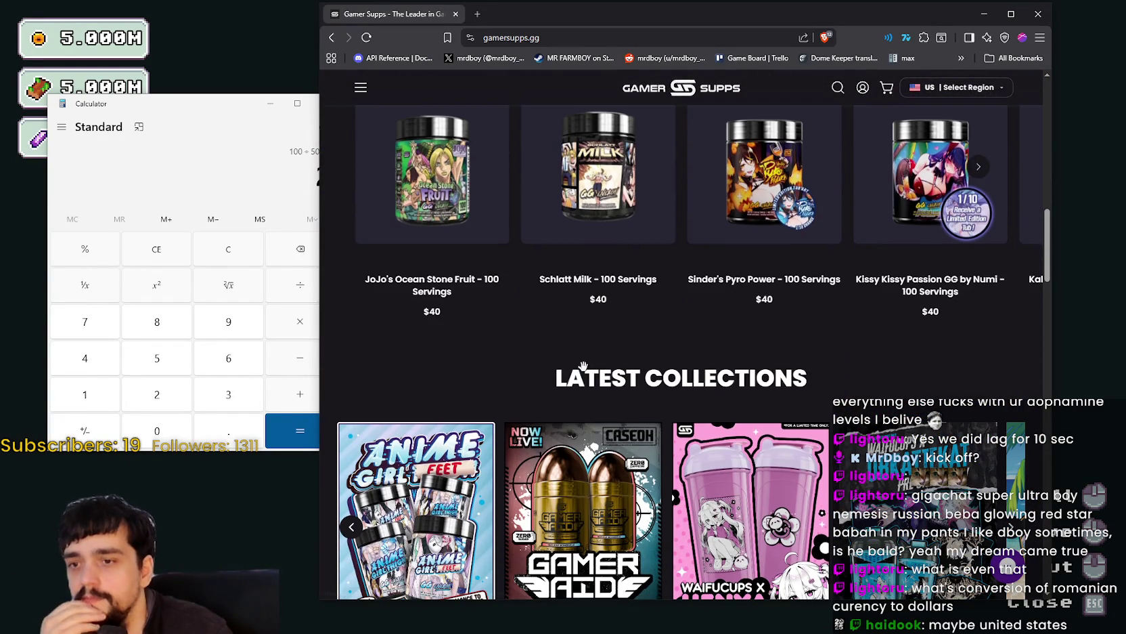
scroll(555, 233, "down", 2)
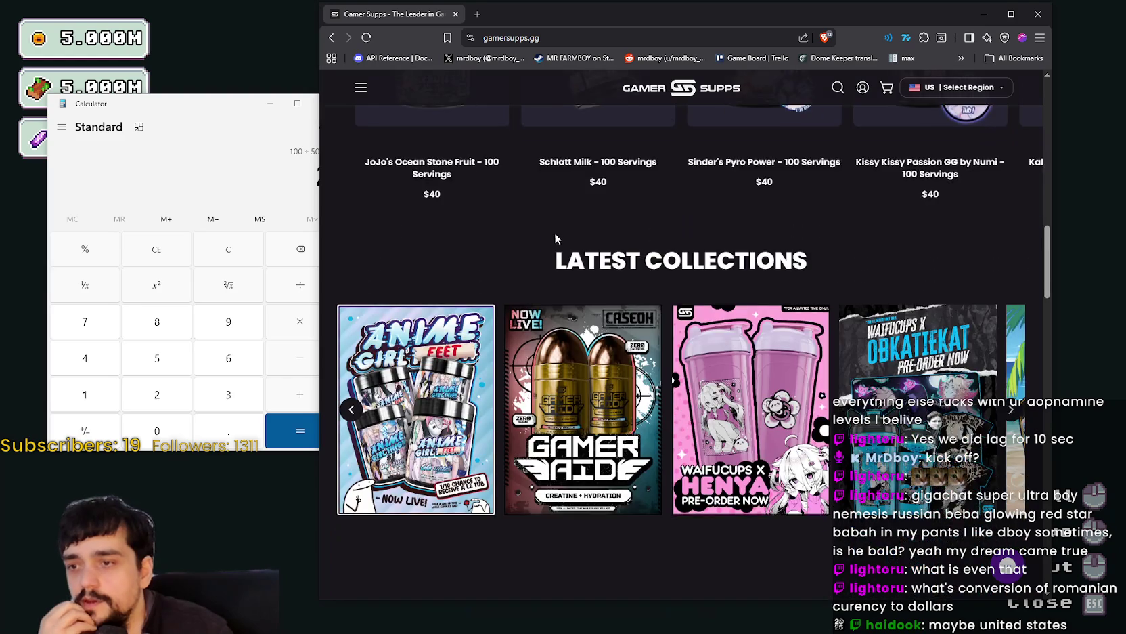
scroll(592, 267, "up", 5)
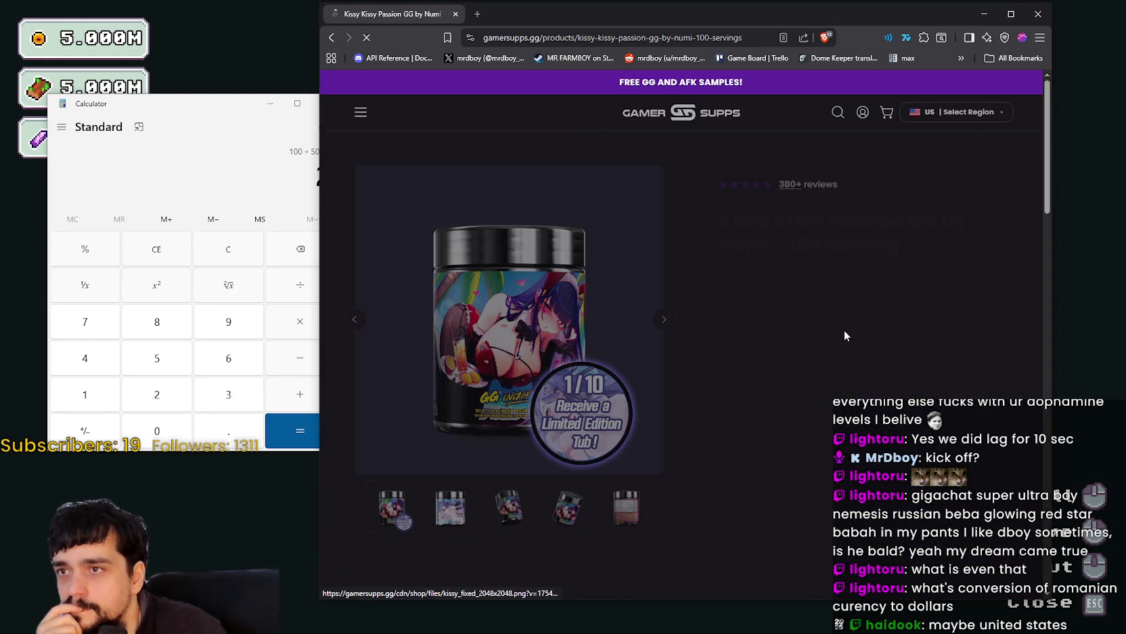
View the Kissy Kissy Passion GG image full size, select its product name, and return home.
left_click(496, 319)
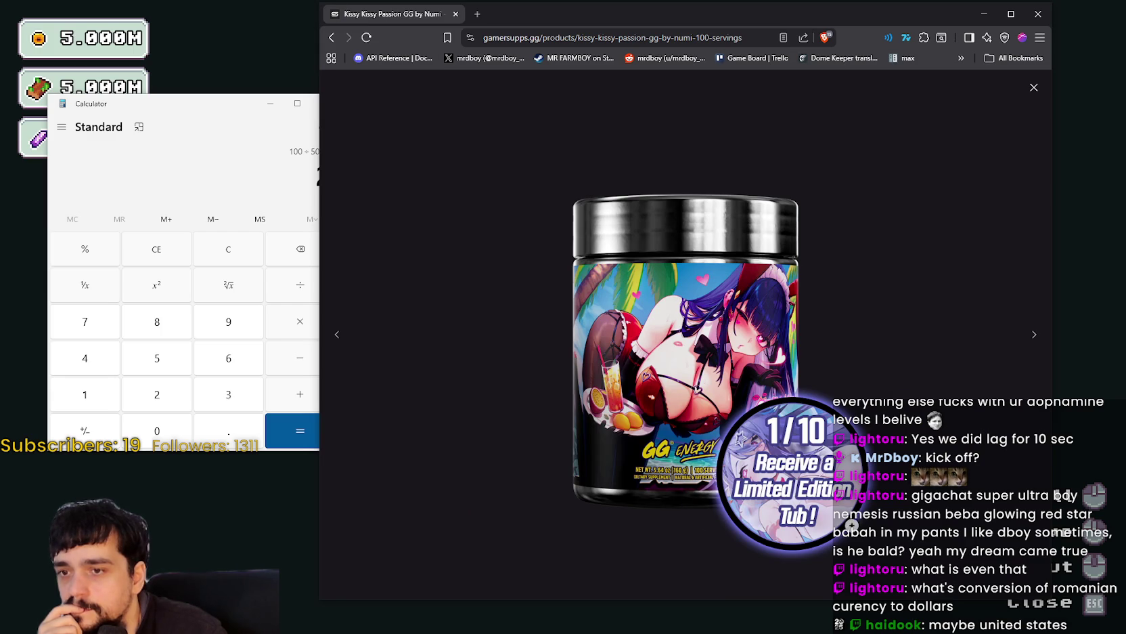
left_click(1032, 90)
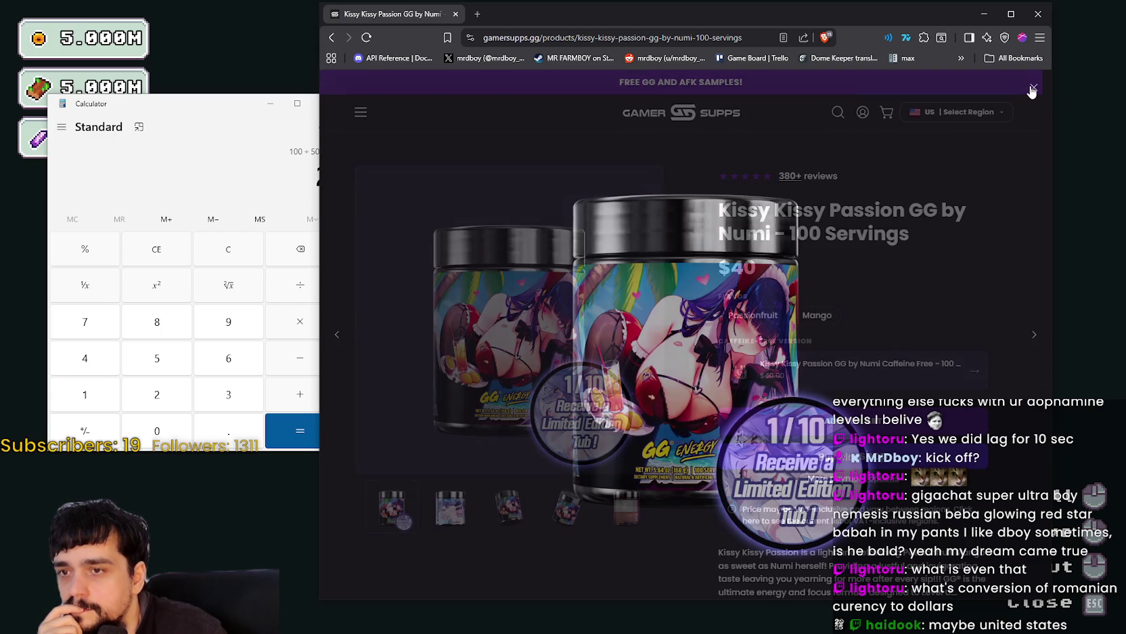
left_click_drag(827, 203, 916, 206)
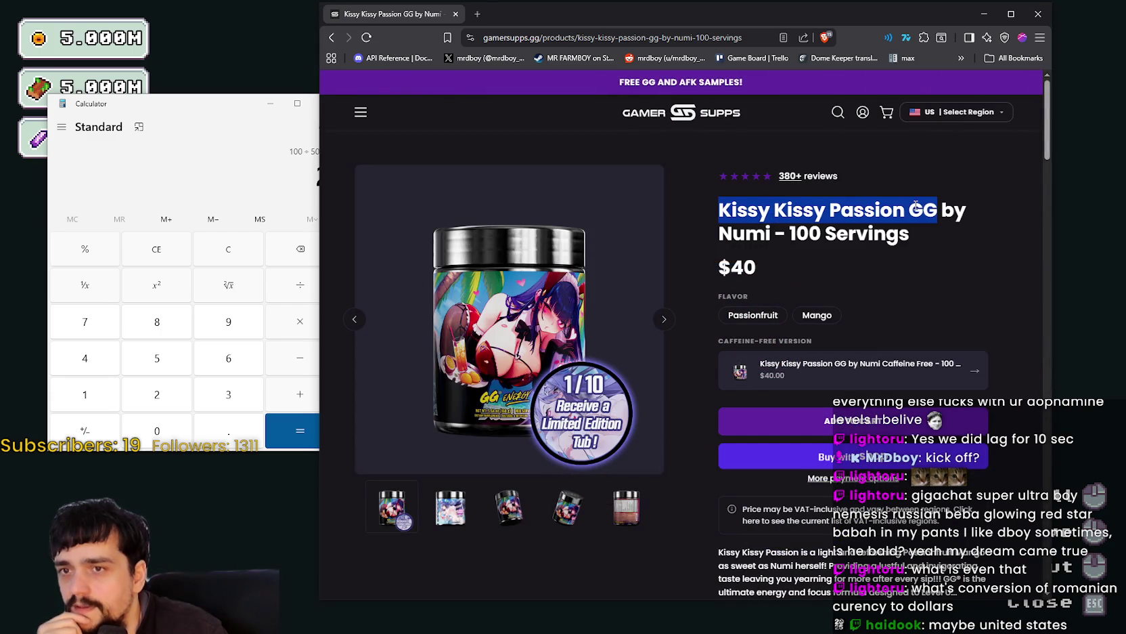
left_click(325, 39)
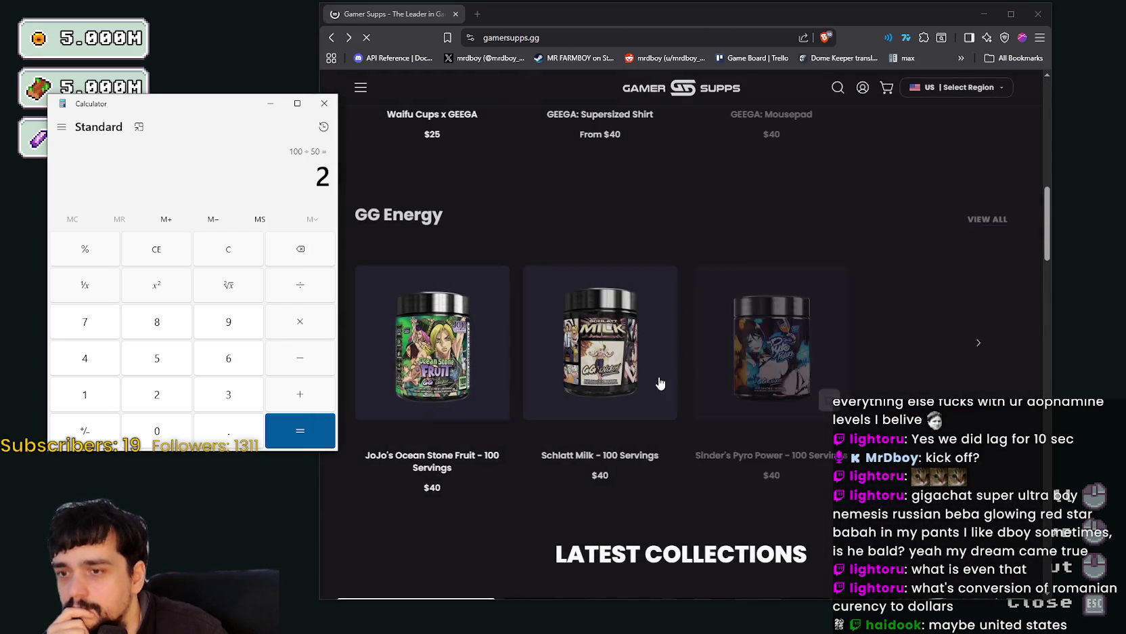
Page back and forth through the GG Energy carousel, then open the full GG Energy collection.
left_click(980, 341)
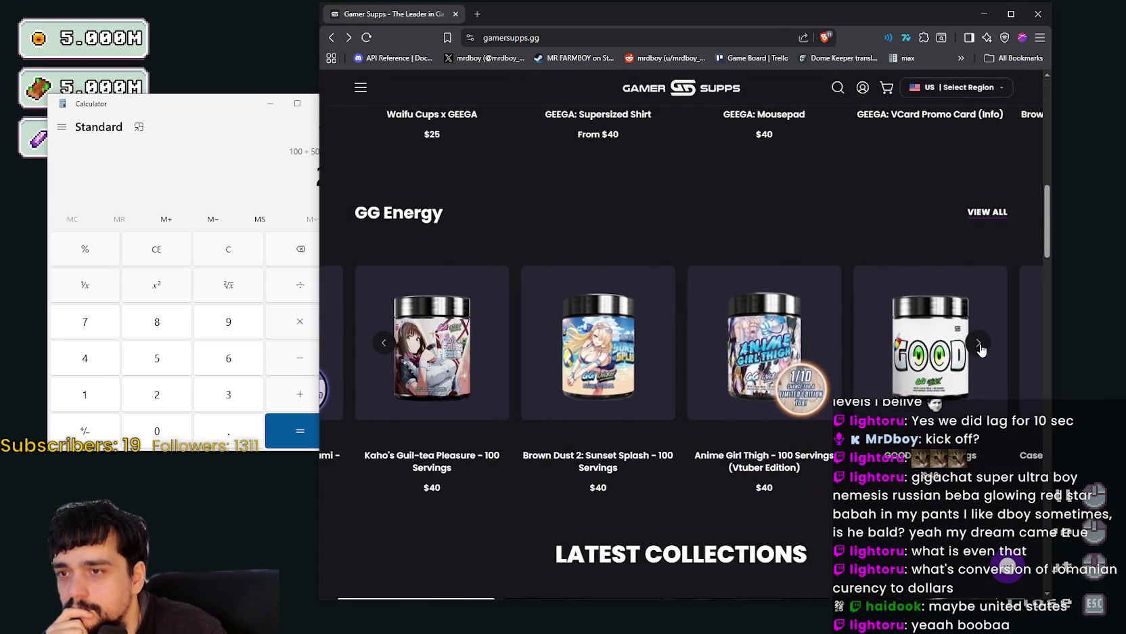
left_click(979, 345)
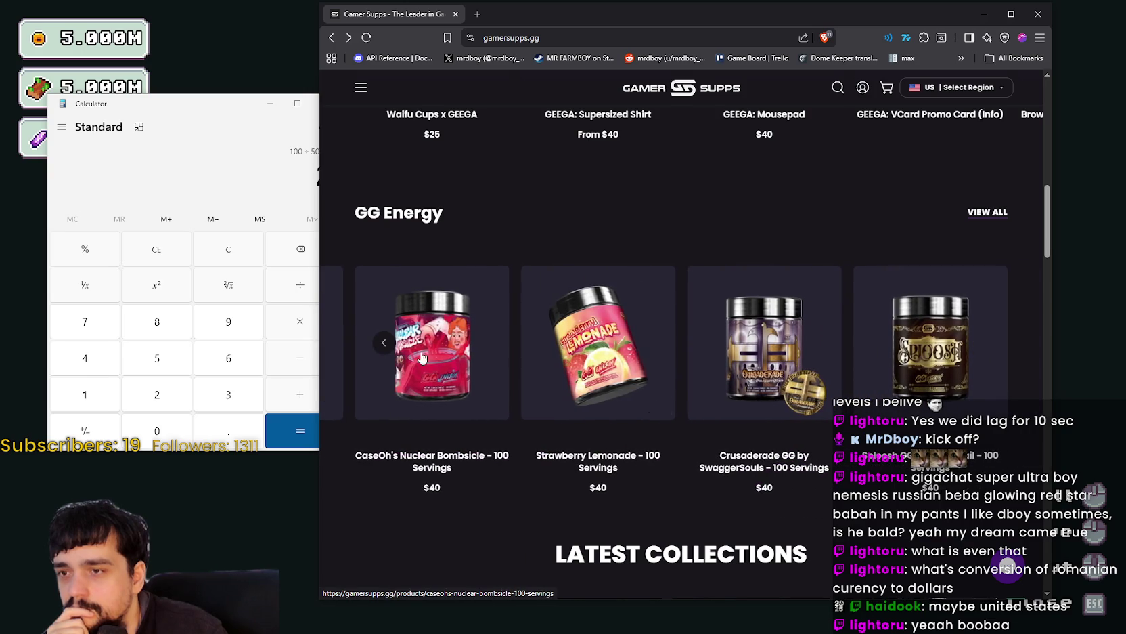
left_click(385, 345)
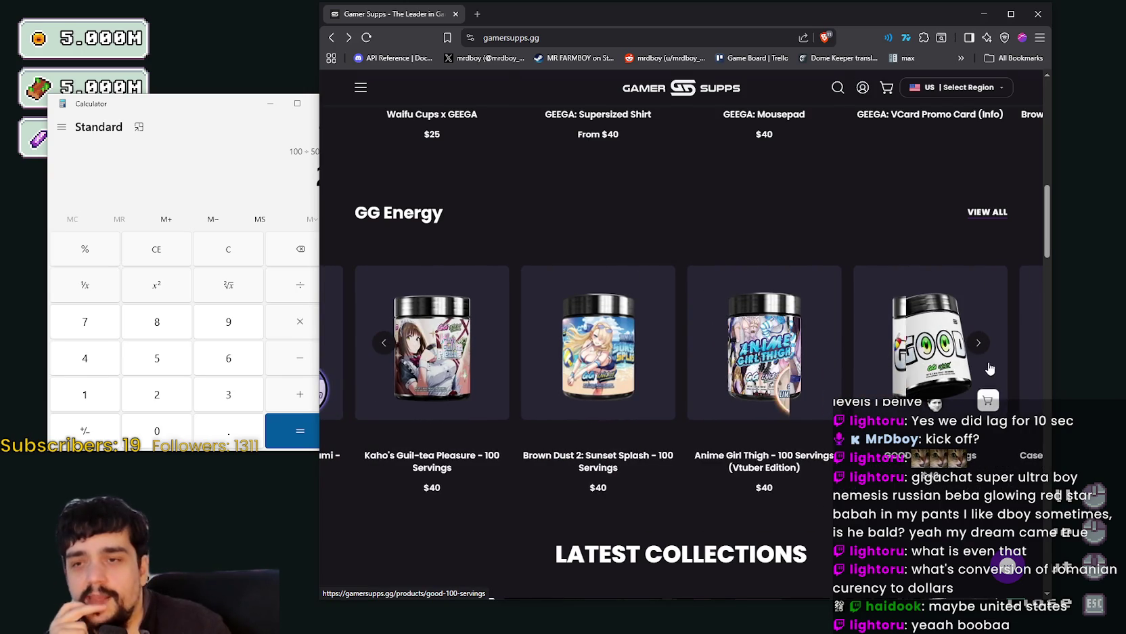
left_click(980, 345)
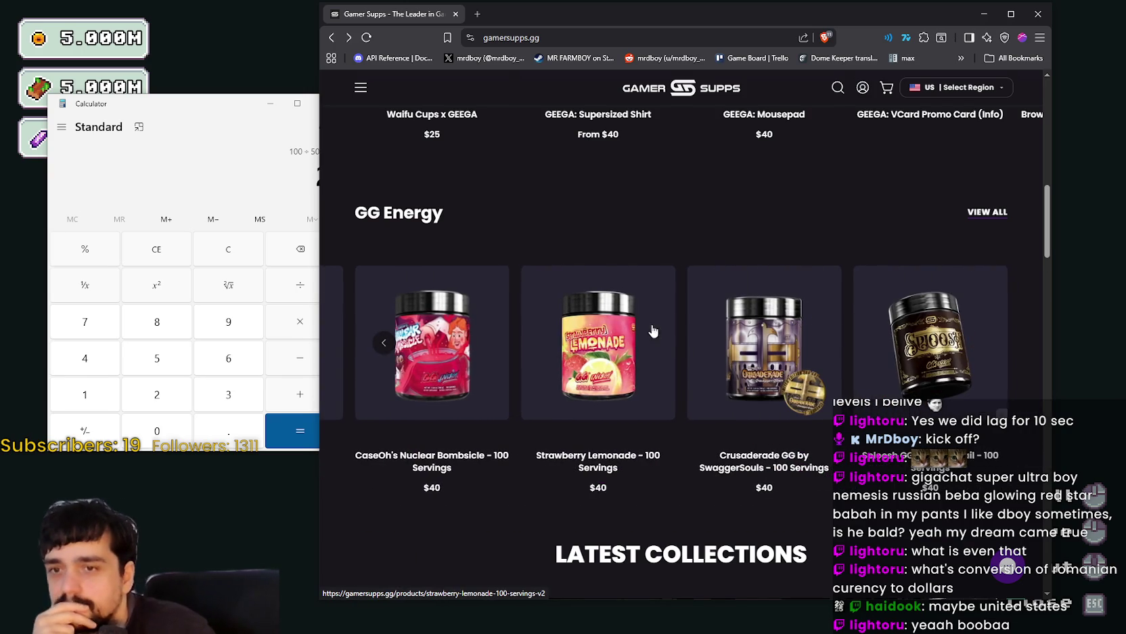
scroll(643, 329, "down", 1)
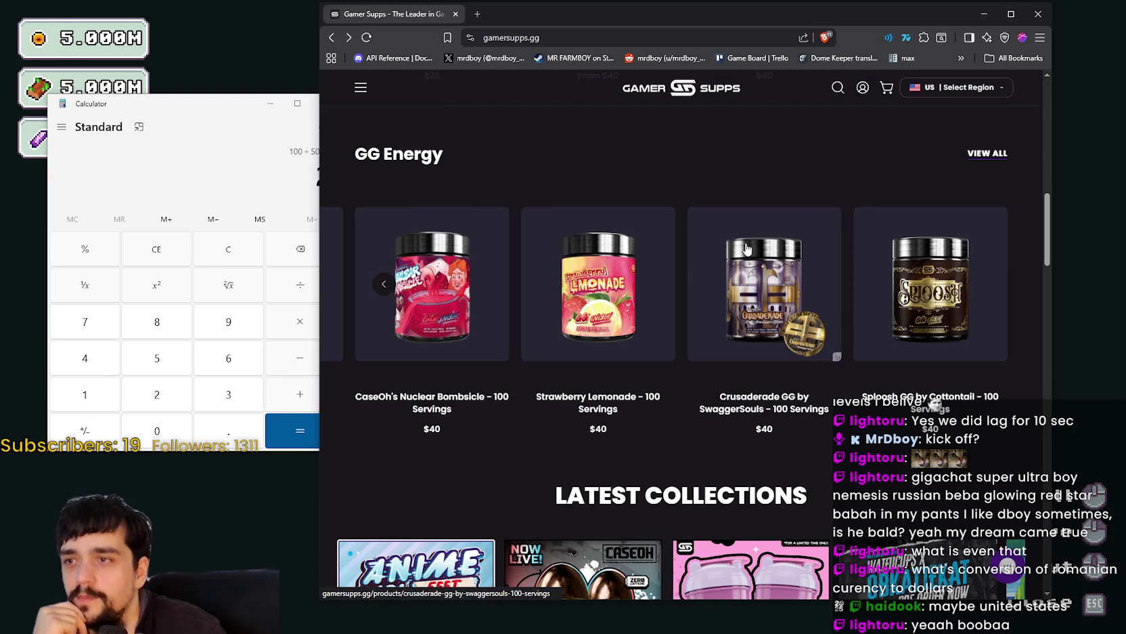
left_click(993, 156)
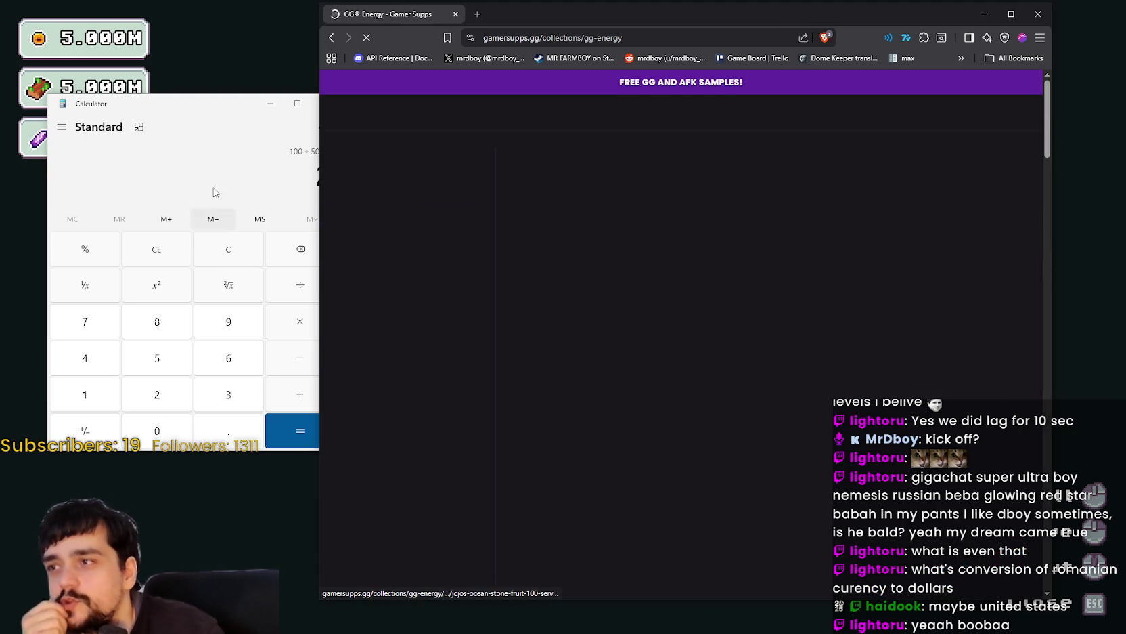
Bring the calculator forward, then open the $40 Kaho's Guil-tea Pleasure product page.
left_click(212, 193)
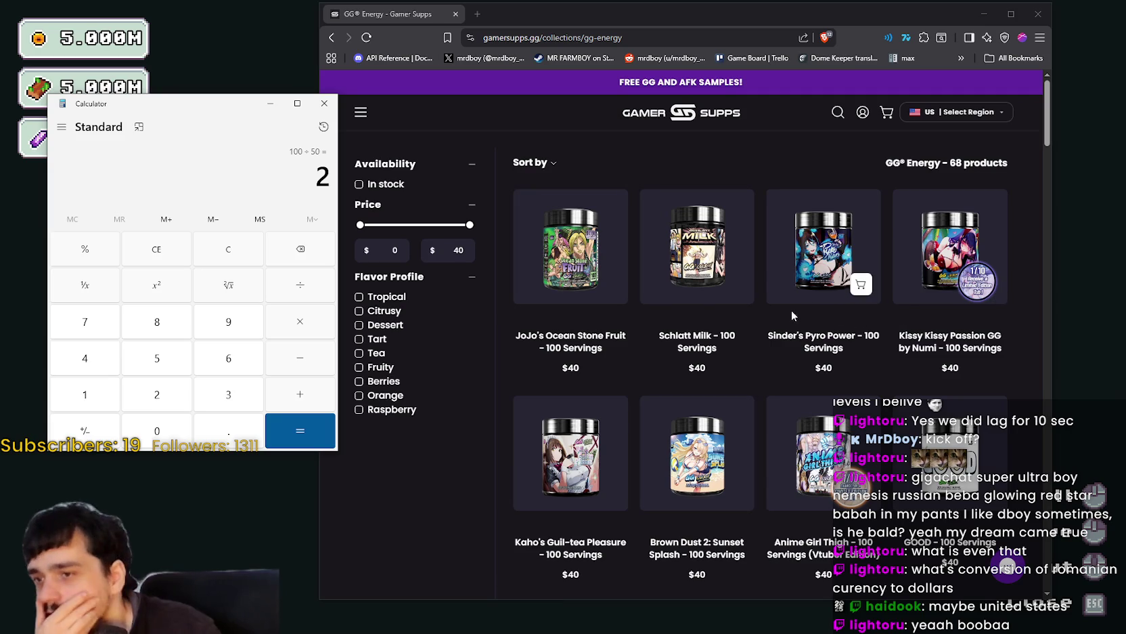
scroll(584, 414, "down", 3)
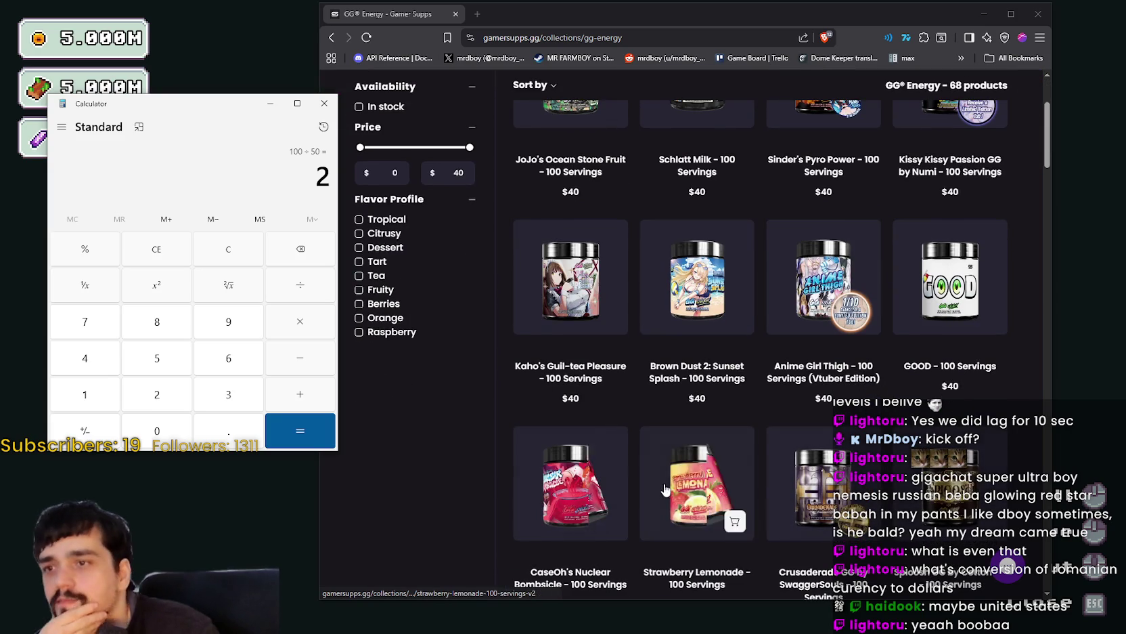
left_click(572, 296)
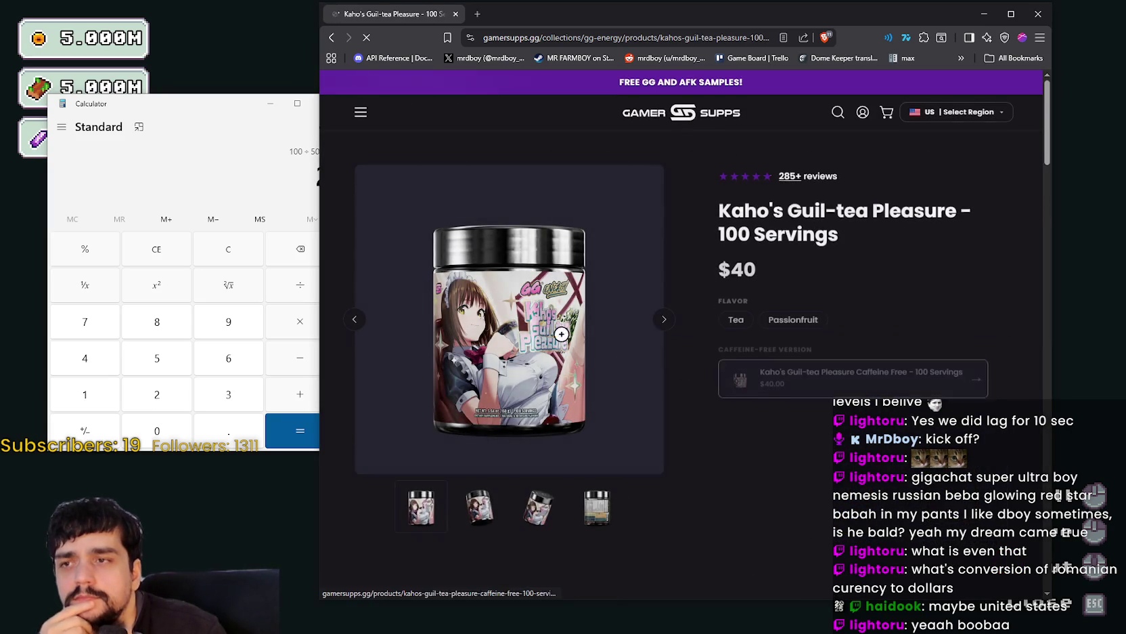
Enlarge the GG Energy tub image, zoom in and back out, then close the lightbox.
left_click(643, 392)
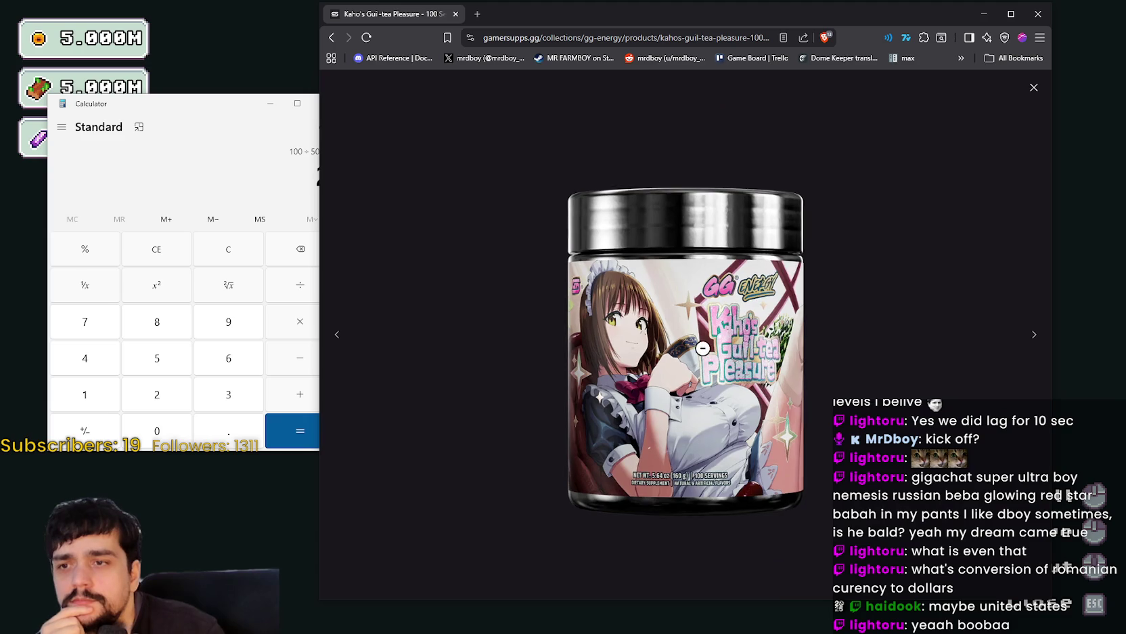
left_click(744, 471)
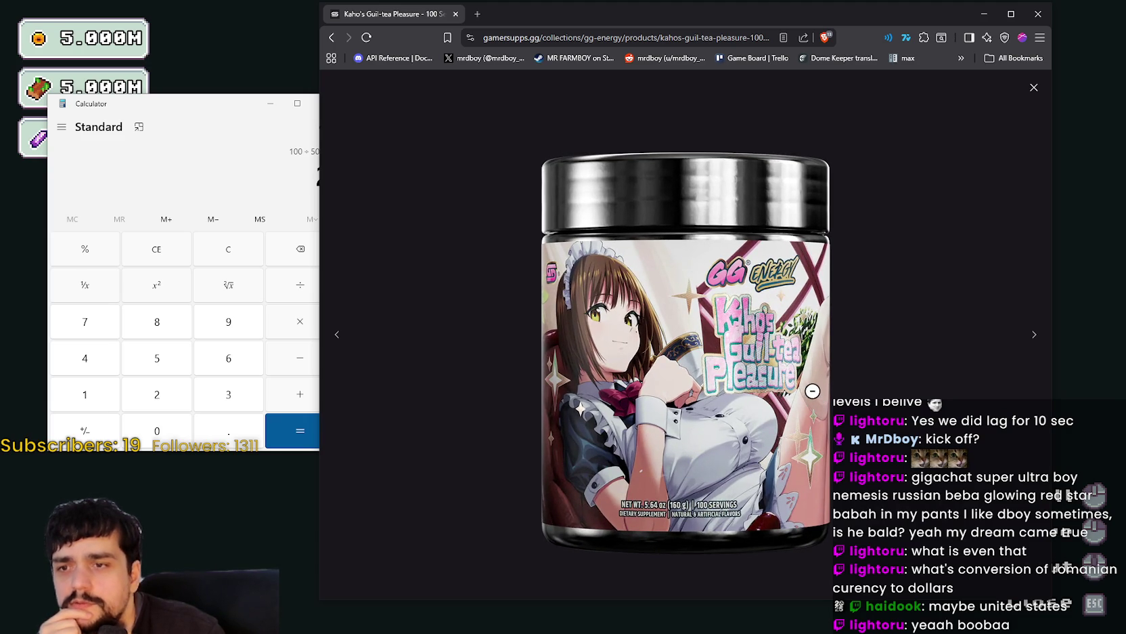
left_click(798, 203)
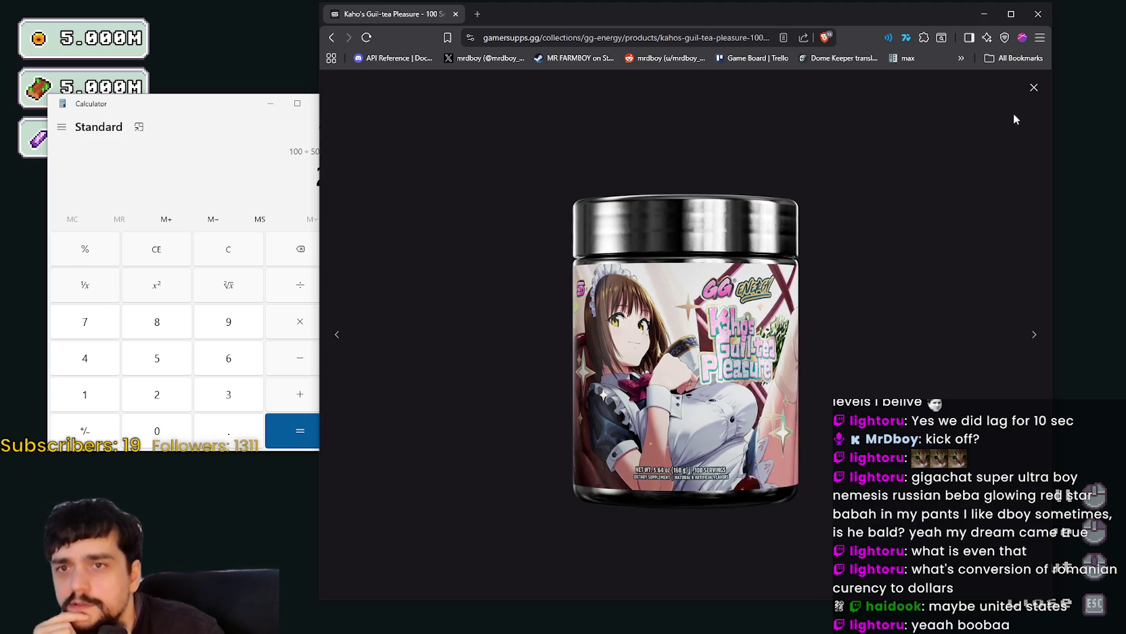
left_click(1034, 87)
Return to the GG® Energy collection and sort it by Best selling.
left_click(332, 37)
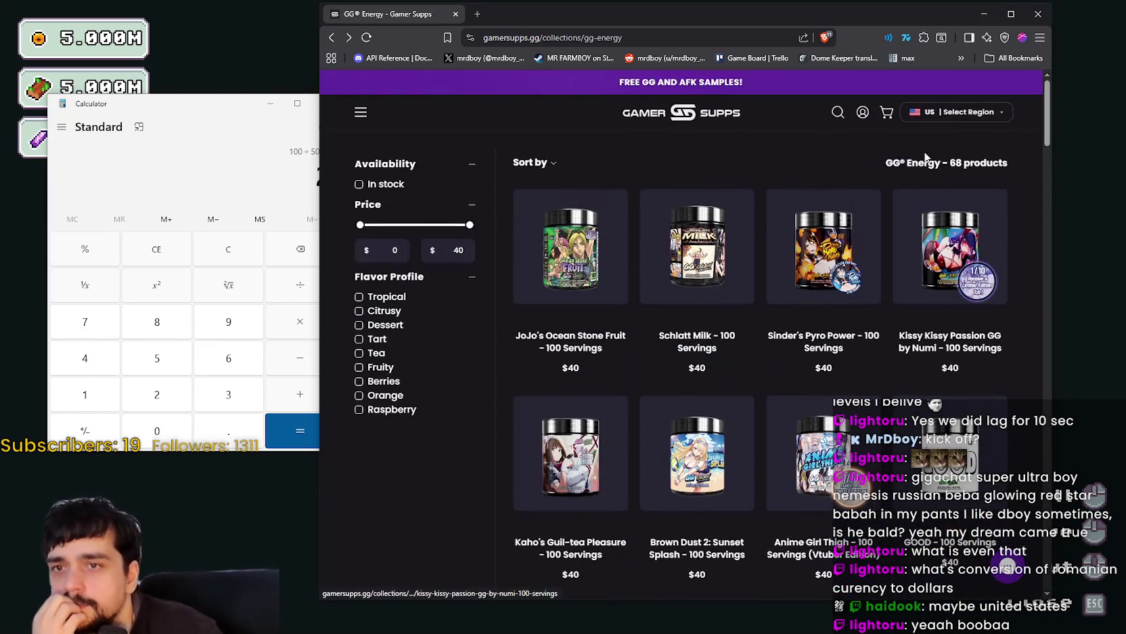
left_click(556, 163)
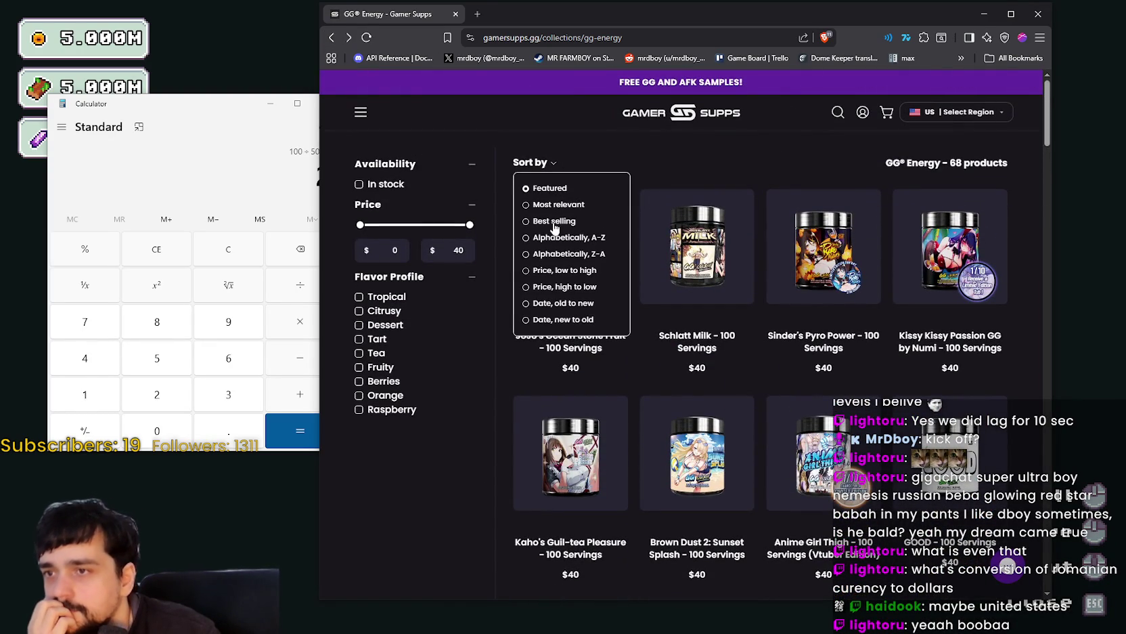
left_click(554, 222)
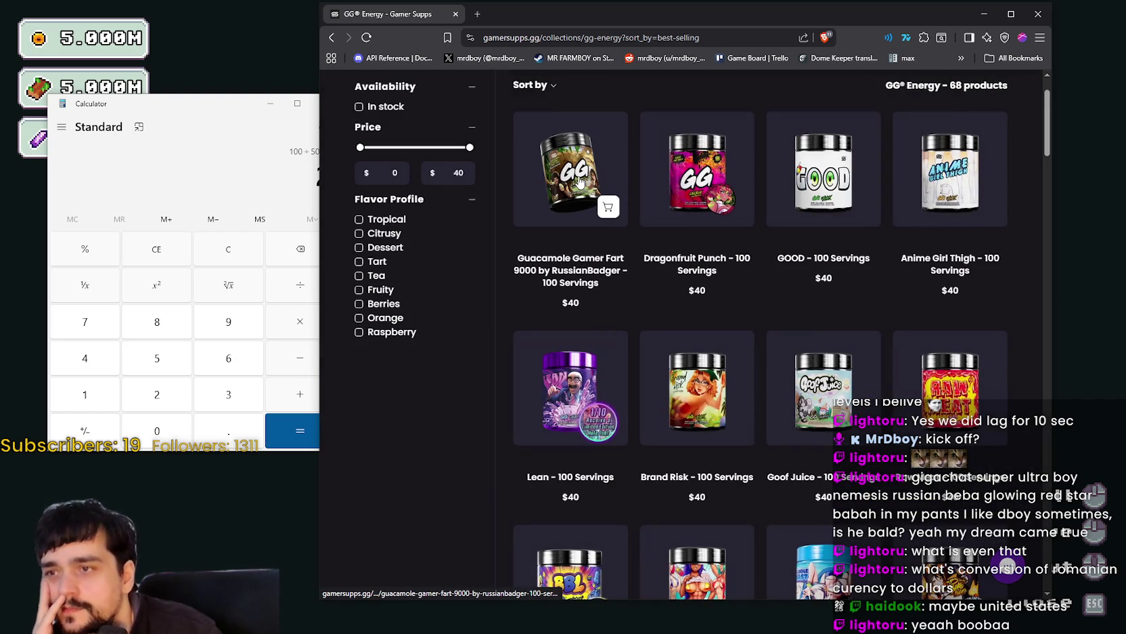
left_click(560, 184)
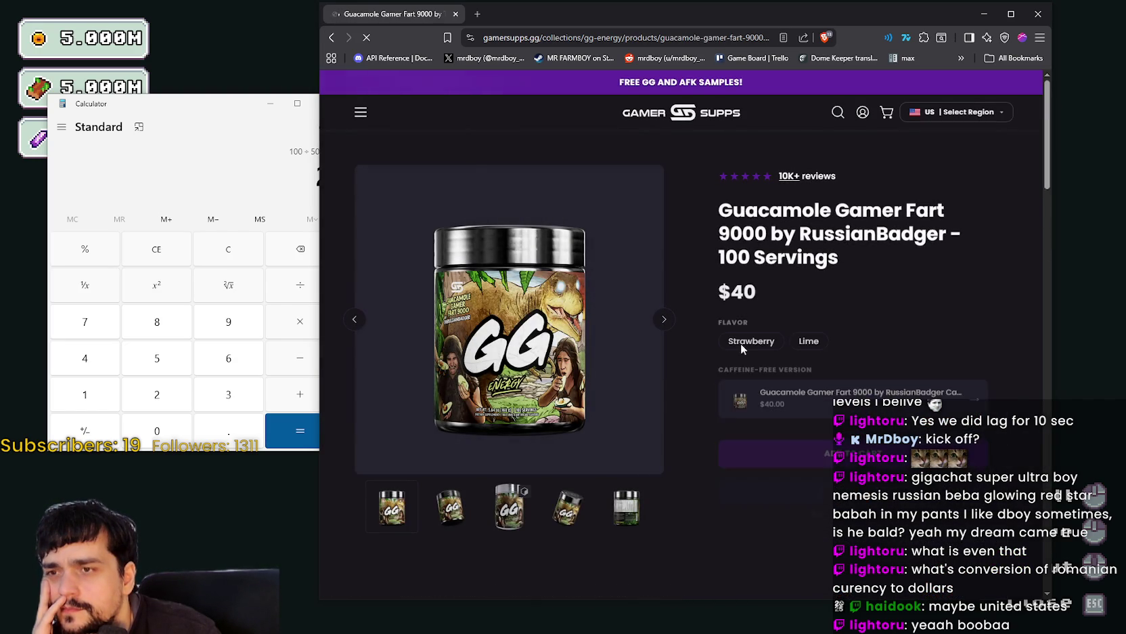
left_click_drag(732, 204, 825, 207)
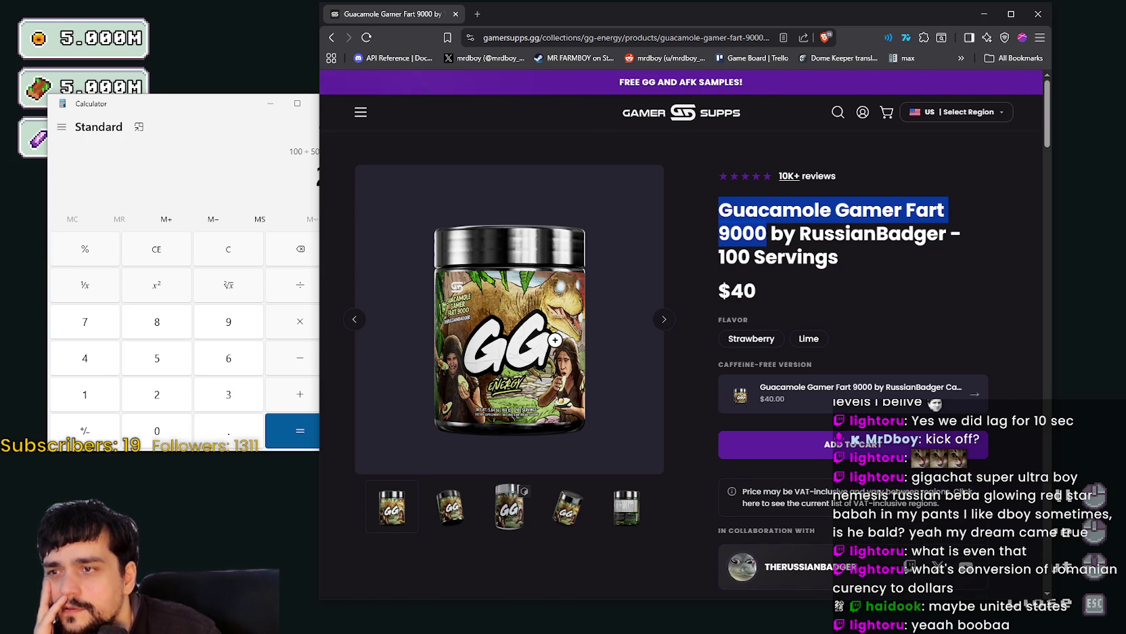
double_click(882, 232)
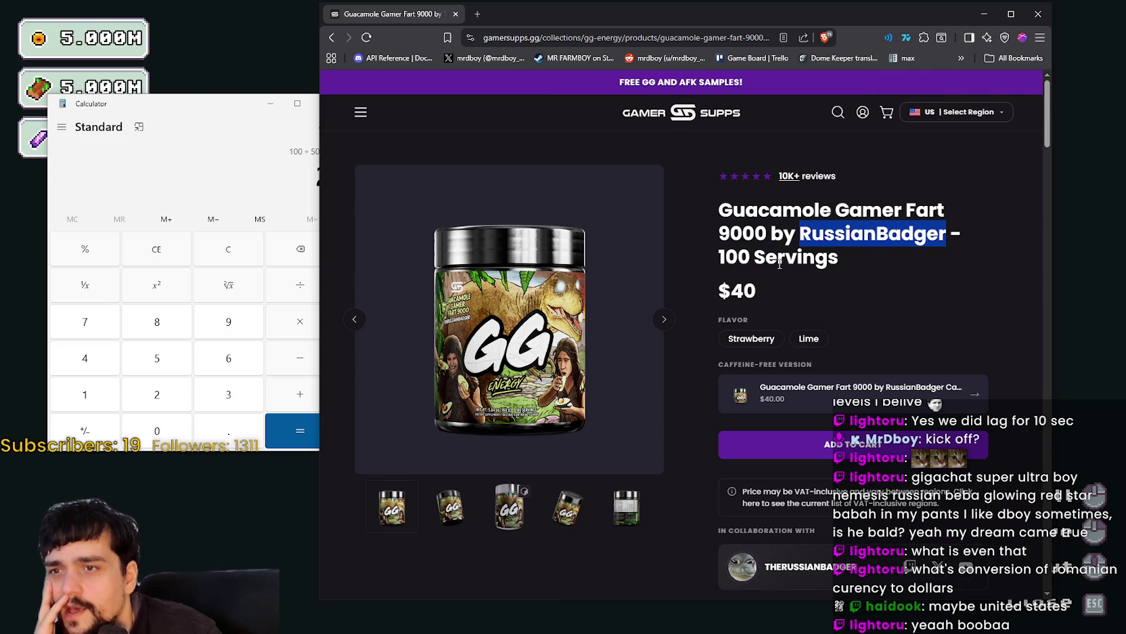
left_click(540, 336)
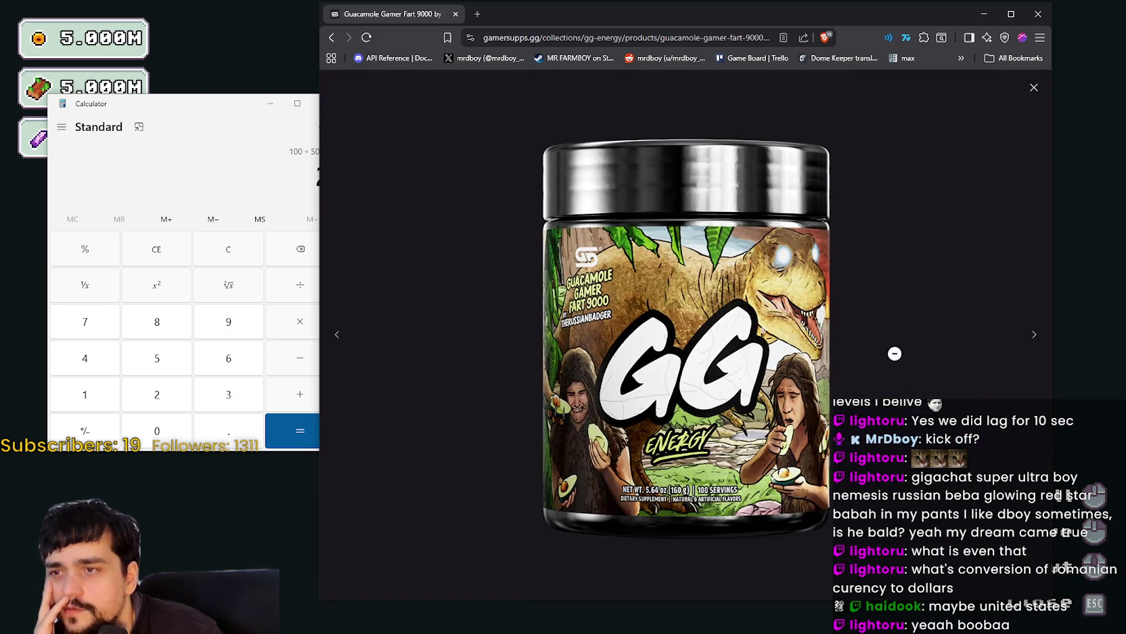
left_click(715, 337)
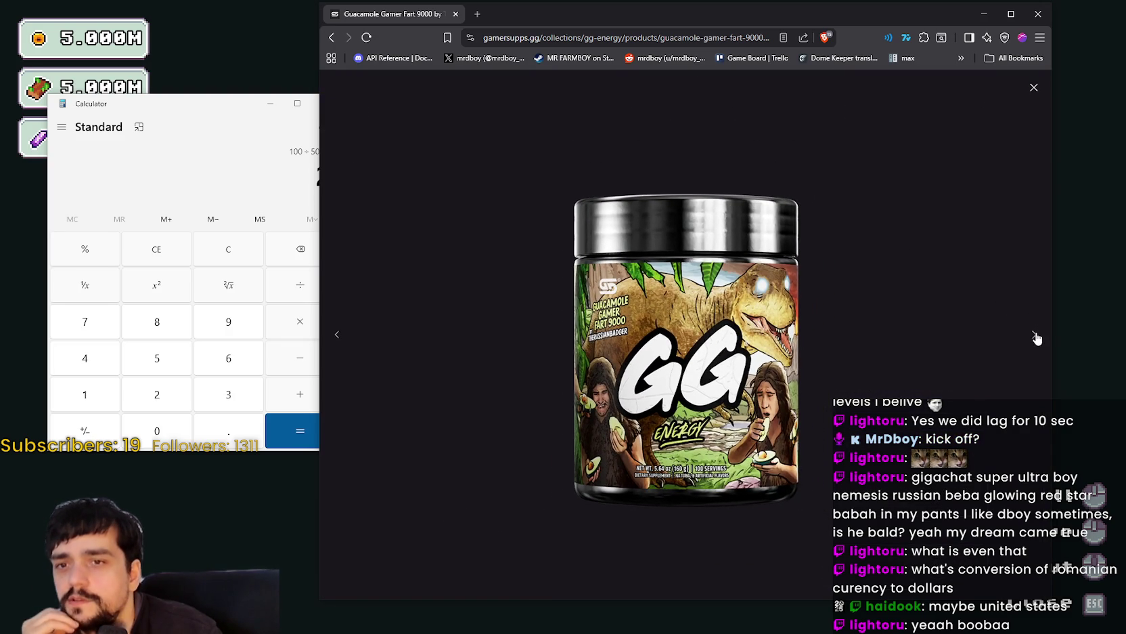
left_click(1035, 336)
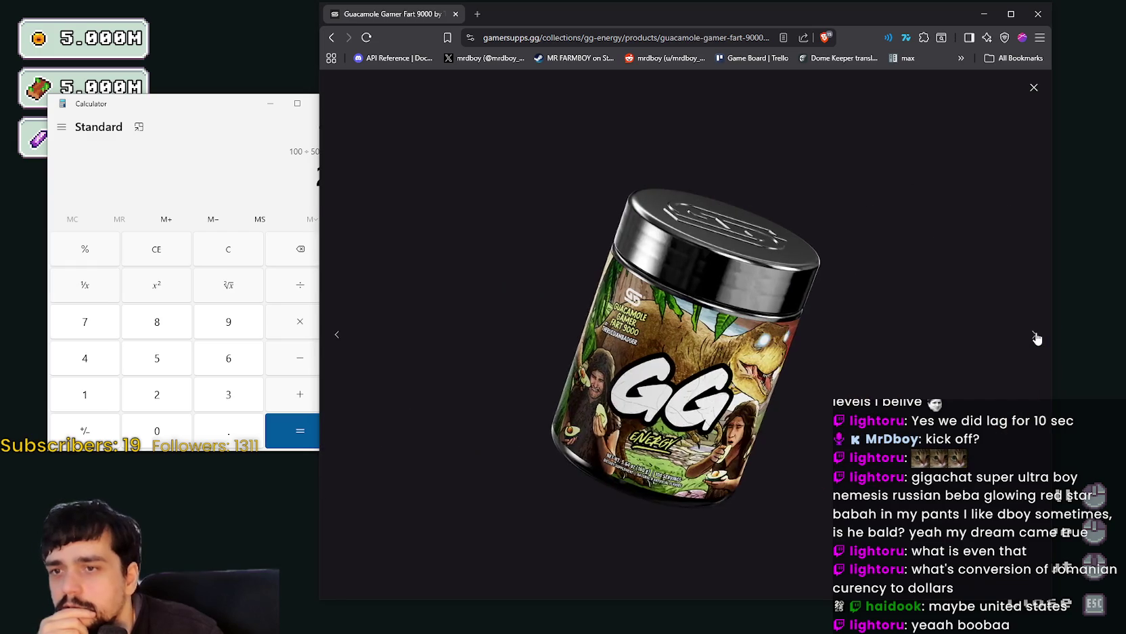
left_click(1036, 334)
left_click(1035, 335)
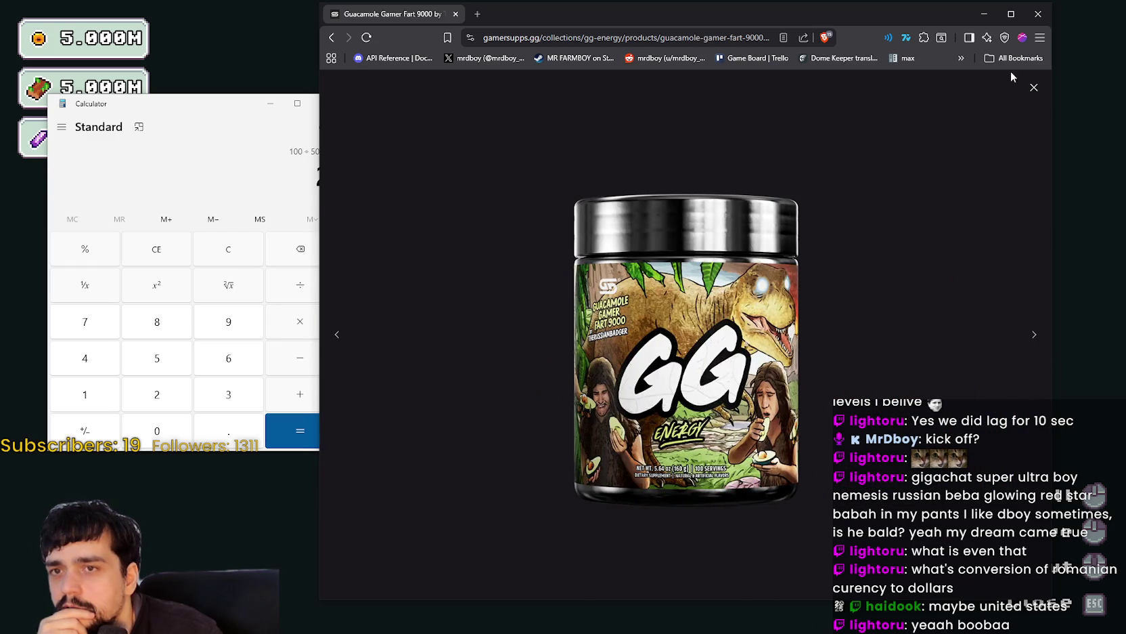
left_click(1033, 89)
scroll(652, 360, "down", 2)
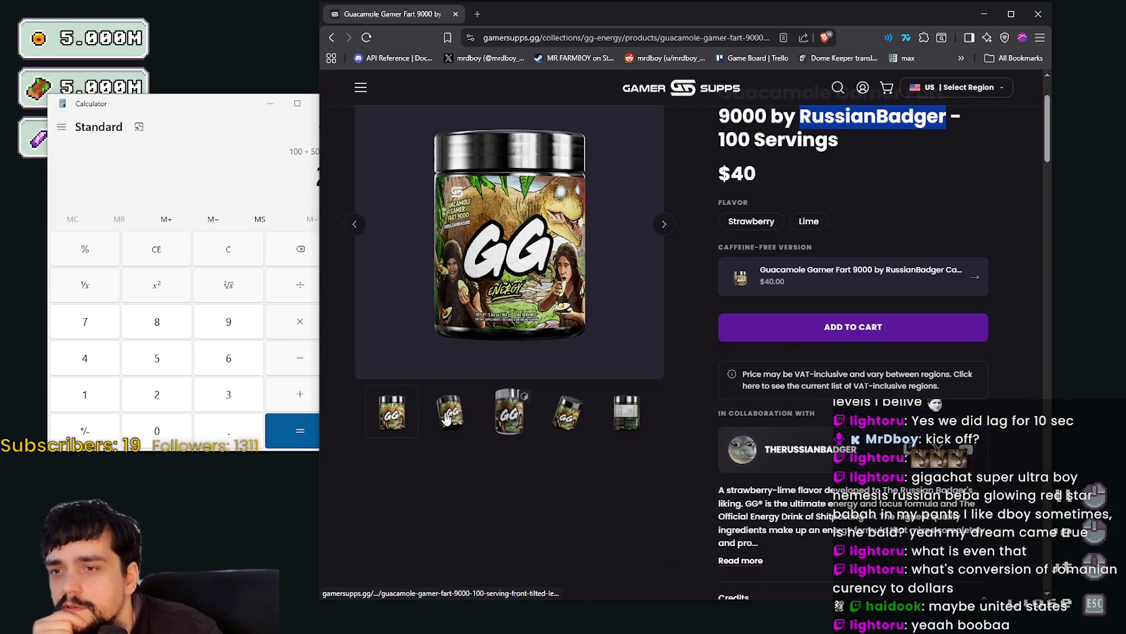
scroll(334, 102, "up", 2)
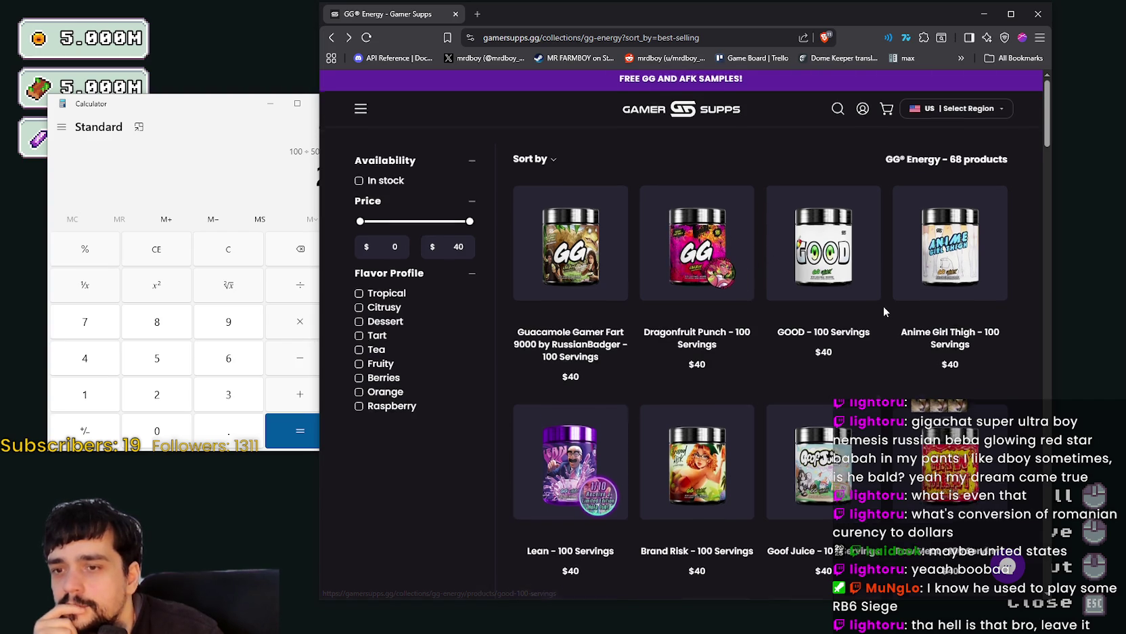
Scroll down through the GG Energy product grid and back up, then close the shop browser.
scroll(883, 306, "down", 2)
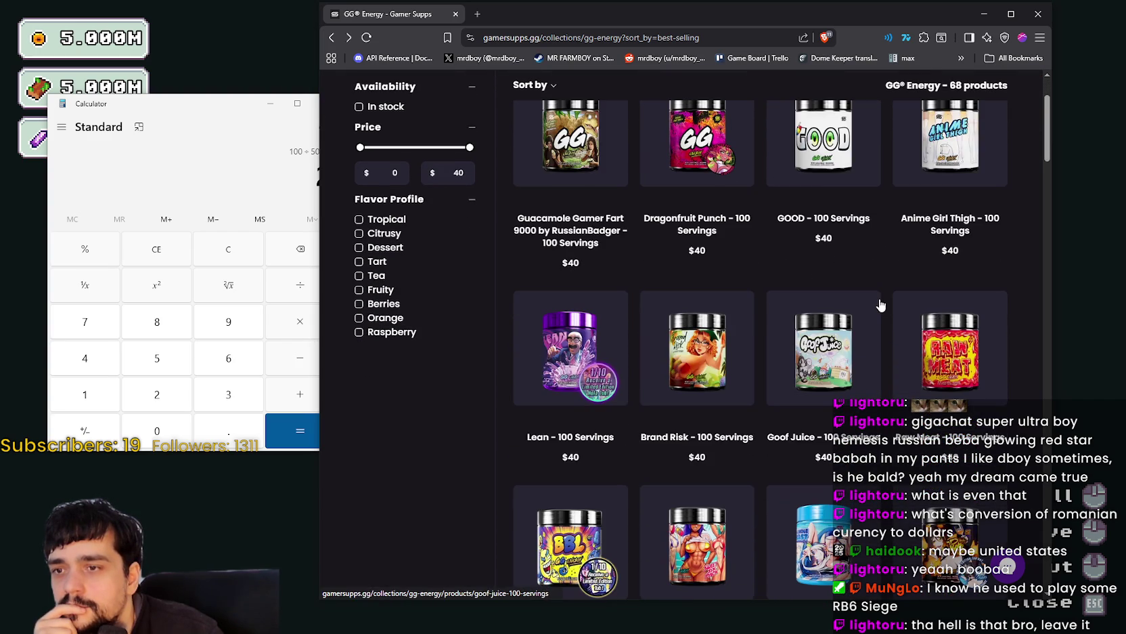
scroll(876, 301, "down", 3)
scroll(870, 296, "down", 3)
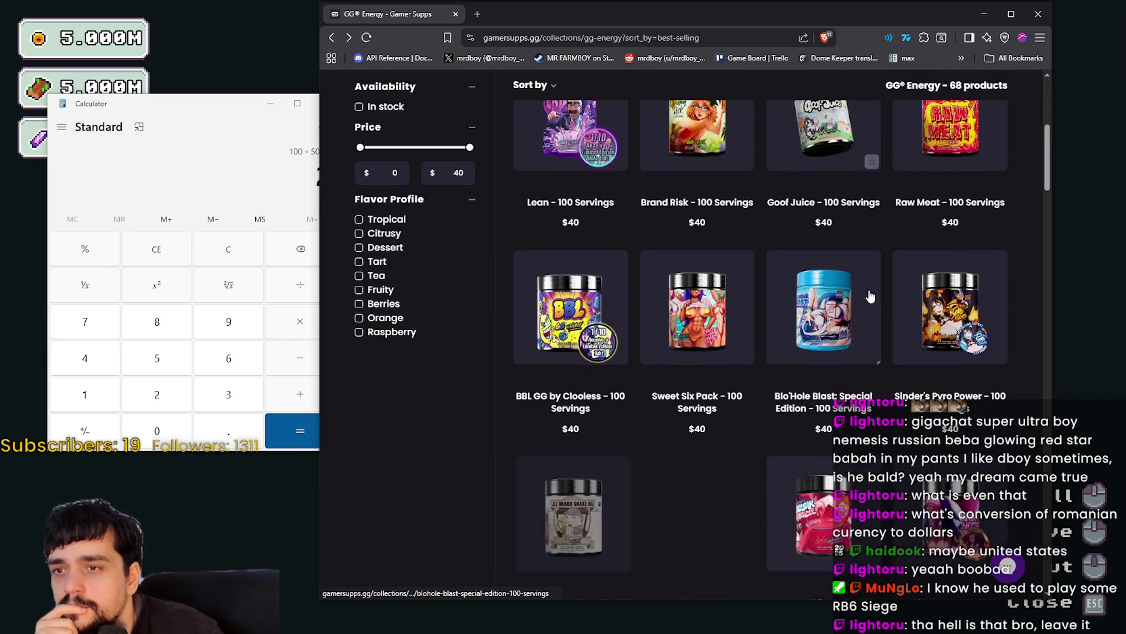
scroll(871, 295, "down", 3)
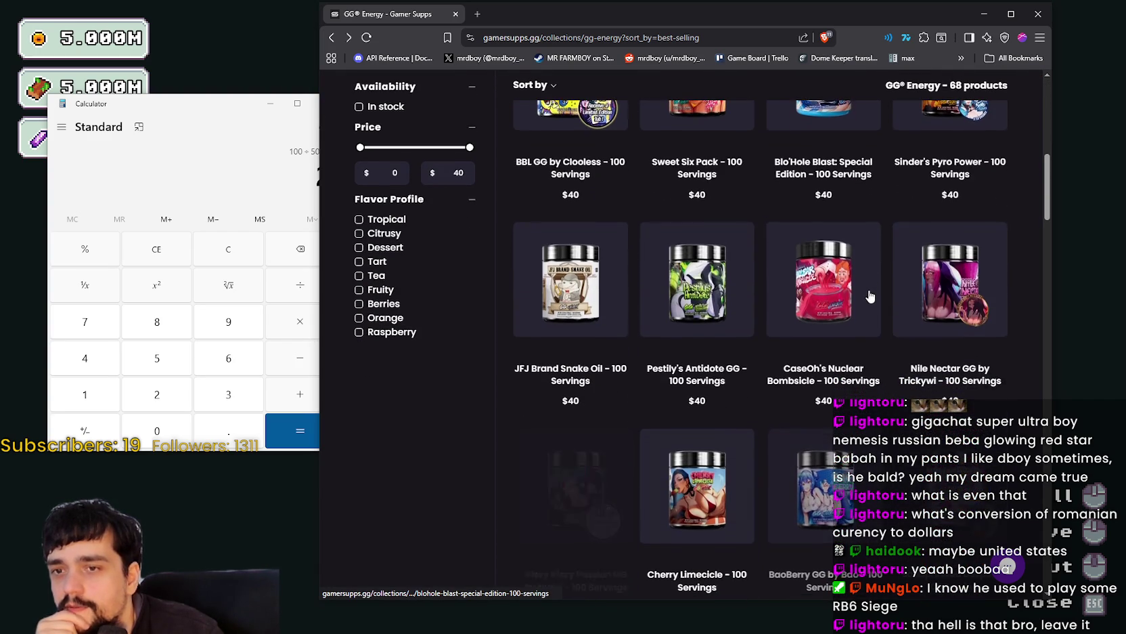
scroll(870, 295, "down", 7)
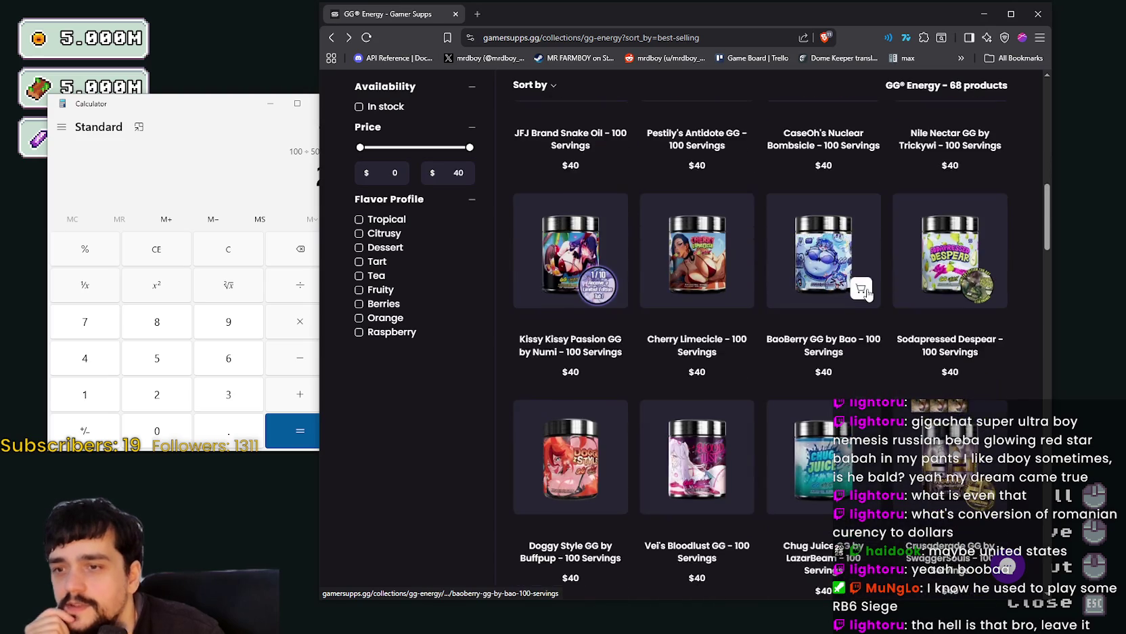
scroll(744, 521, "down", 4)
scroll(745, 521, "up", 10)
scroll(744, 406, "up", 10)
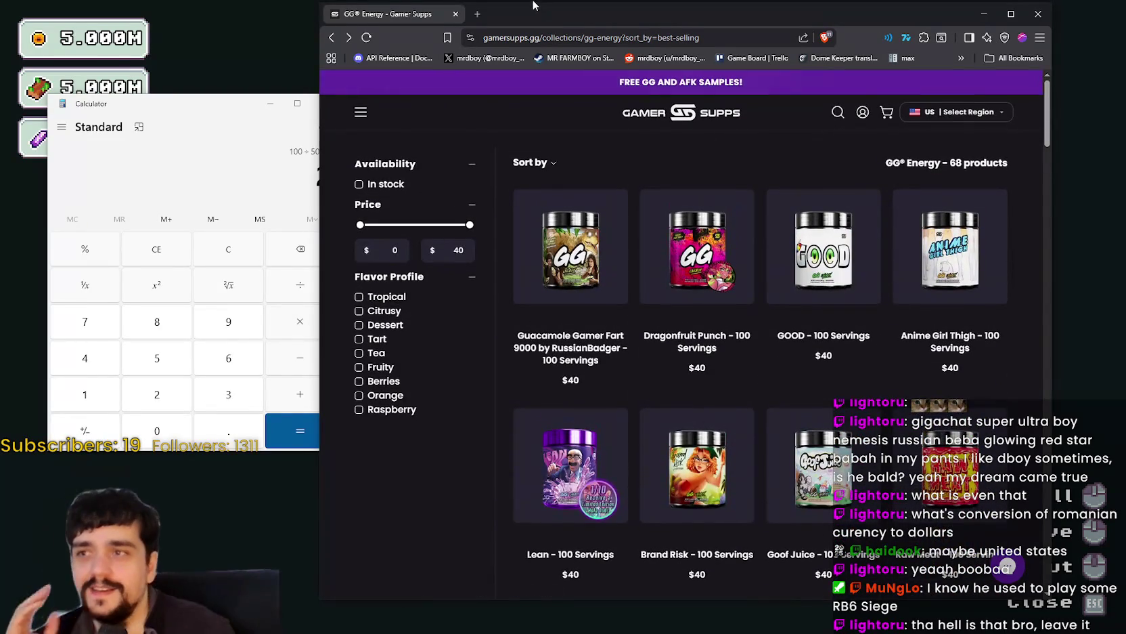
left_click(456, 15)
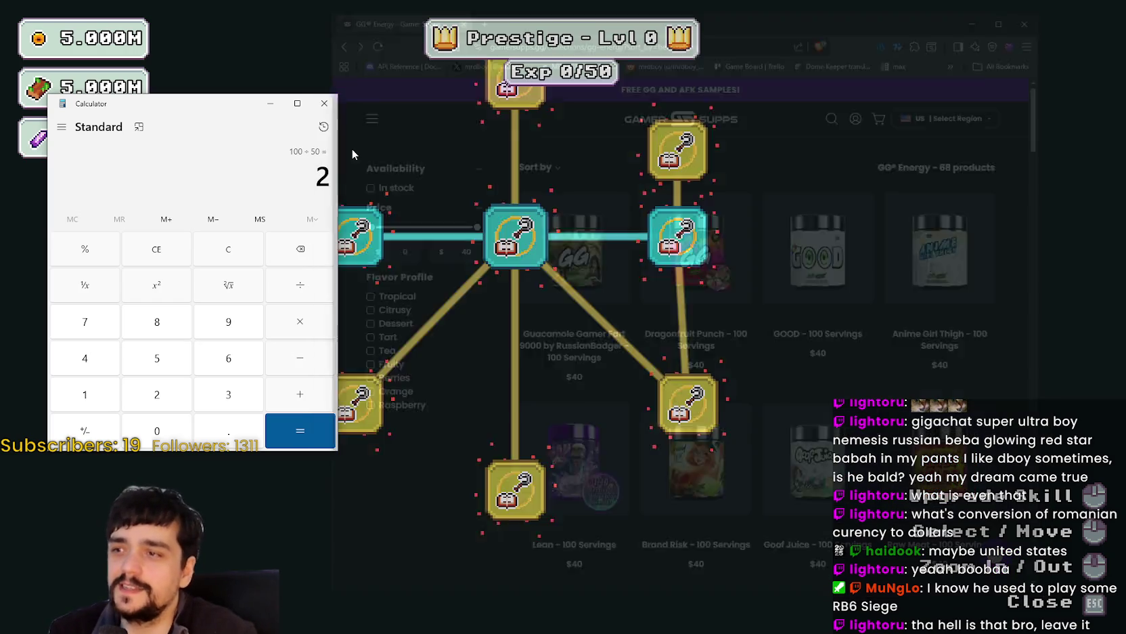
Close the Calculator and zoom around the Prestige skill tree before switching to Aseprite.
left_click(325, 103)
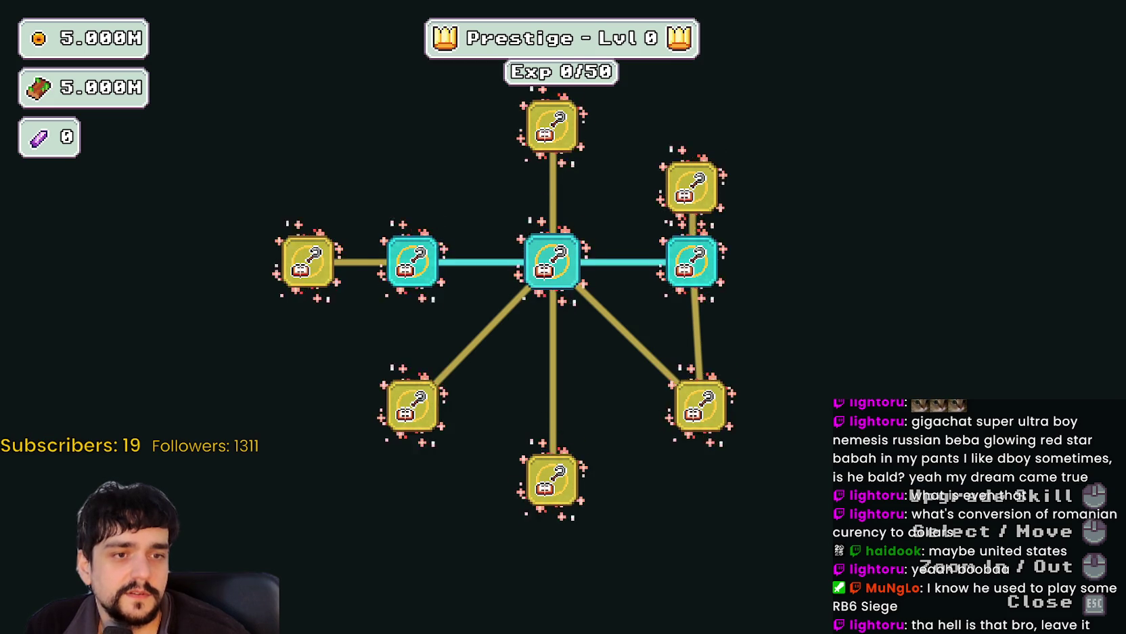
scroll(609, 352, "down", 1)
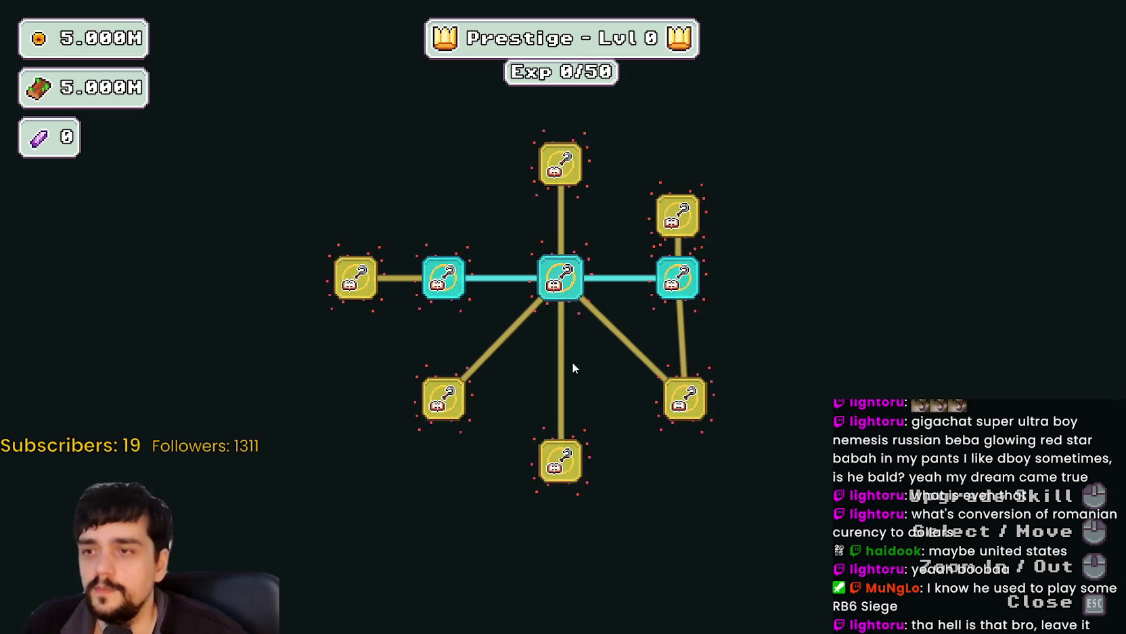
scroll(582, 352, "up", 2)
scroll(591, 338, "up", 2)
scroll(591, 338, "down", 1)
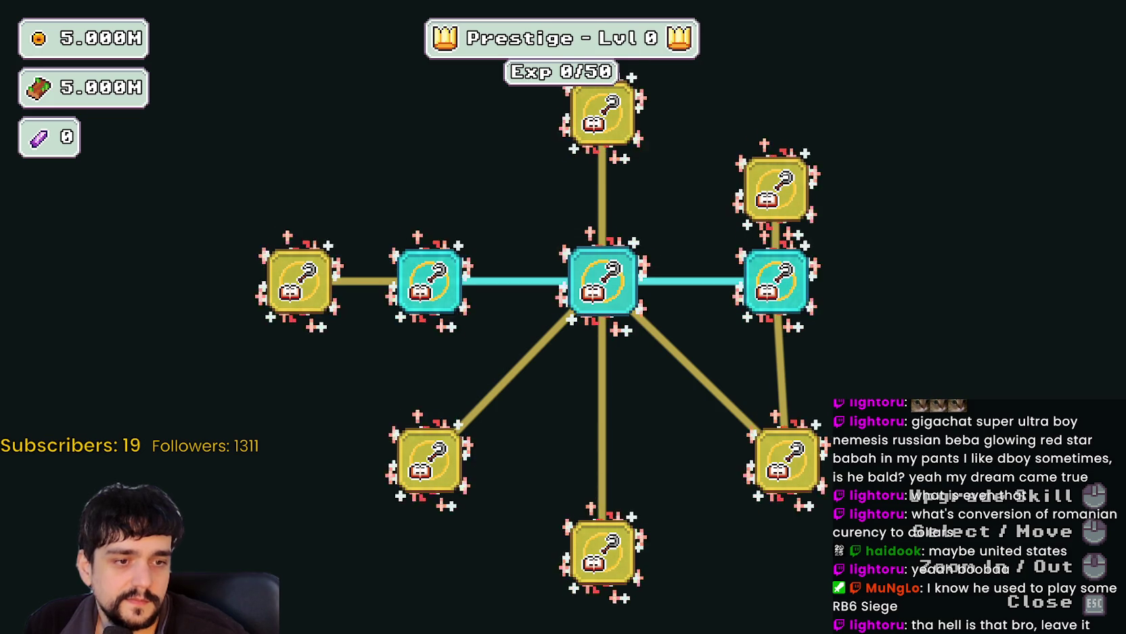
key("alt+Tab")
Zoom onto the ring sprites and select the right ringed book-and-hook icon.
scroll(654, 348, "down", 3)
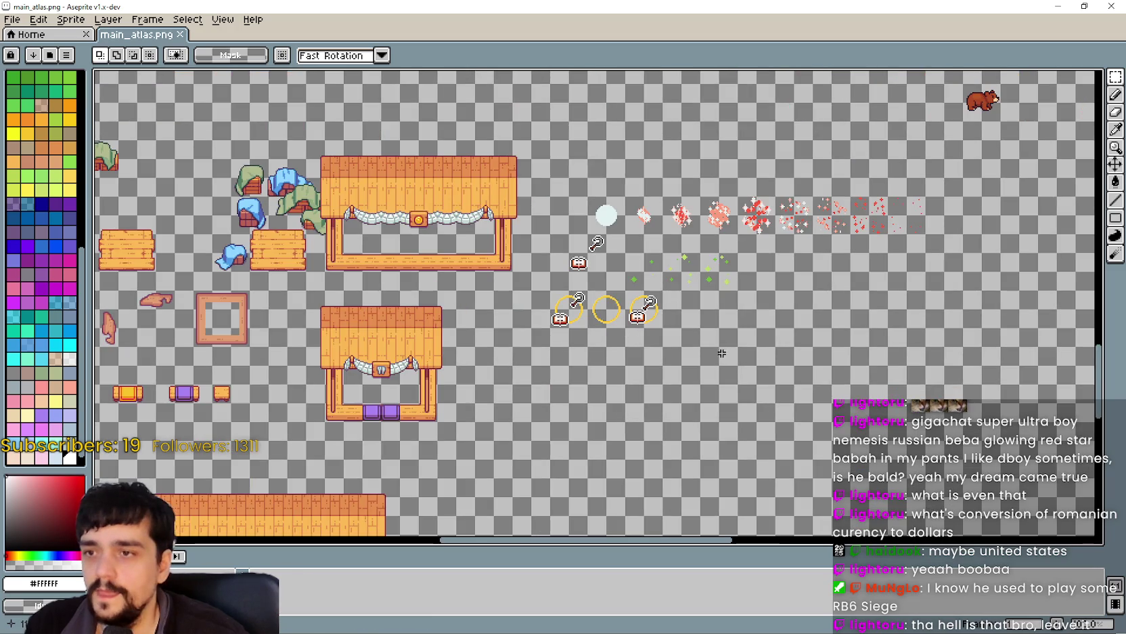
scroll(619, 306, "up", 3)
scroll(619, 306, "down", 2)
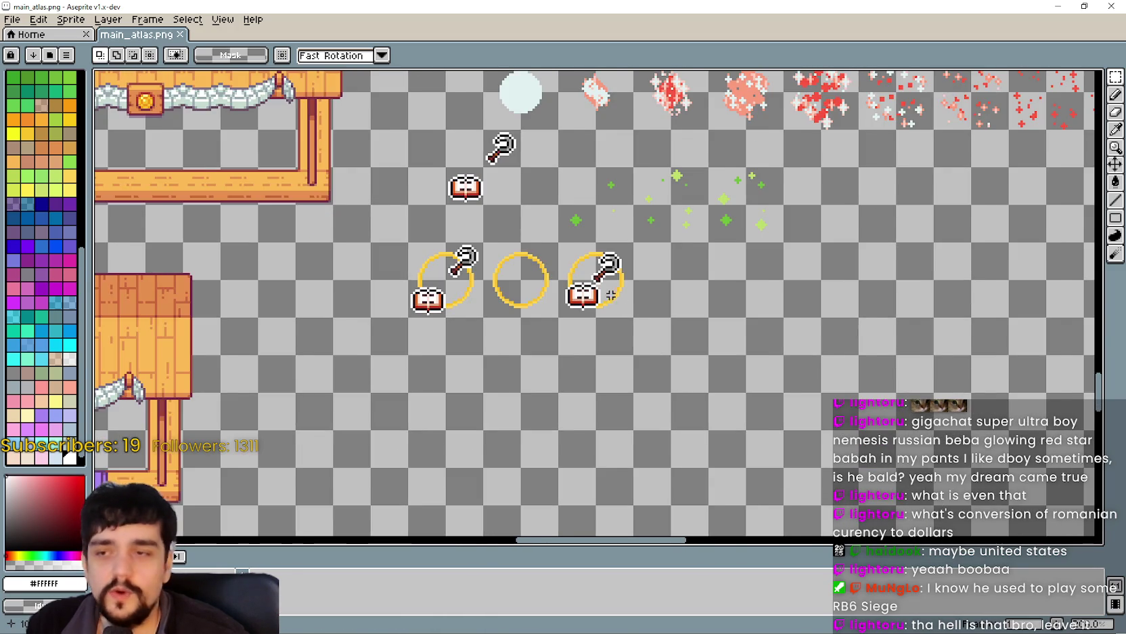
scroll(611, 295, "down", 3)
scroll(586, 251, "up", 3)
scroll(586, 251, "down", 4)
scroll(723, 414, "up", 1)
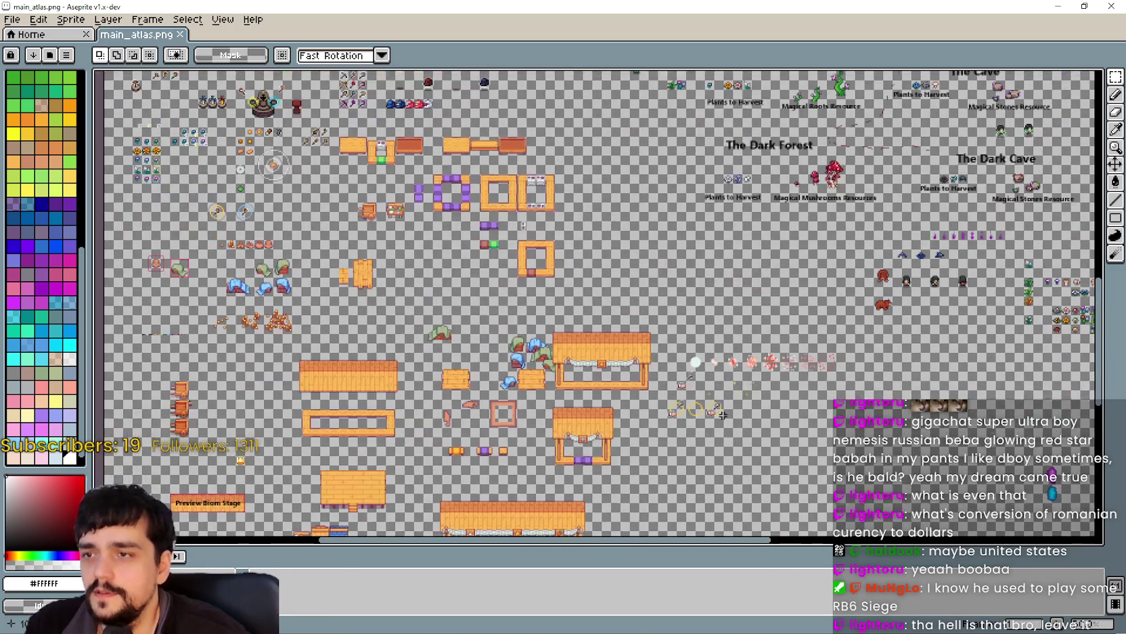
scroll(723, 414, "up", 5)
scroll(493, 272, "down", 2)
scroll(698, 319, "up", 1)
scroll(711, 394, "down", 2)
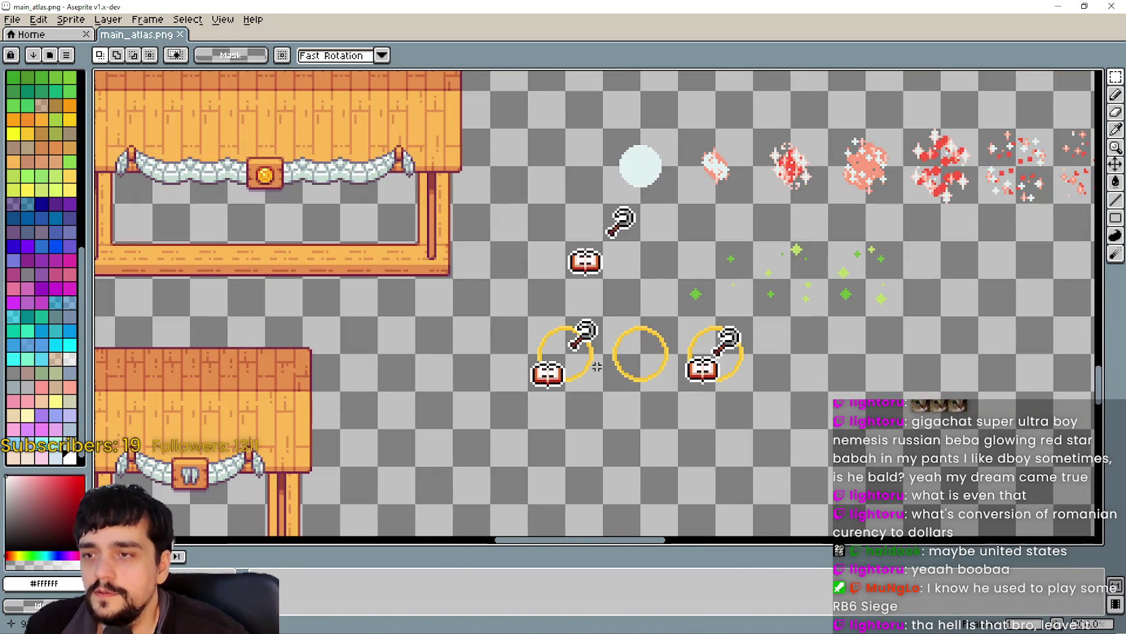
scroll(676, 367, "up", 2)
scroll(704, 342, "up", 1)
scroll(729, 347, "down", 1)
left_click(729, 355)
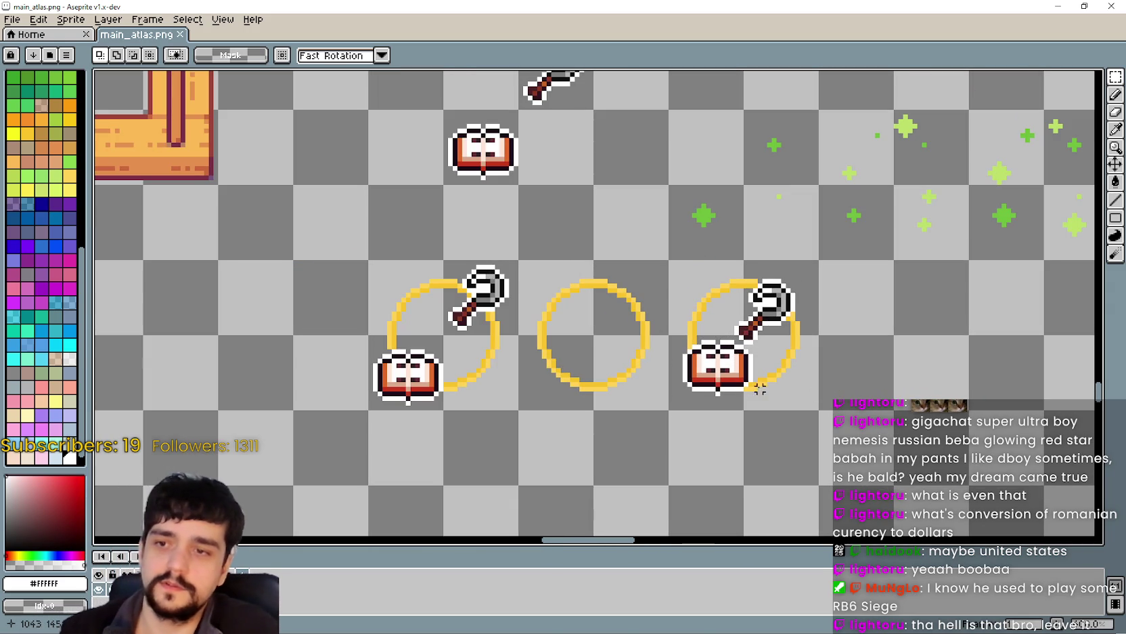
Ctrl-drag a duplicate of the ringed book-and-hook icon beside the original.
mouse_move(739, 300)
left_mouse_down()
mouse_move(628, 251)
mouse_move(708, 386)
mouse_move(738, 271)
left_mouse_up()
scroll(725, 304, "up", 3)
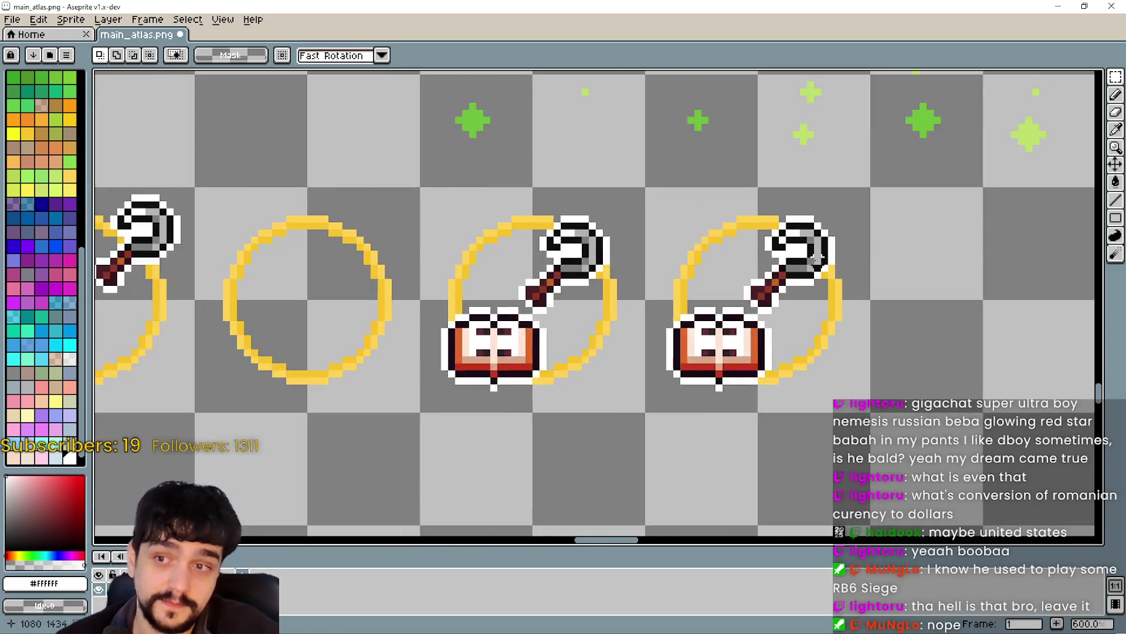
scroll(719, 313, "down", 1)
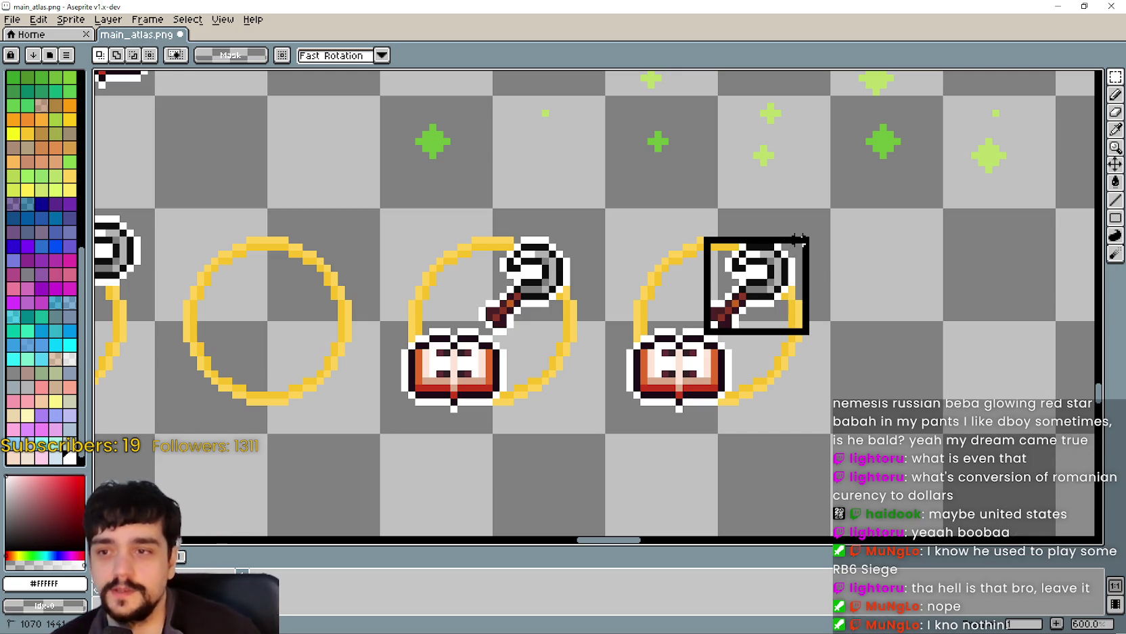
scroll(725, 313, "up", 1)
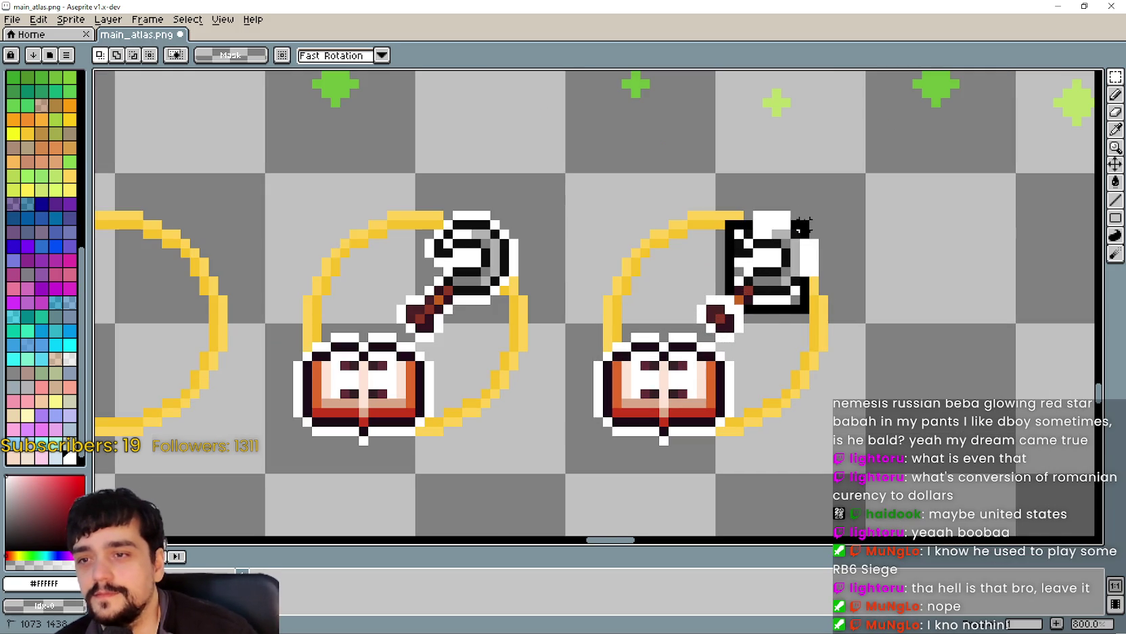
scroll(757, 272, "down", 7)
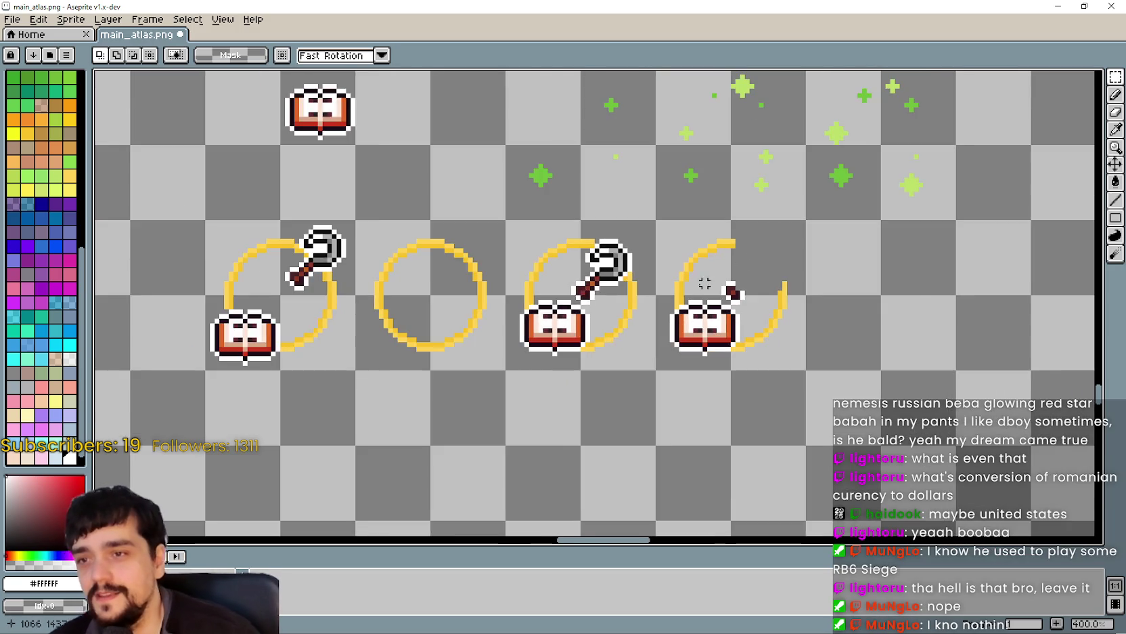
scroll(597, 286, "up", 3)
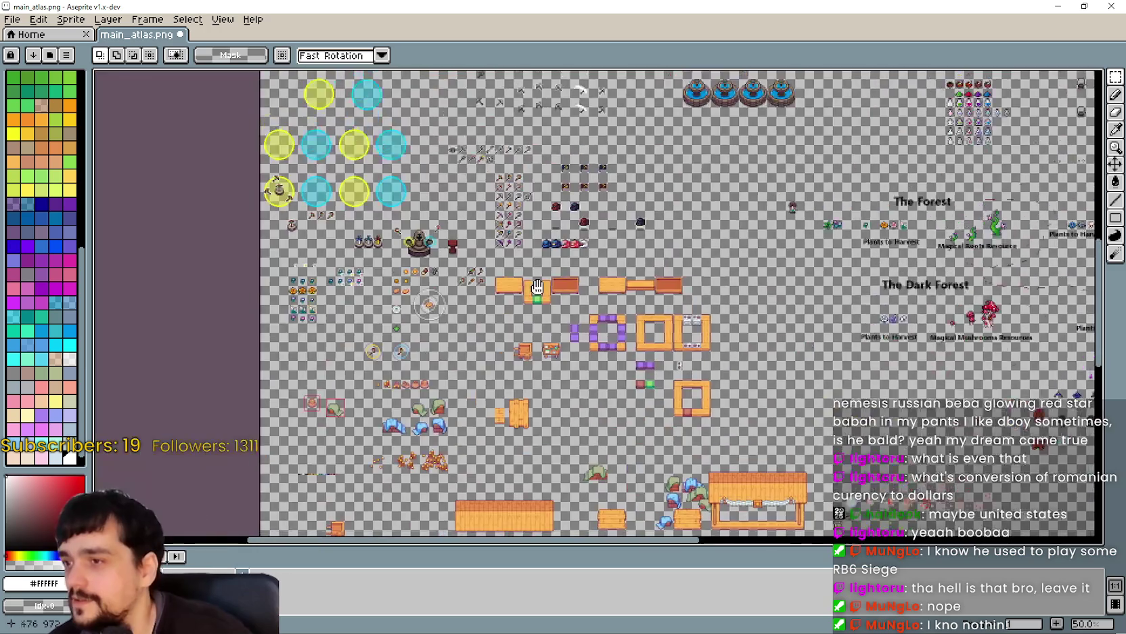
Paste the copied gray pickaxe and axe sprites into the atlas.
scroll(575, 419, "up", 1)
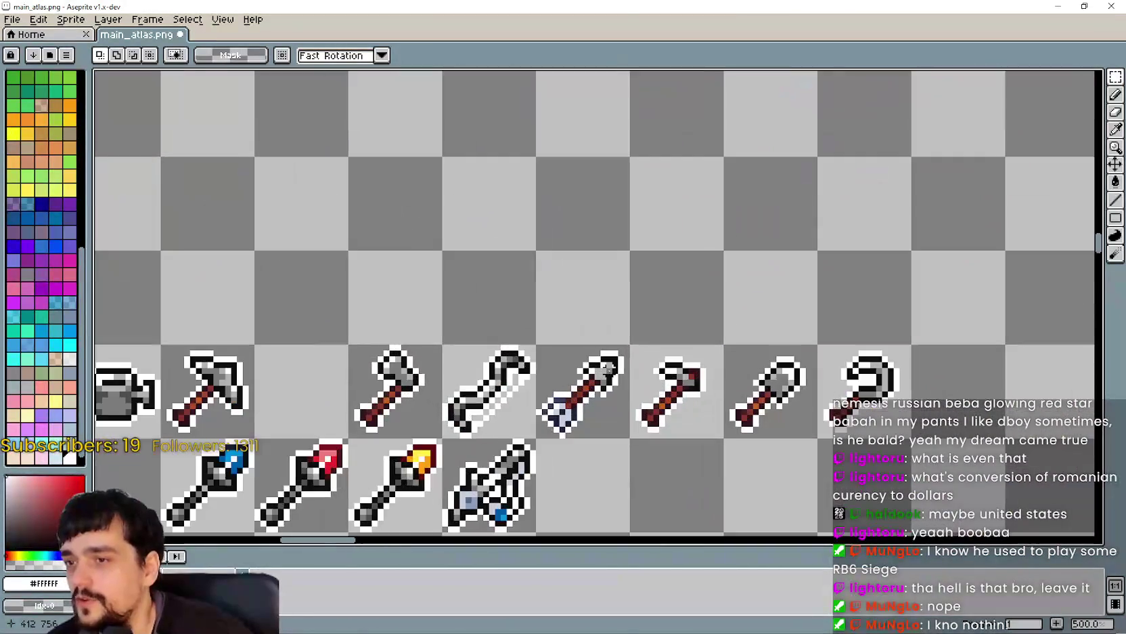
scroll(582, 393, "down", 1)
scroll(591, 359, "down", 3)
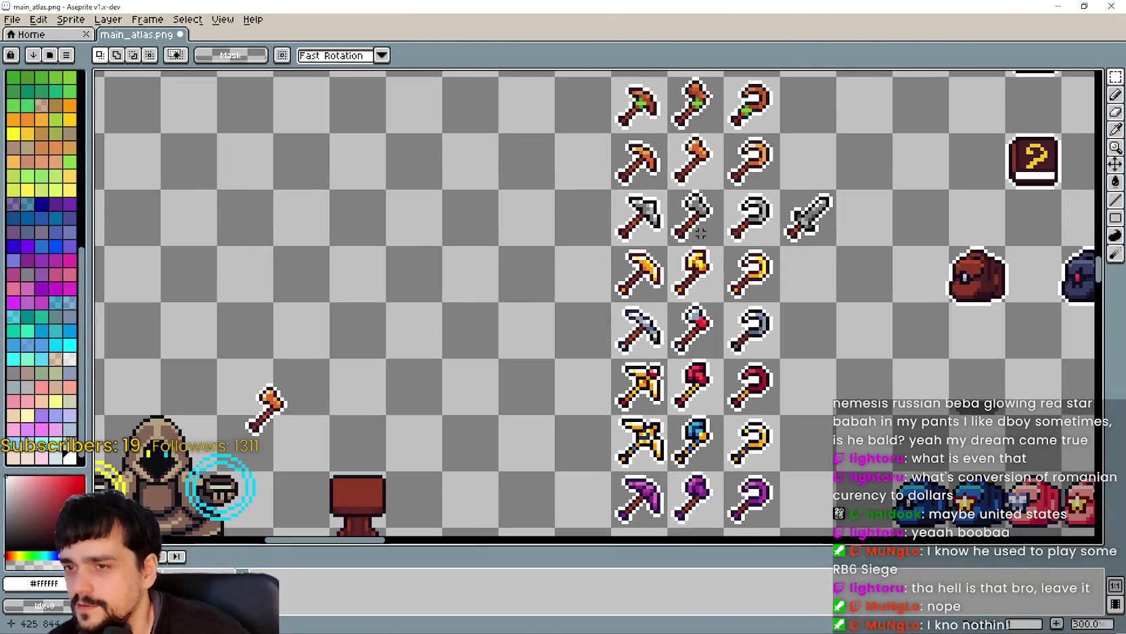
scroll(792, 314, "down", 3)
scroll(745, 266, "up", 3)
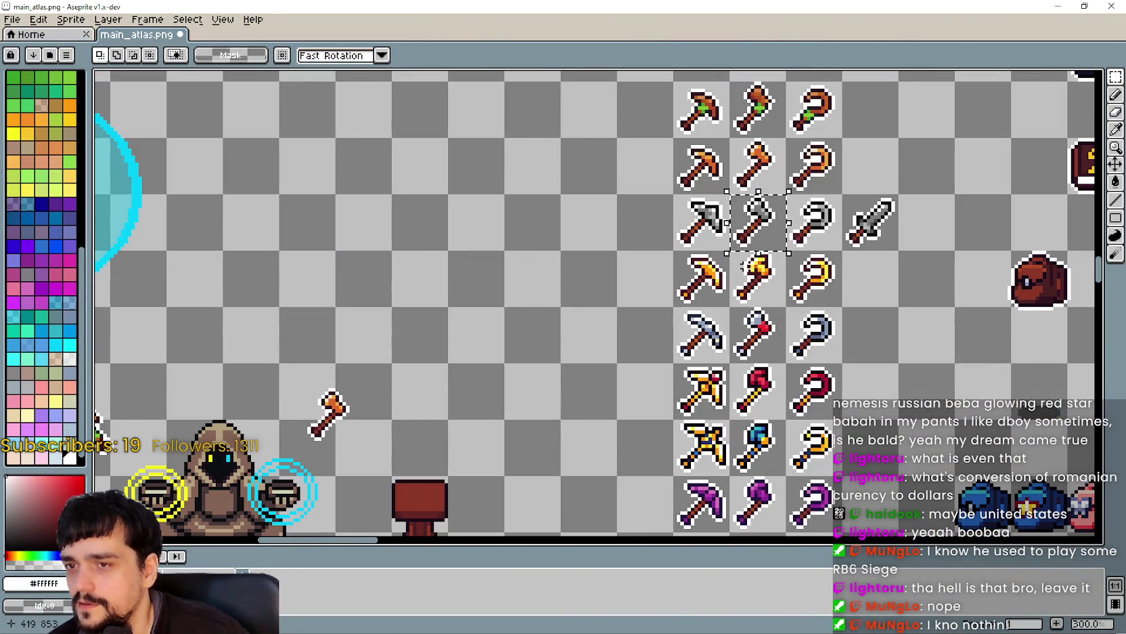
scroll(745, 264, "down", 2)
scroll(749, 316, "up", 1)
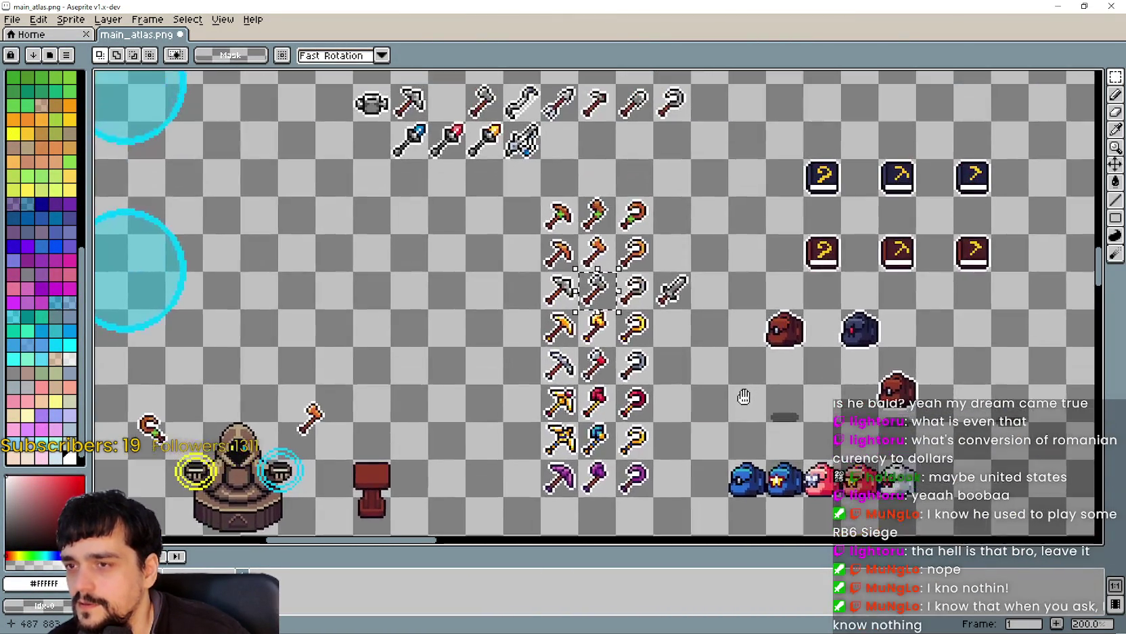
scroll(622, 332, "up", 1)
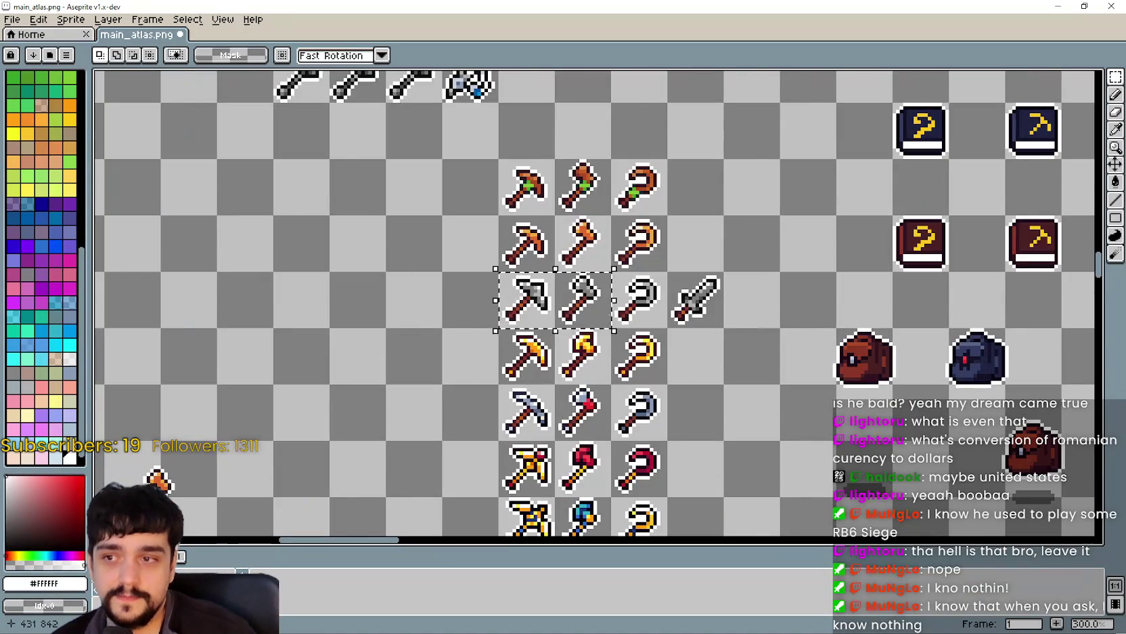
scroll(610, 324, "down", 4)
scroll(550, 337, "up", 3)
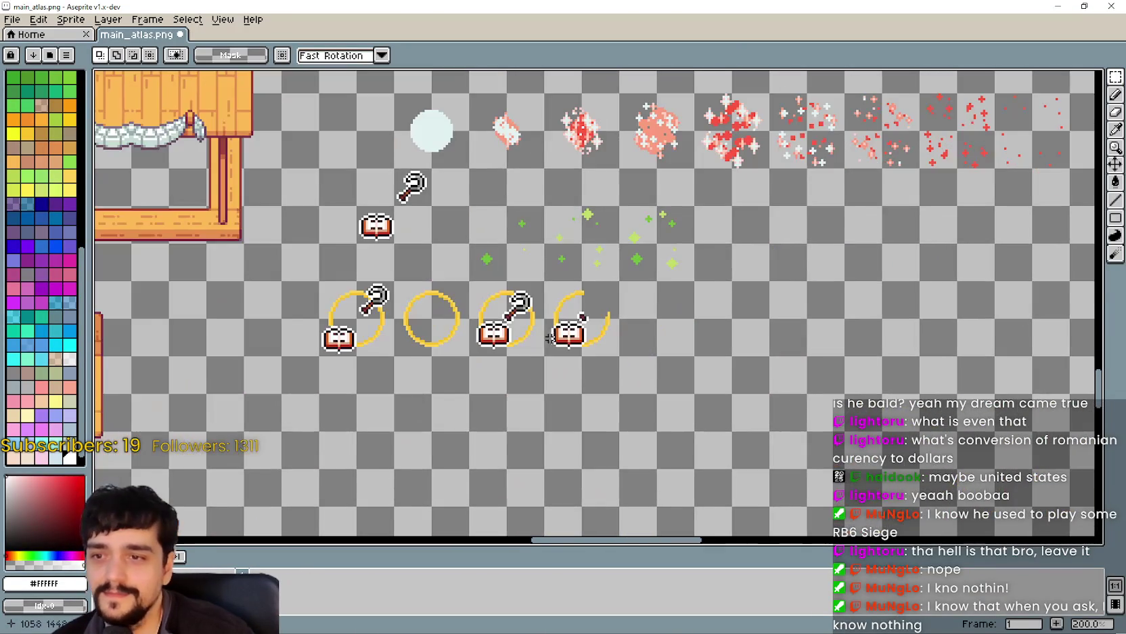
key("ctrl+v")
scroll(616, 325, "up", 1)
scroll(807, 362, "down", 3)
Find the ringed axe icons and marquee-select a piece of their blue ring.
mouse_move(603, 355)
left_mouse_down()
mouse_move(710, 305)
mouse_move(616, 271)
mouse_move(589, 438)
left_mouse_up()
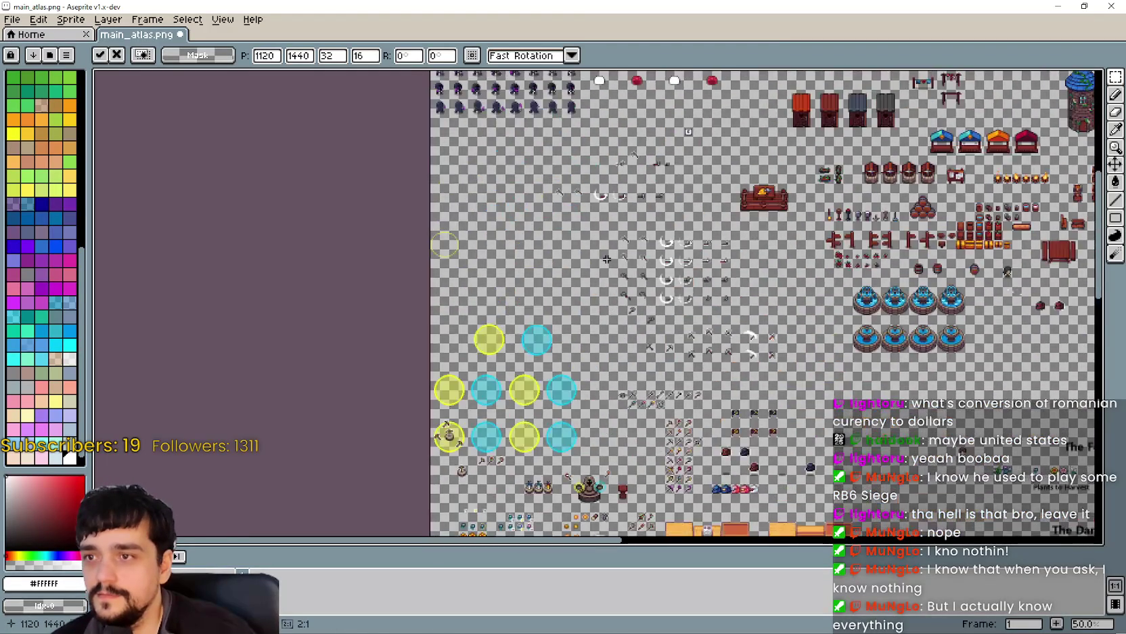
mouse_move(606, 259)
left_mouse_down()
mouse_move(494, 280)
mouse_move(565, 151)
left_mouse_up()
scroll(457, 353, "up", 1)
mouse_move(457, 353)
left_mouse_down()
mouse_move(506, 428)
mouse_move(611, 390)
left_mouse_up()
scroll(590, 484, "up", 1)
scroll(679, 431, "up", 1)
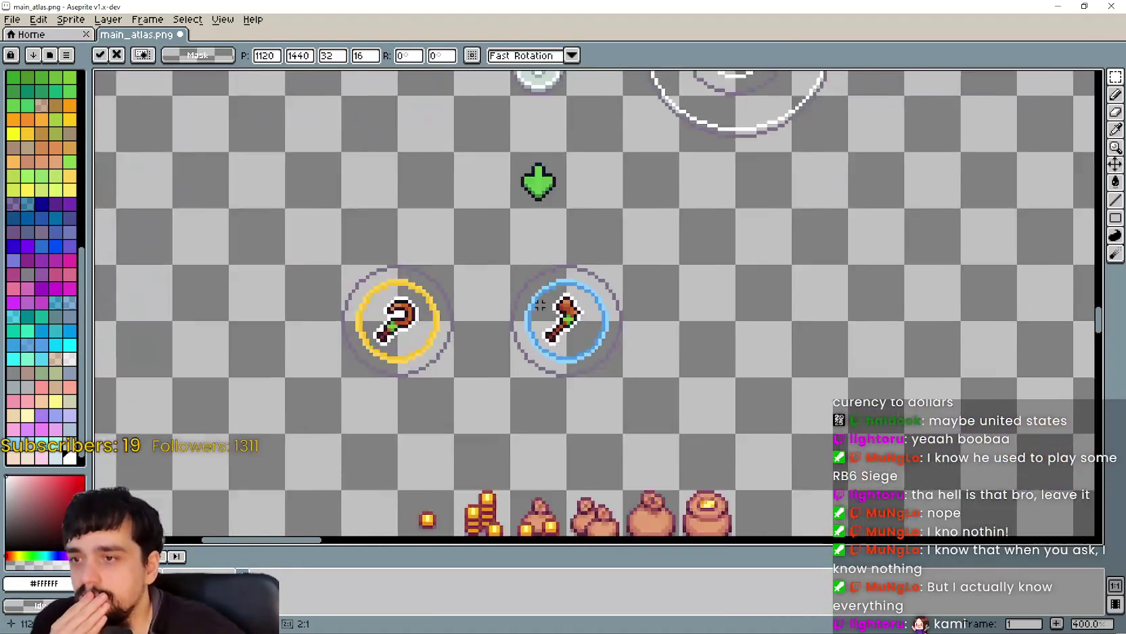
scroll(545, 528, "down", 3)
scroll(618, 411, "up", 3)
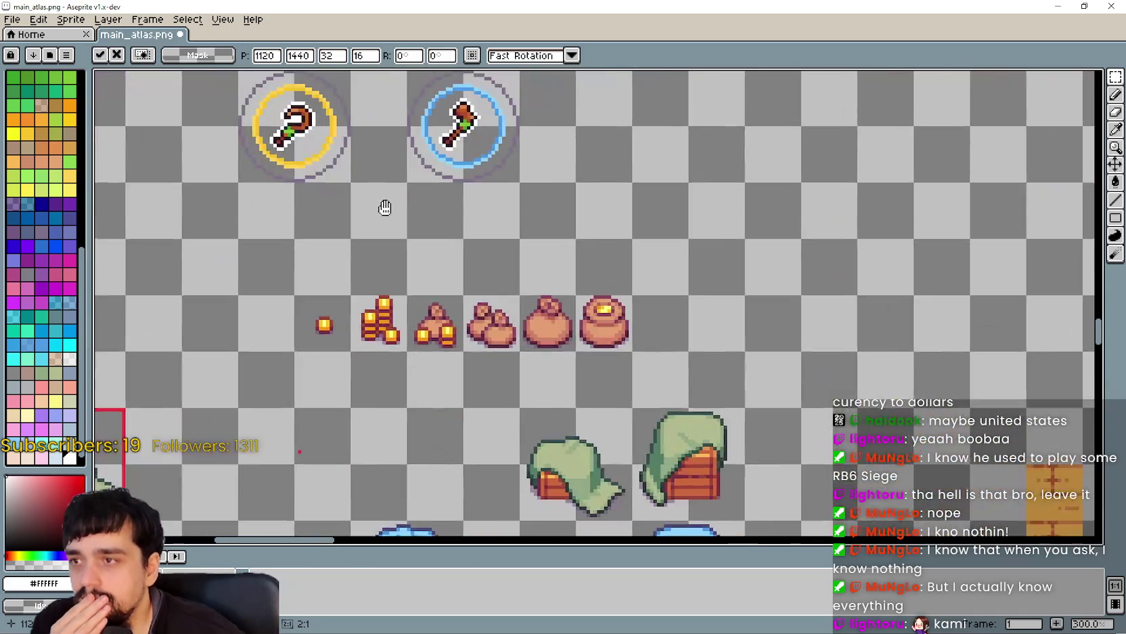
scroll(382, 206, "up", 2)
scroll(614, 228, "up", 3)
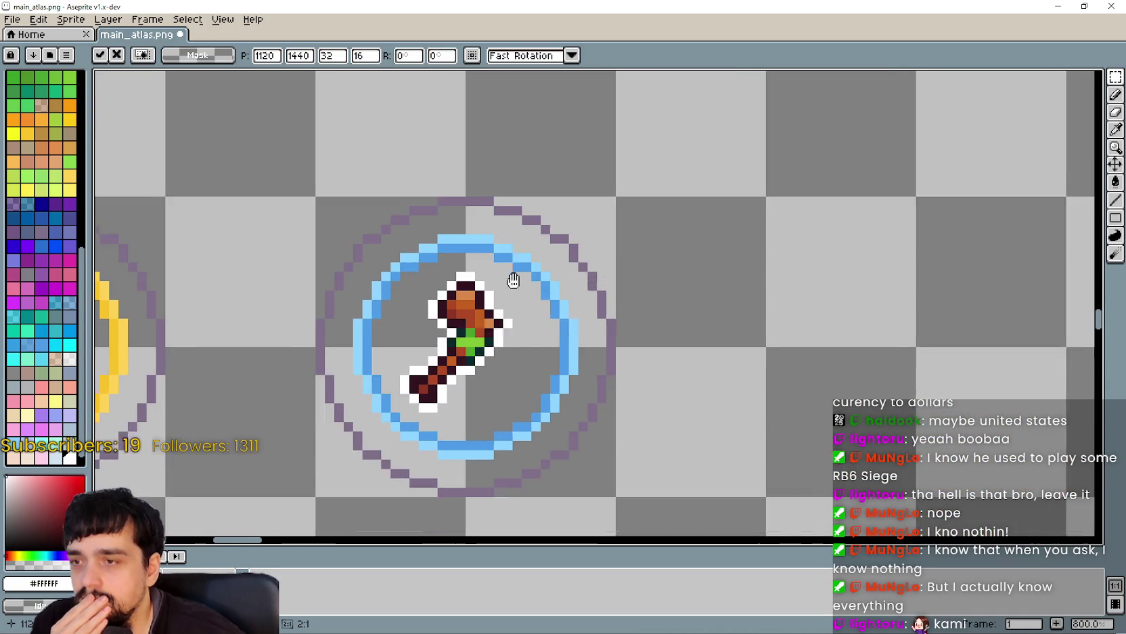
left_click_drag(540, 221, 580, 265)
Paste the blue ring piece and move it beside the book icon.
scroll(576, 268, "down", 9)
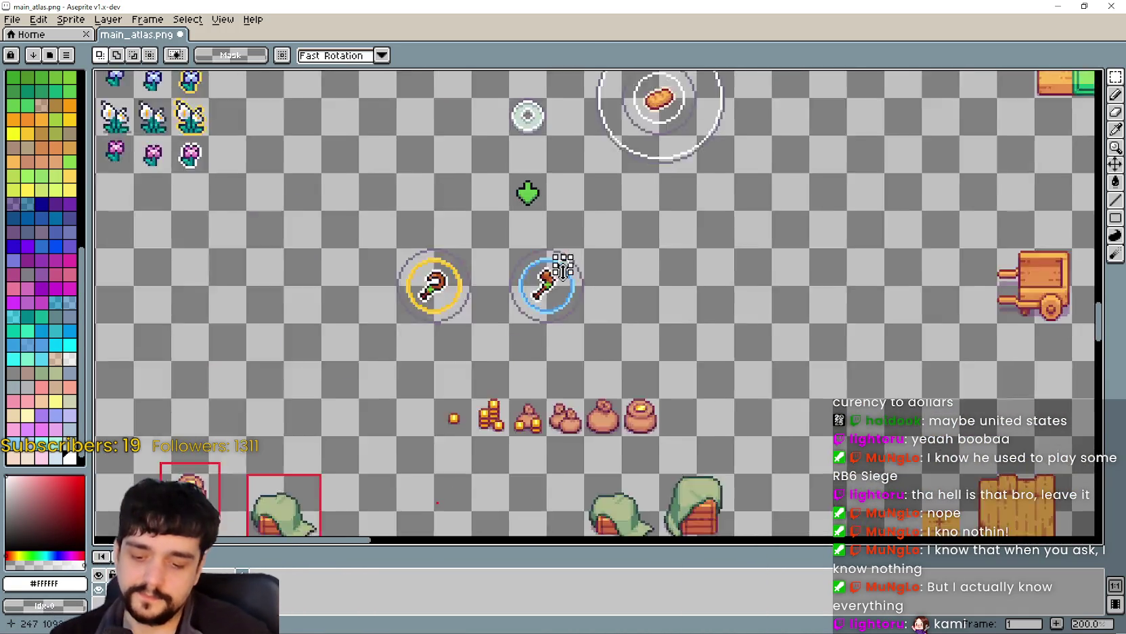
scroll(400, 198, "up", 2)
scroll(400, 198, "up", 2)
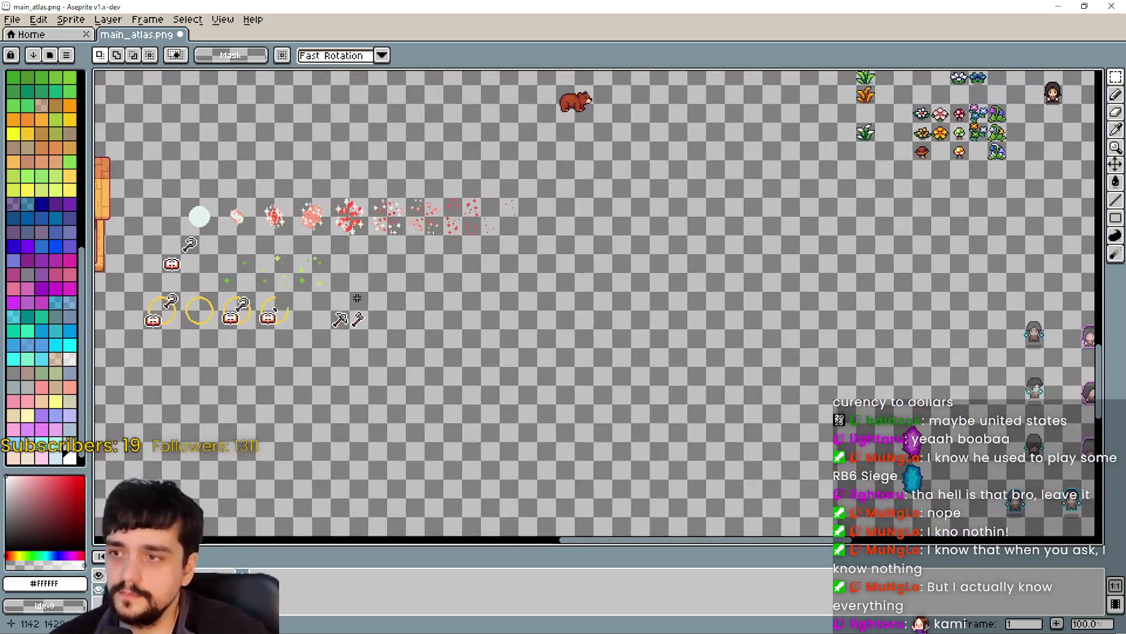
scroll(652, 364, "up", 4)
key("ctrl+v")
scroll(599, 302, "up", 3)
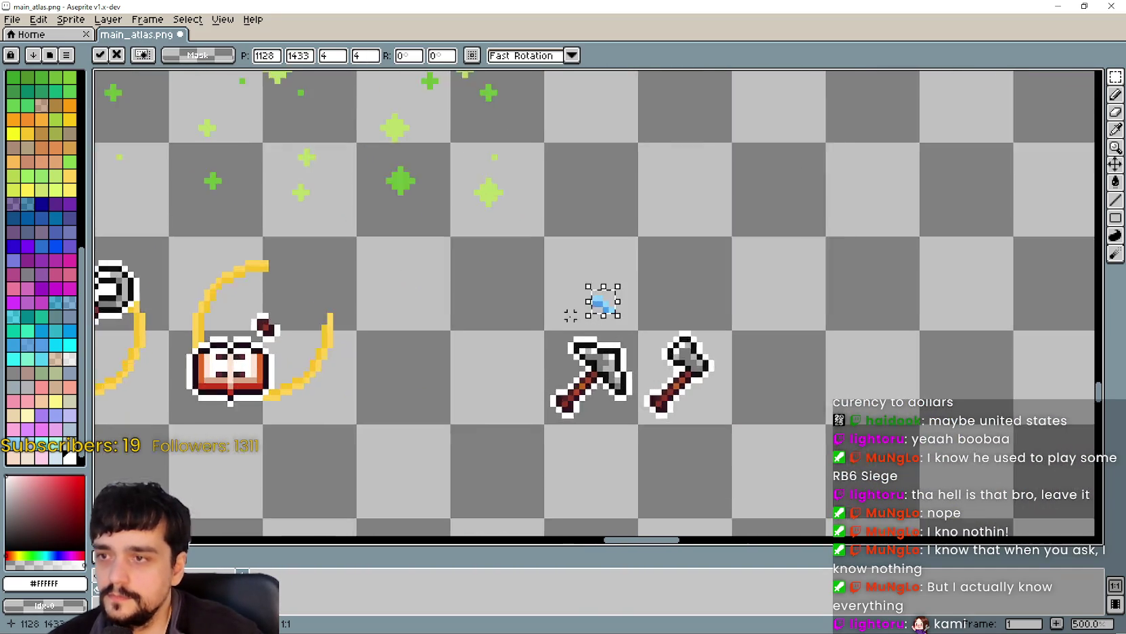
mouse_move(609, 270)
left_mouse_down()
mouse_move(359, 321)
mouse_move(823, 344)
mouse_move(545, 257)
left_mouse_up()
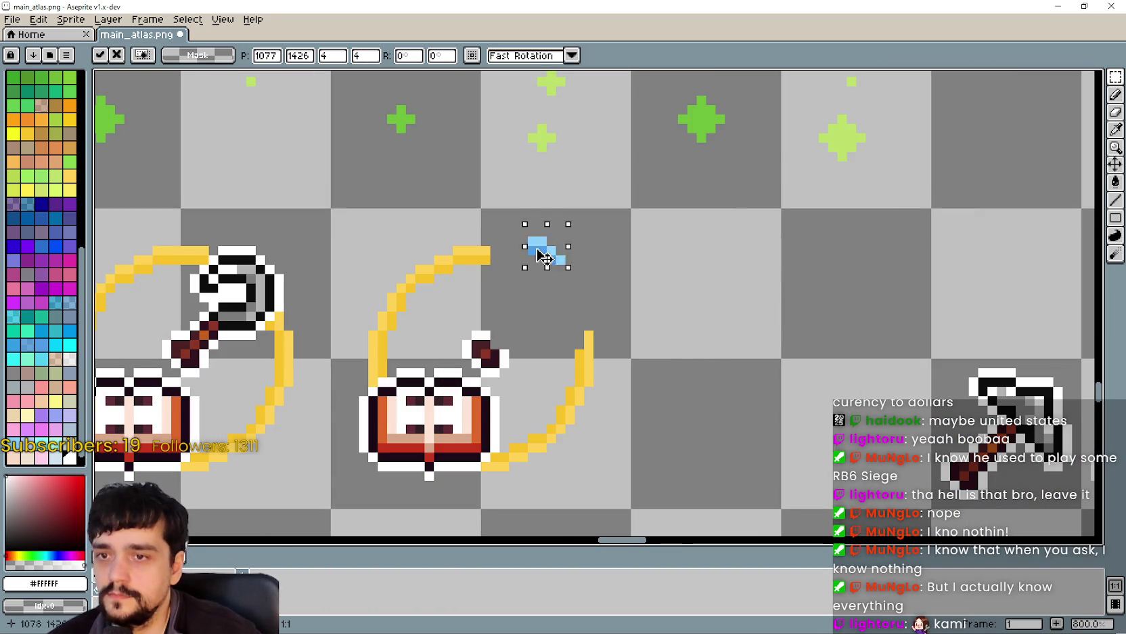
Drop the pasted blue piece and marquee-select the ringed book icon's cell.
left_click(673, 353)
scroll(691, 359, "down", 4)
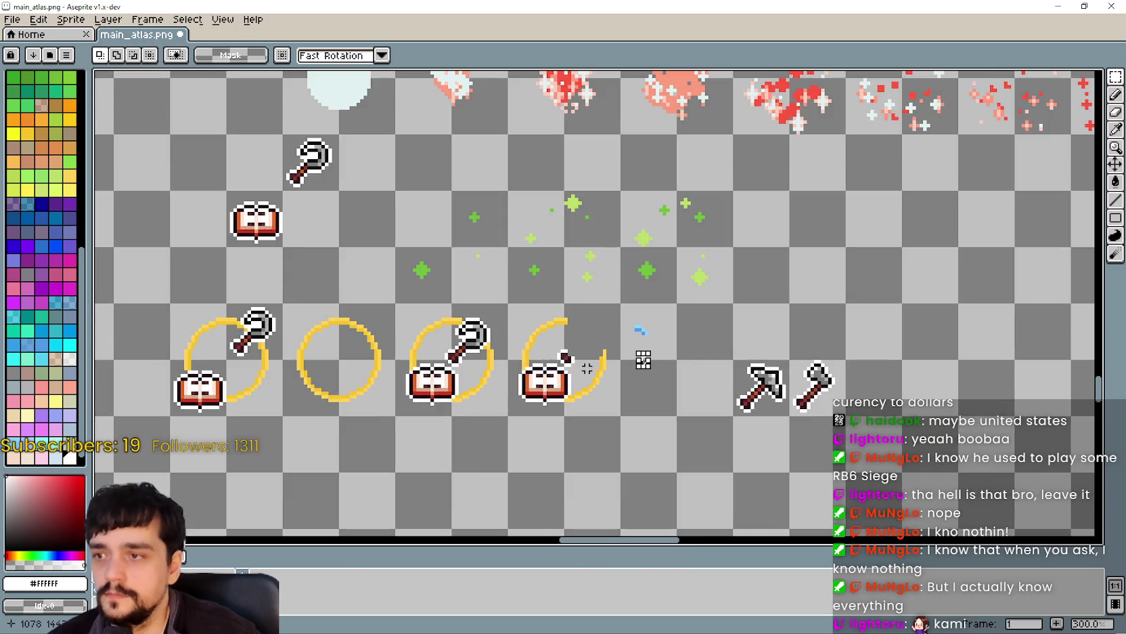
scroll(683, 360, "up", 2)
scroll(680, 360, "up", 1)
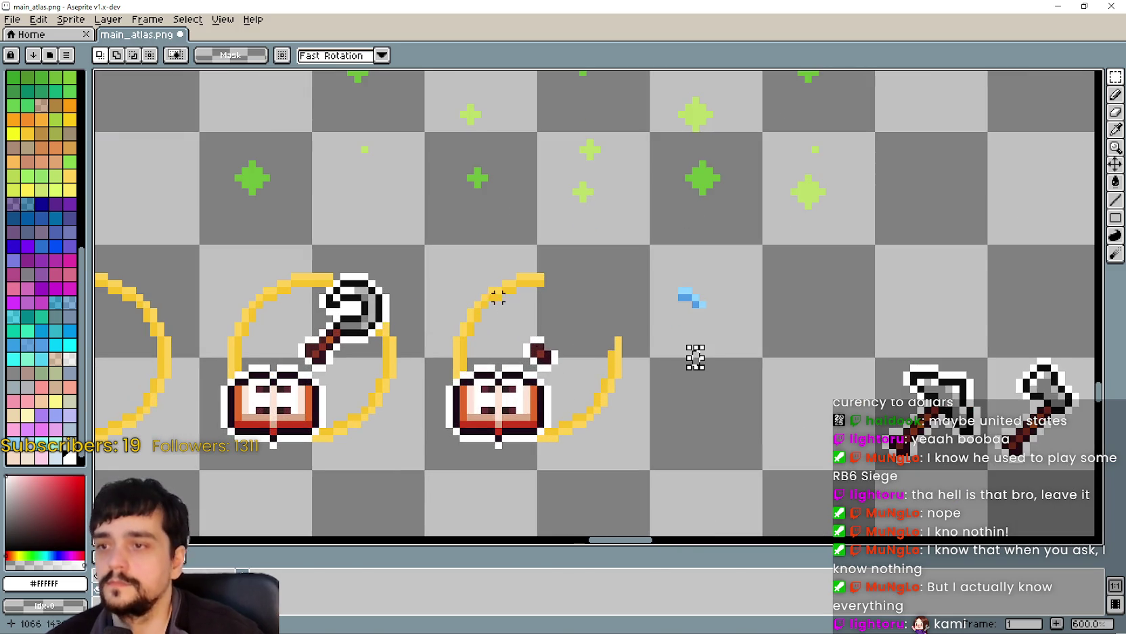
left_click_drag(618, 396, 640, 392)
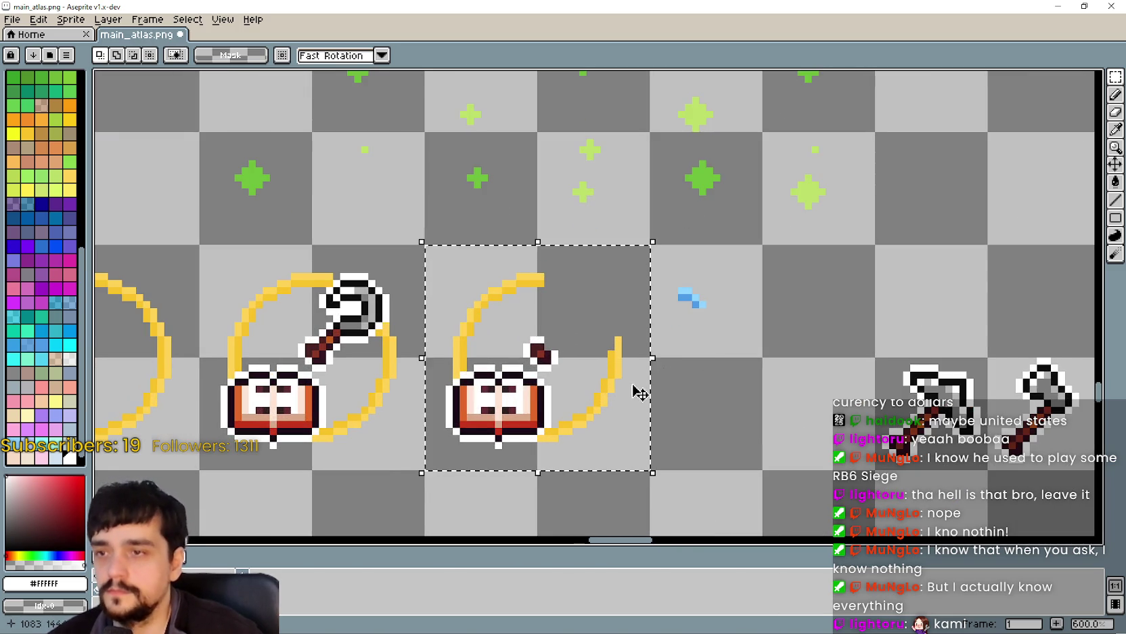
Eyedrop blue #4d9bd6 and paint-bucket the ring's yellow pixels blue.
left_click(1116, 141)
scroll(712, 335, "up", 3)
left_click(694, 226)
scroll(694, 226, "down", 3)
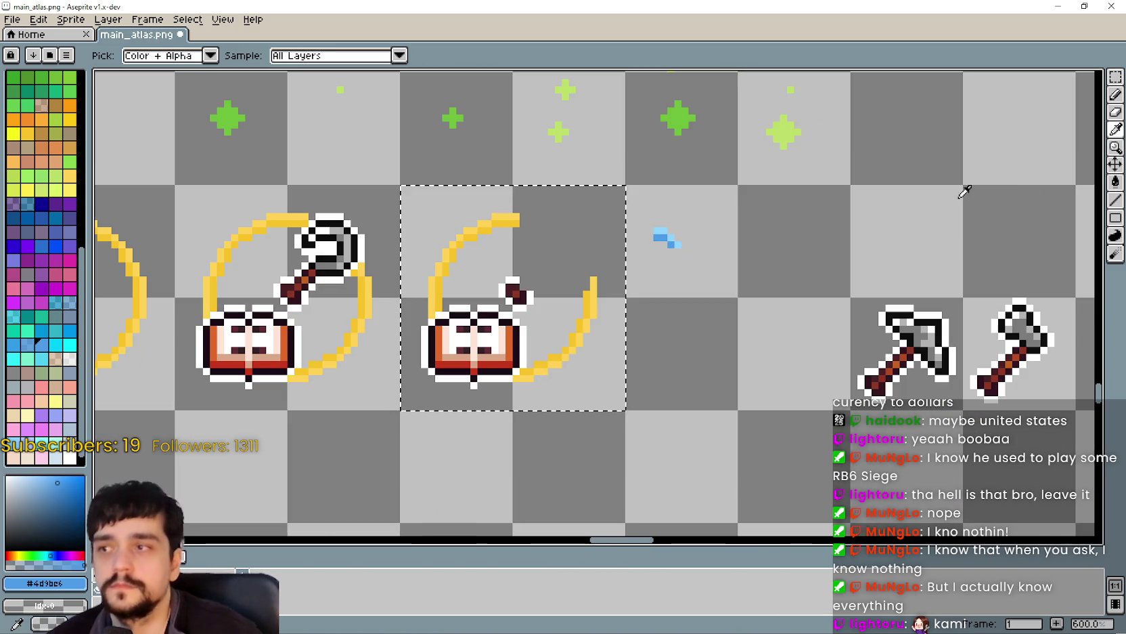
left_click(1115, 181)
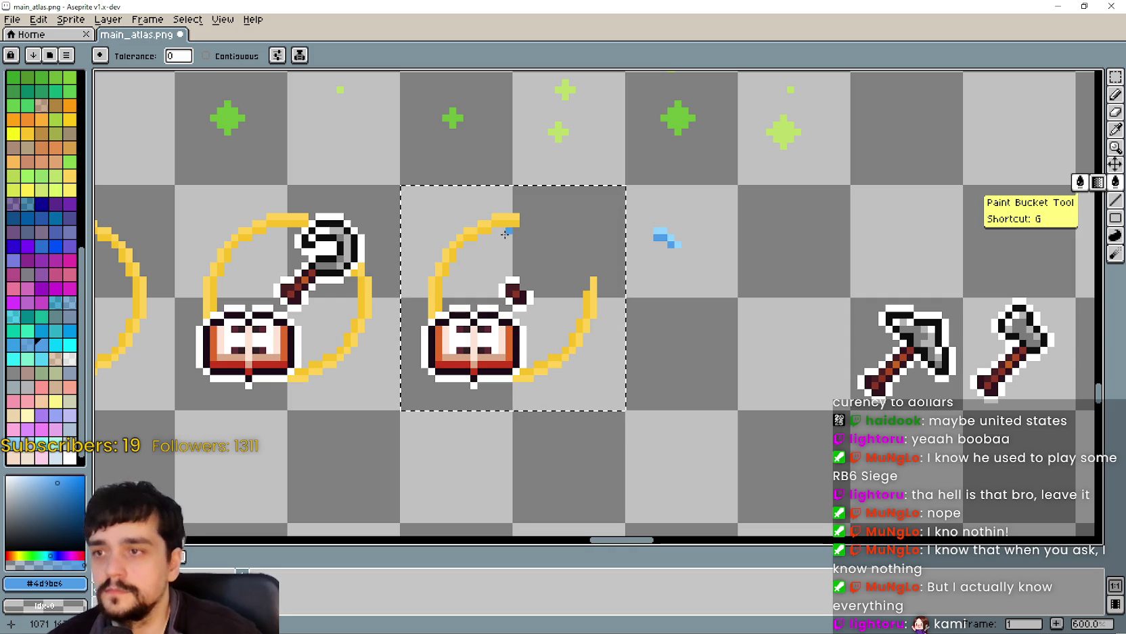
left_click(505, 224)
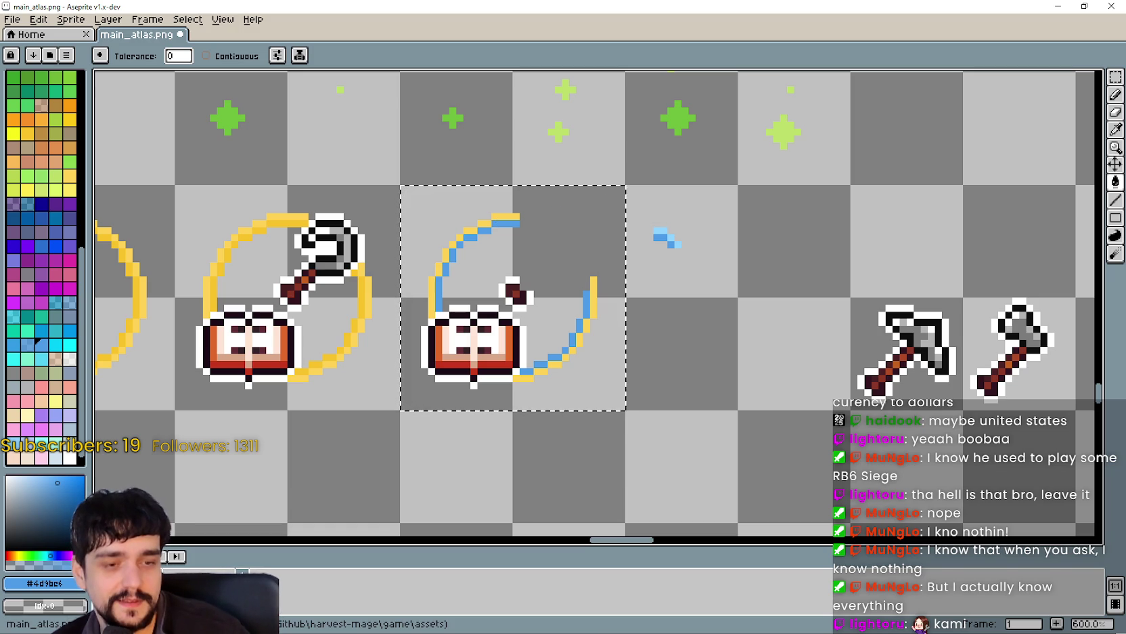
key("alt+Tab")
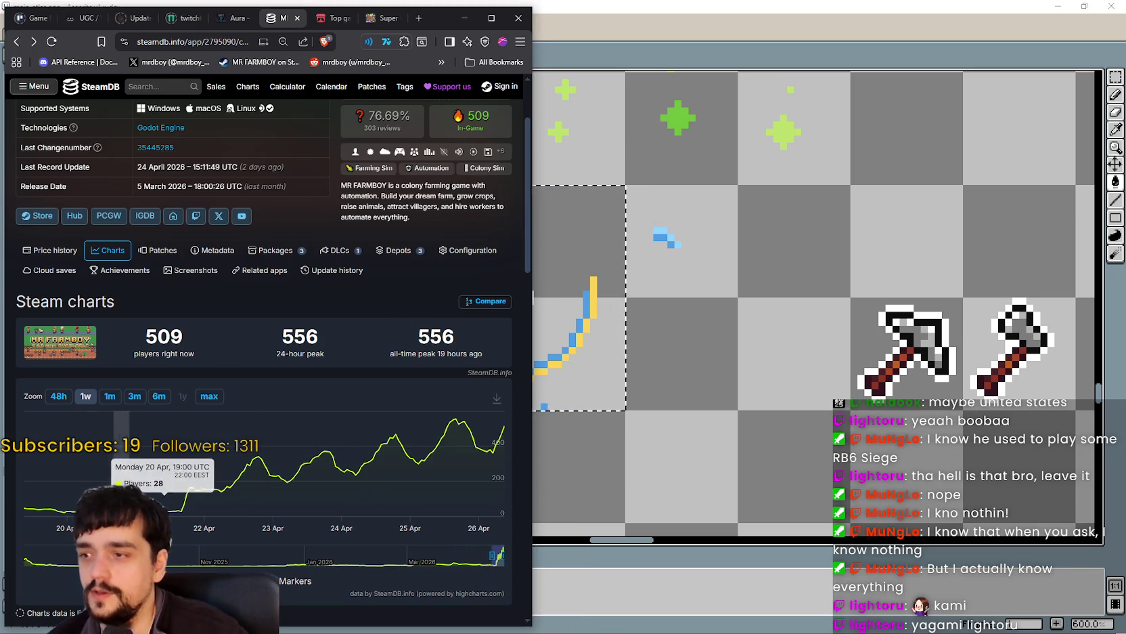
Review MR FARMBOY's SteamDB player charts at 1m and 1w ranges, then return to Aseprite.
scroll(426, 471, "up", 2)
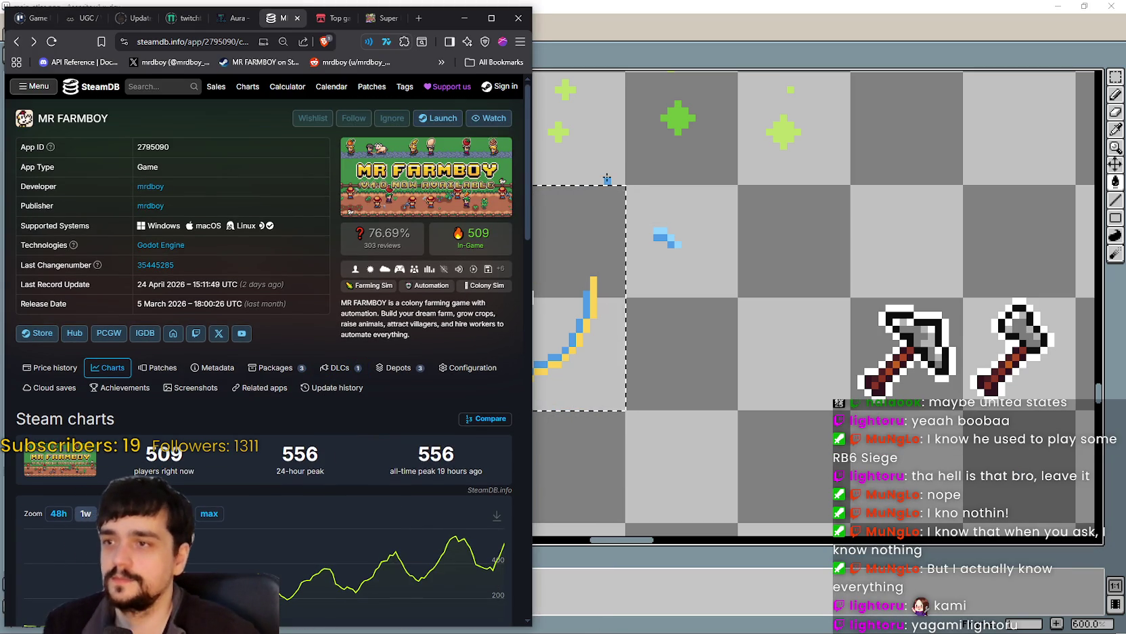
scroll(535, 168, "down", 1)
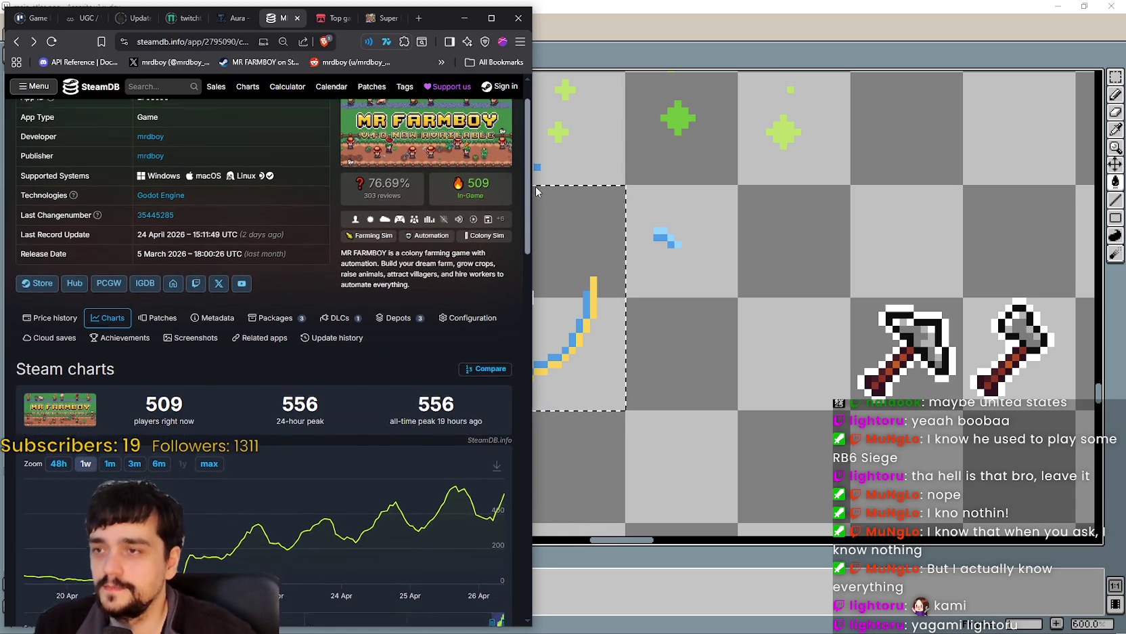
scroll(536, 187, "down", 1)
scroll(540, 198, "up", 1)
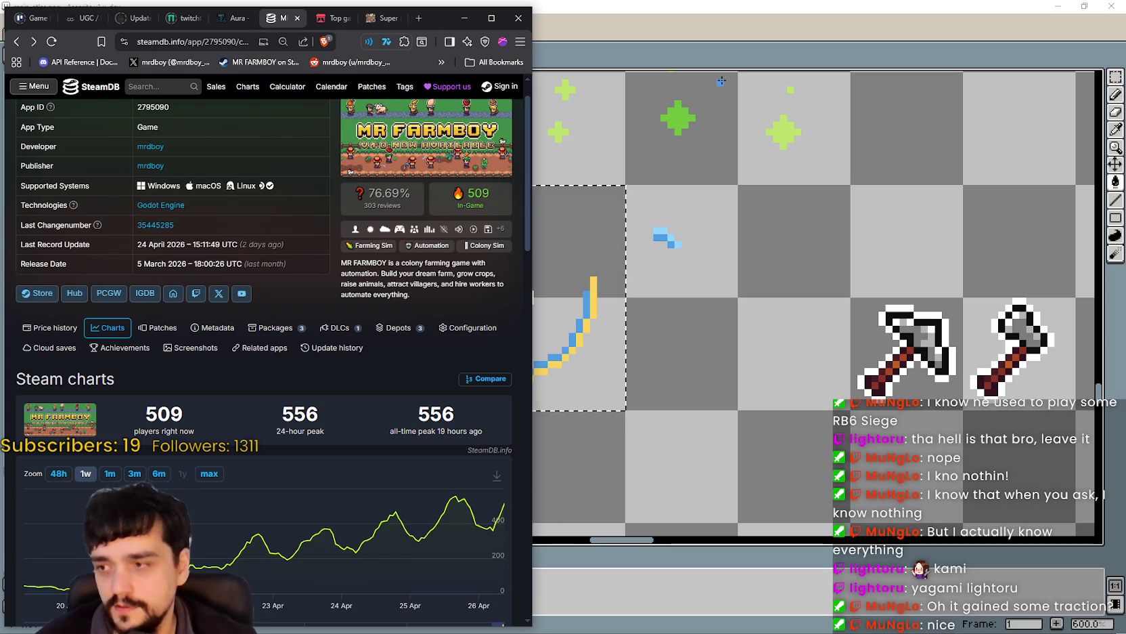
left_click(111, 476)
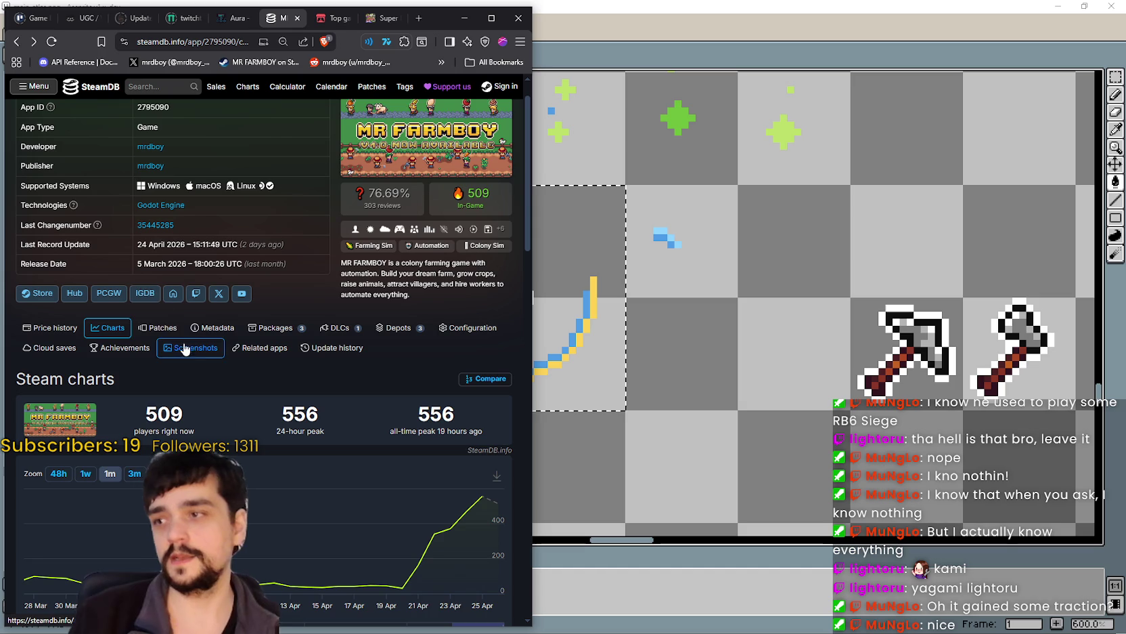
left_click(121, 473)
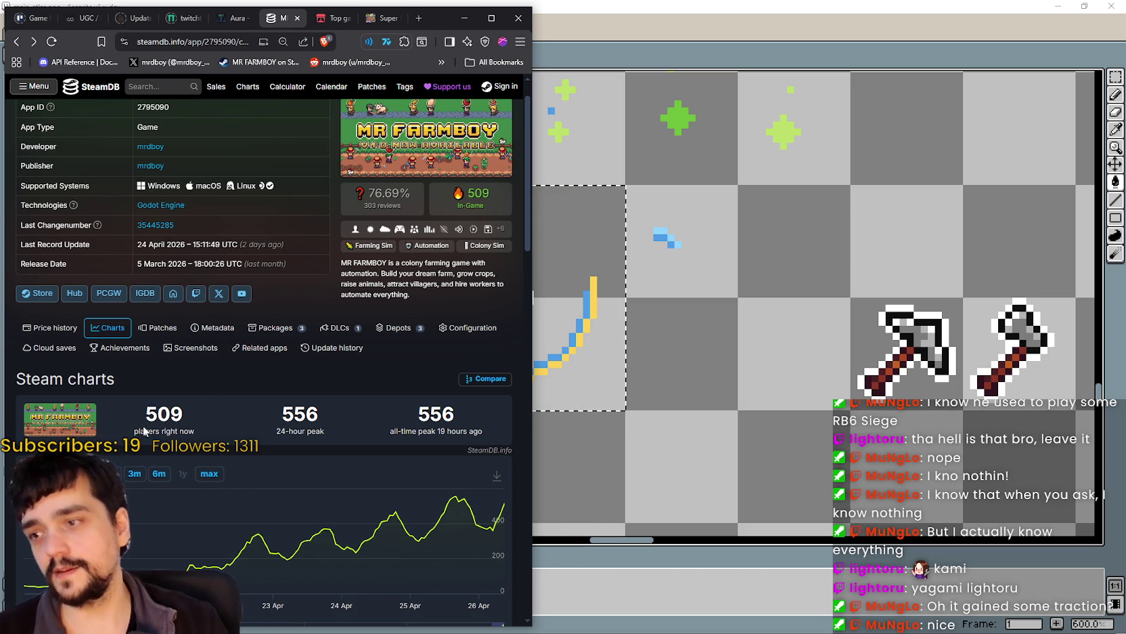
scroll(731, 308, "down", 2)
left_click(757, 266)
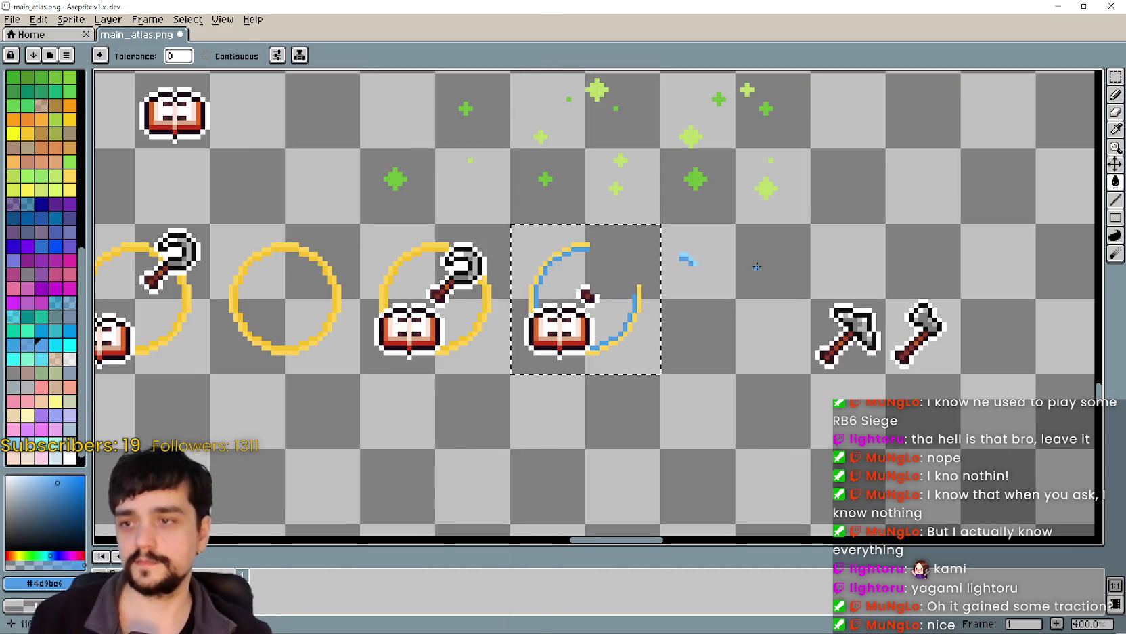
Sample light blue #8fd3ff and fill one highlight pixel at the ring's upper tip.
scroll(757, 266, "up", 3)
key("i")
scroll(489, 172, "up", 3)
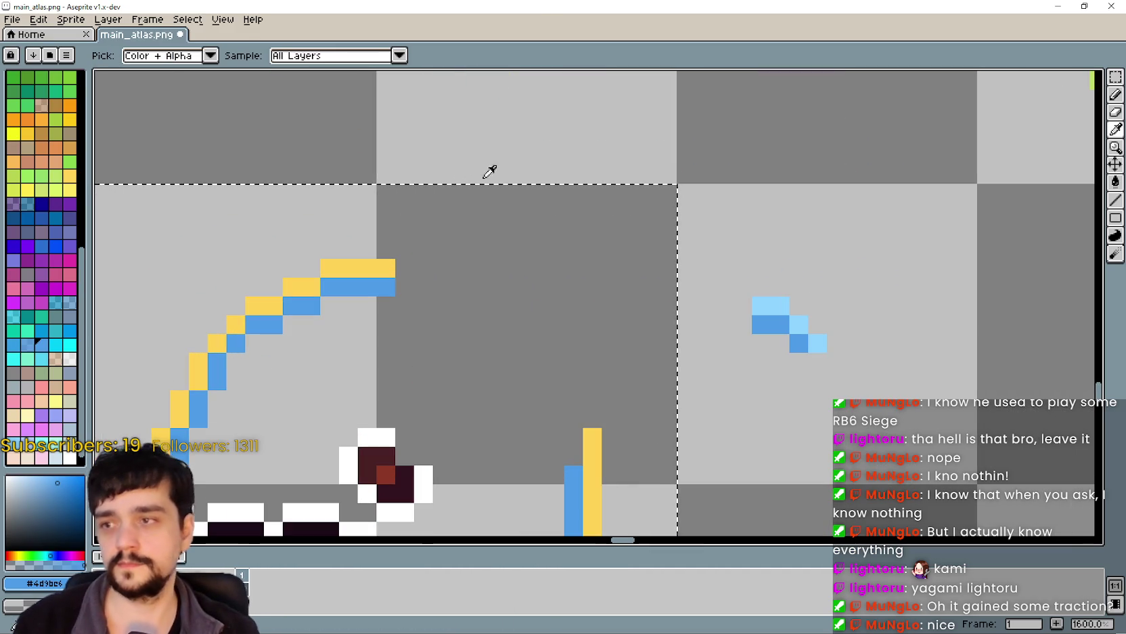
left_click(753, 302)
key("g")
left_click(360, 248)
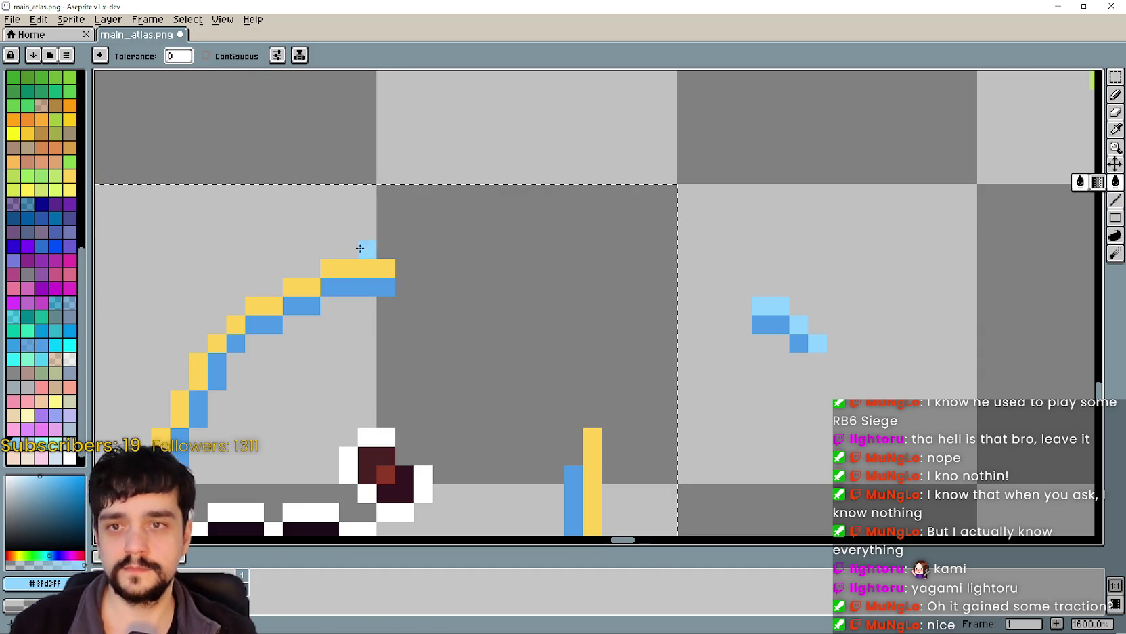
scroll(373, 267, "down", 6)
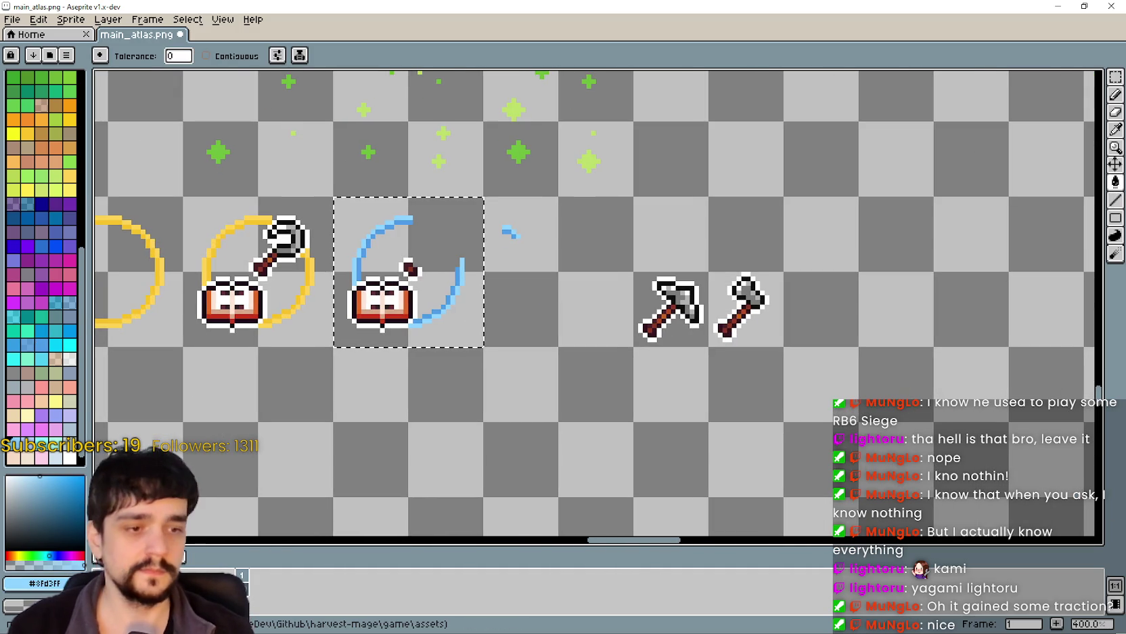
Cycle windows from the Steam store page to the Steam discussion thread.
key("alt+Tab")
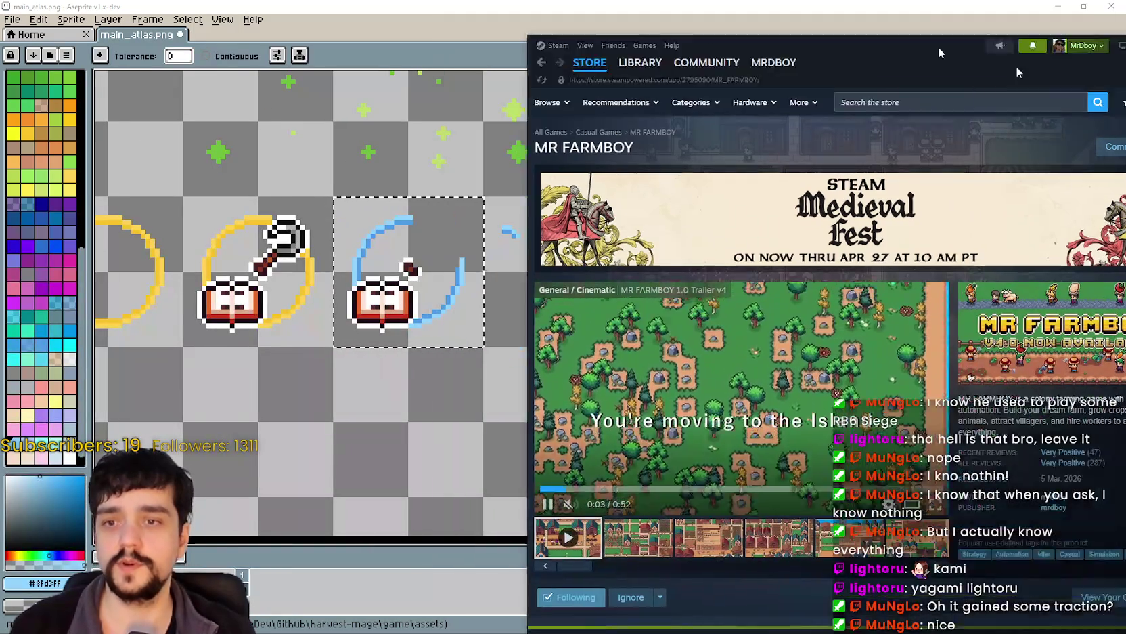
key("alt+Tab")
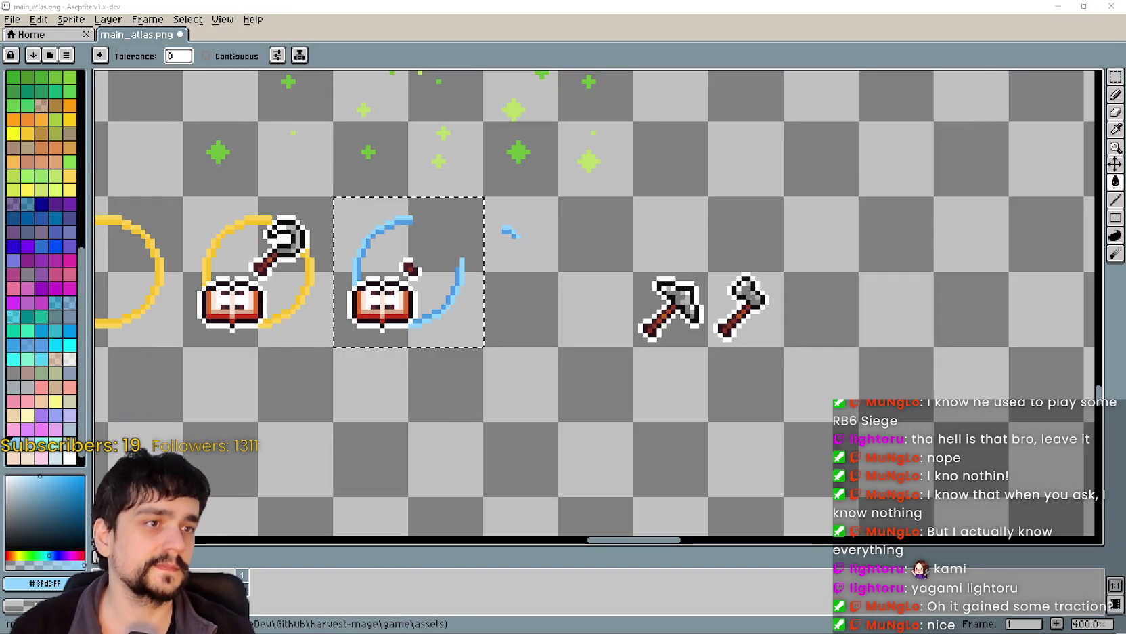
key("alt+Tab")
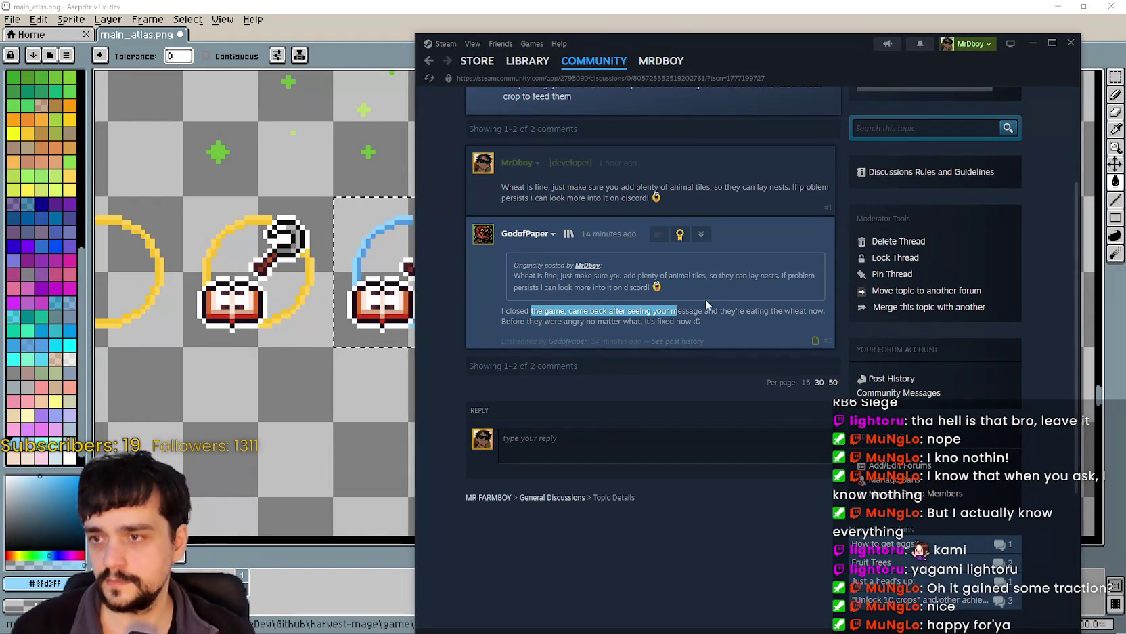
Read the player's wheat-fix reply, then go back to the MR FARMBOY store page.
left_click_drag(741, 314, 756, 324)
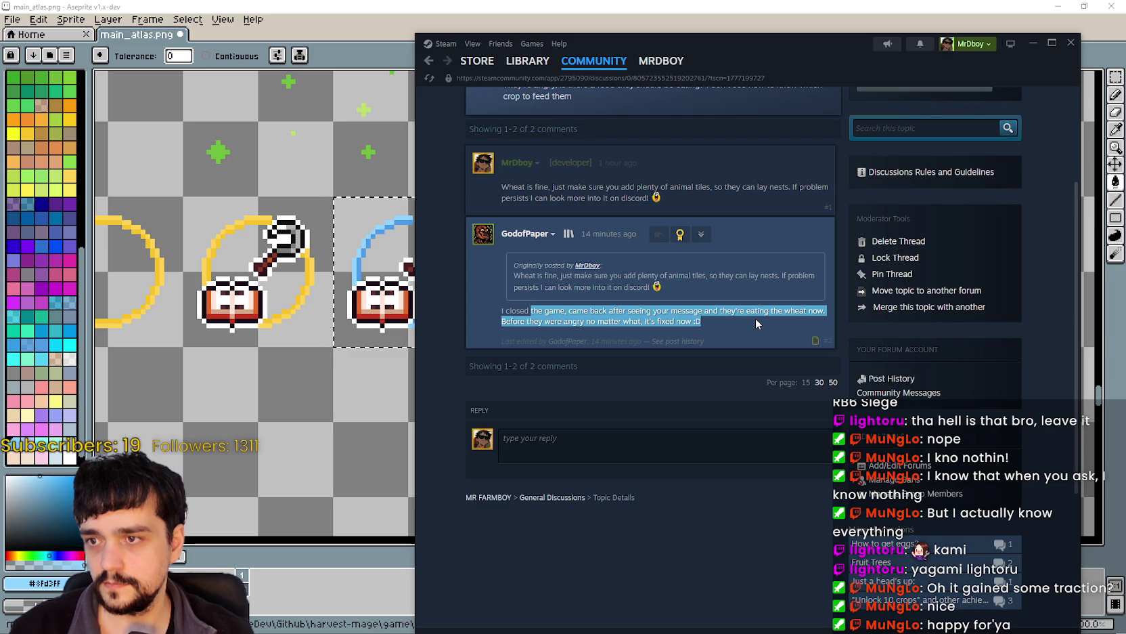
left_click(756, 323)
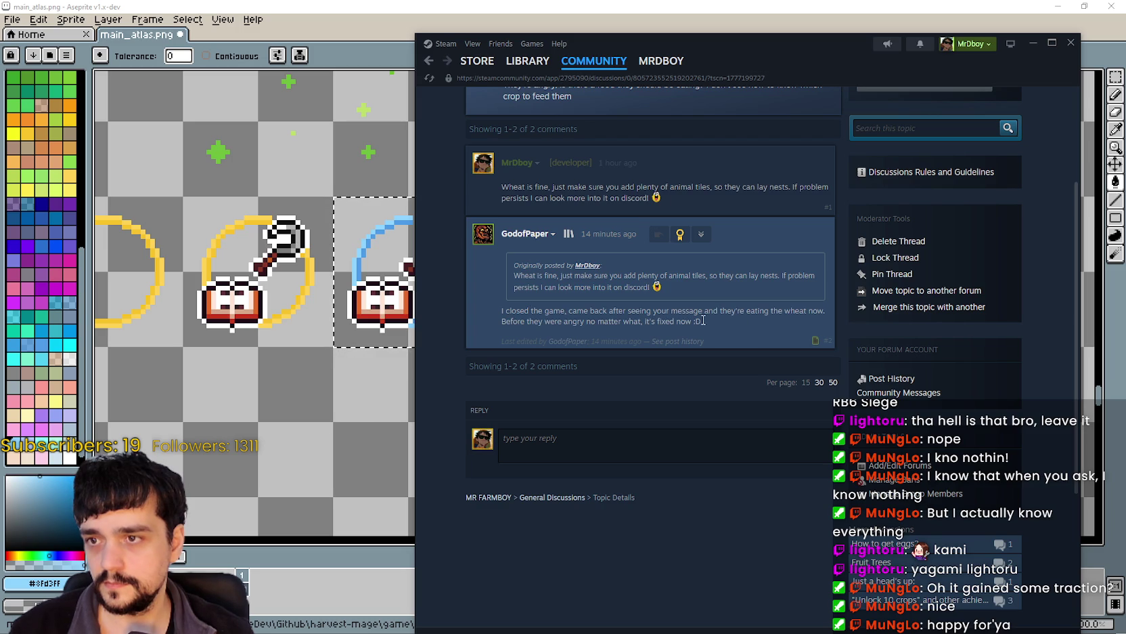
left_click(434, 64)
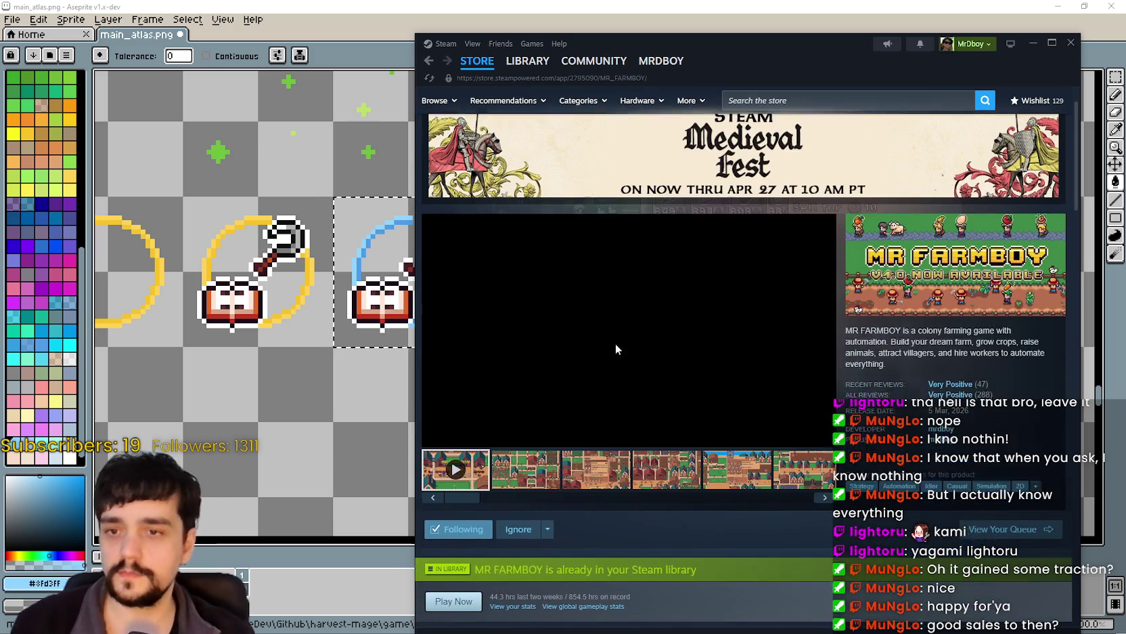
scroll(623, 339, "down", 1)
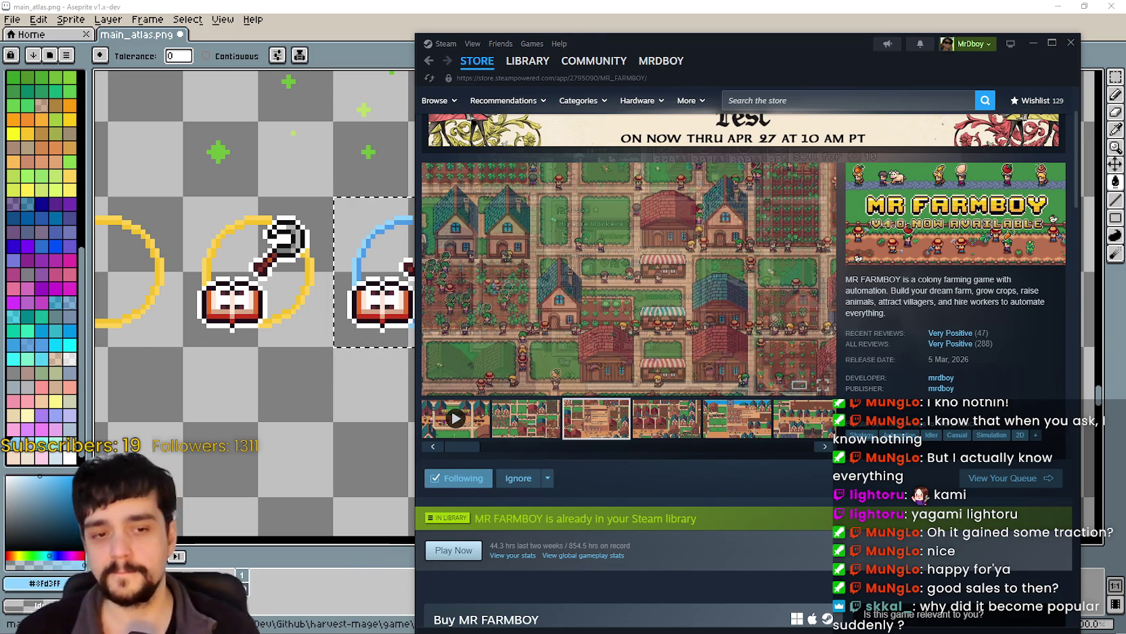
Arrange the Steam store window side by side with the SteamDB charts page.
key("alt+Tab")
mouse_move(890, 80)
left_mouse_down()
mouse_move(863, 49)
mouse_move(892, 37)
mouse_move(851, 47)
mouse_move(906, 49)
left_mouse_up()
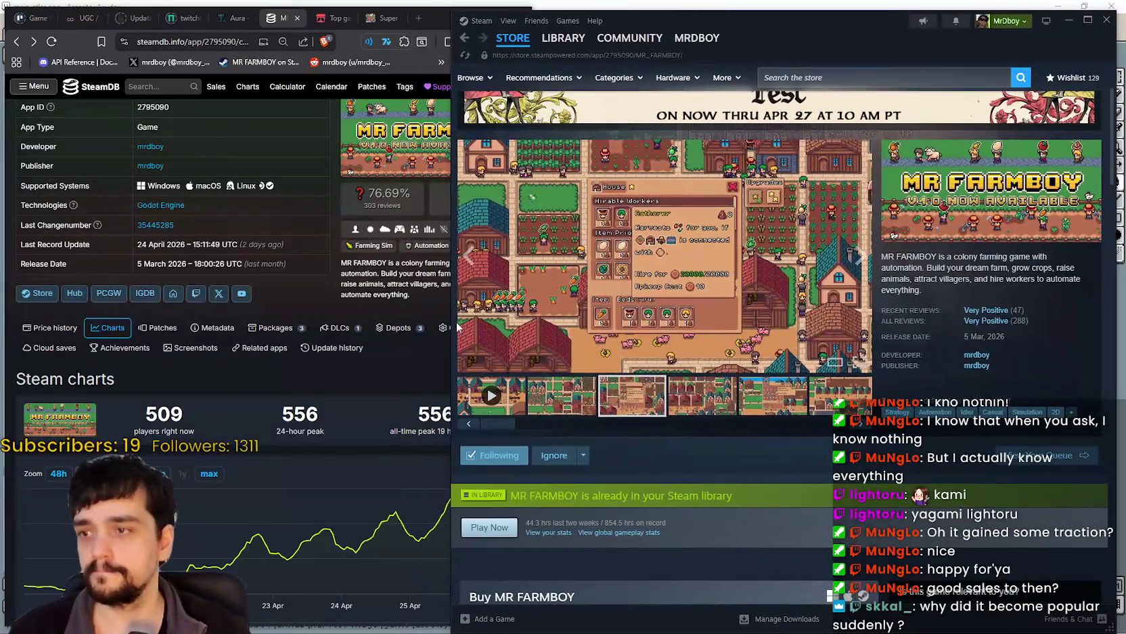
left_click_drag(450, 328, 525, 328)
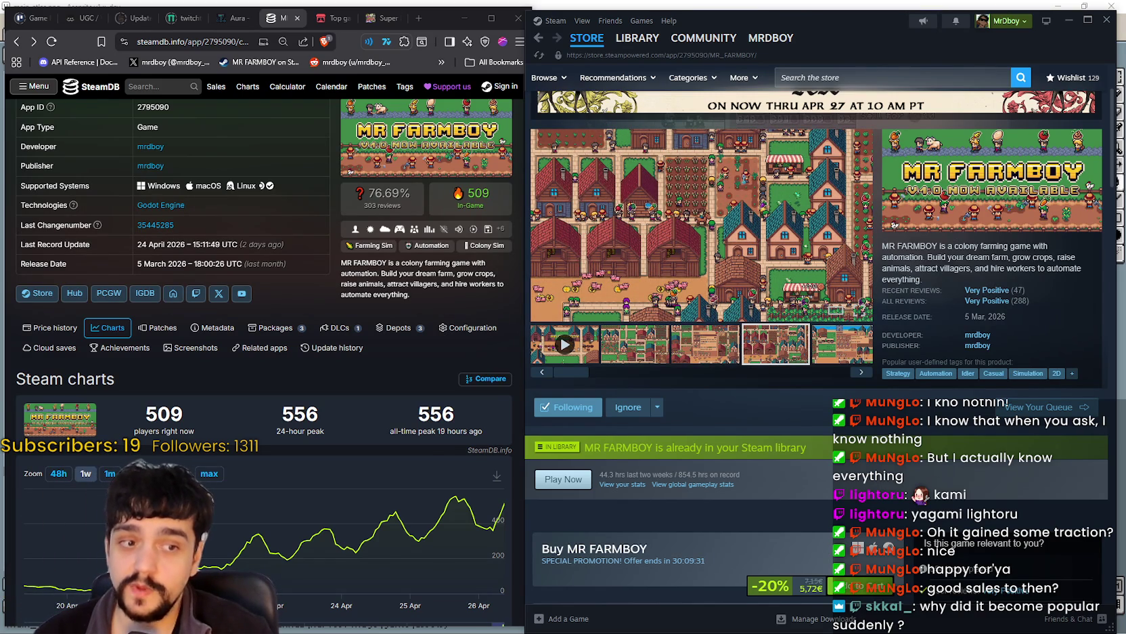
key("alt+Tab")
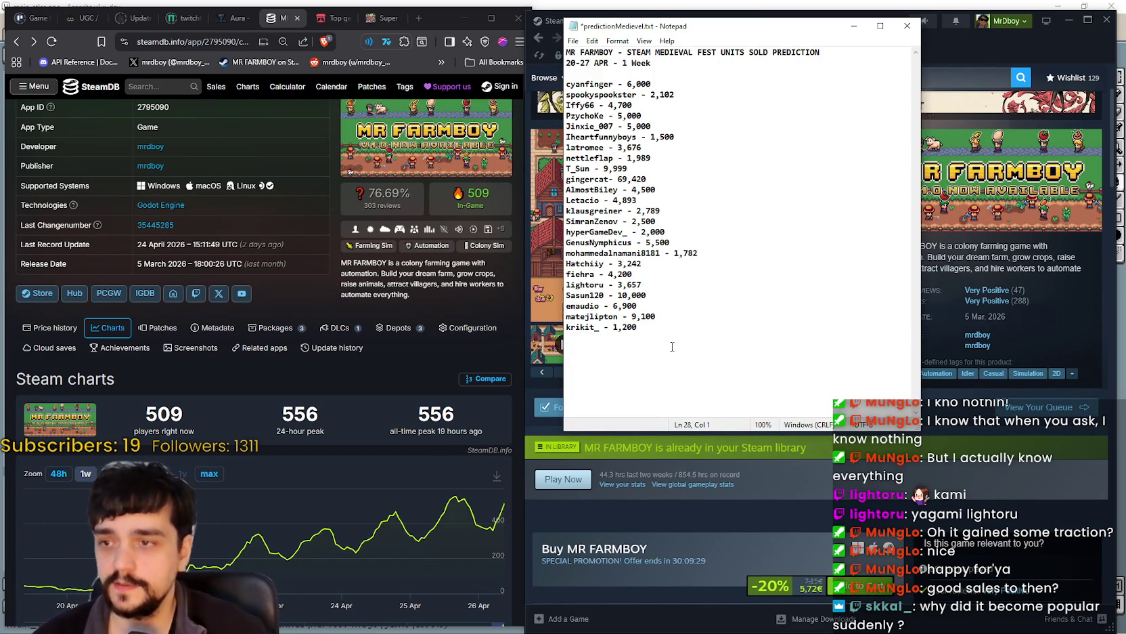
Save the Medieval Fest unit-sales predictions file with Ctrl+S.
key("ctrl+s")
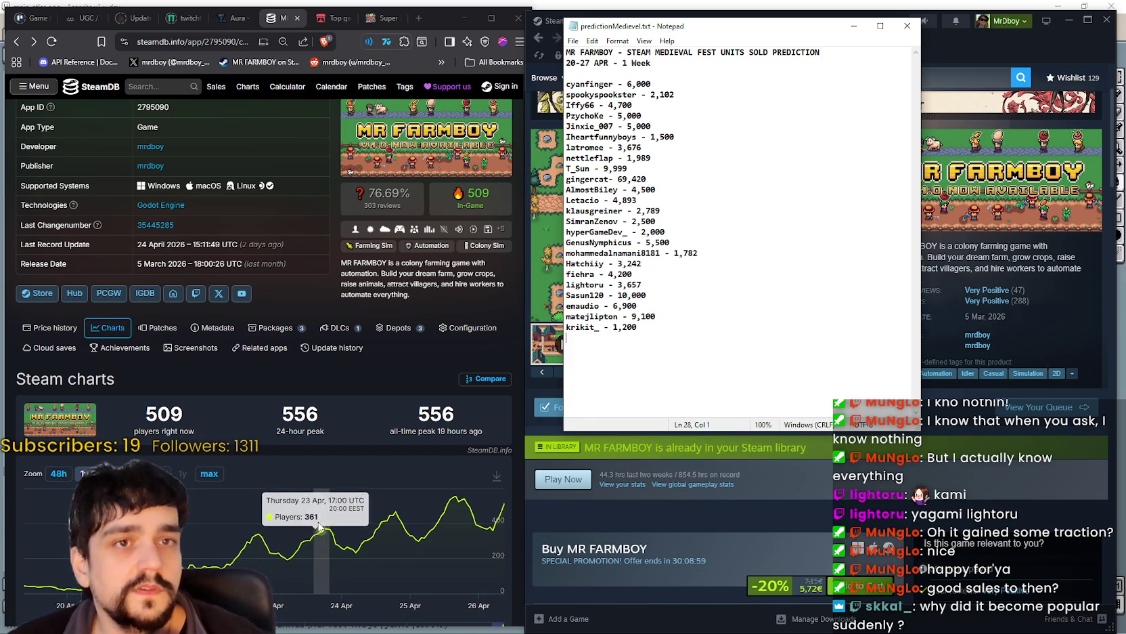
Open the Update 1.0.6 Reworks + QoL + Price Adjustment announcement from MR FARMBOY's Recent Events.
left_click(697, 528)
scroll(697, 528, "down", 2)
scroll(696, 517, "down", 8)
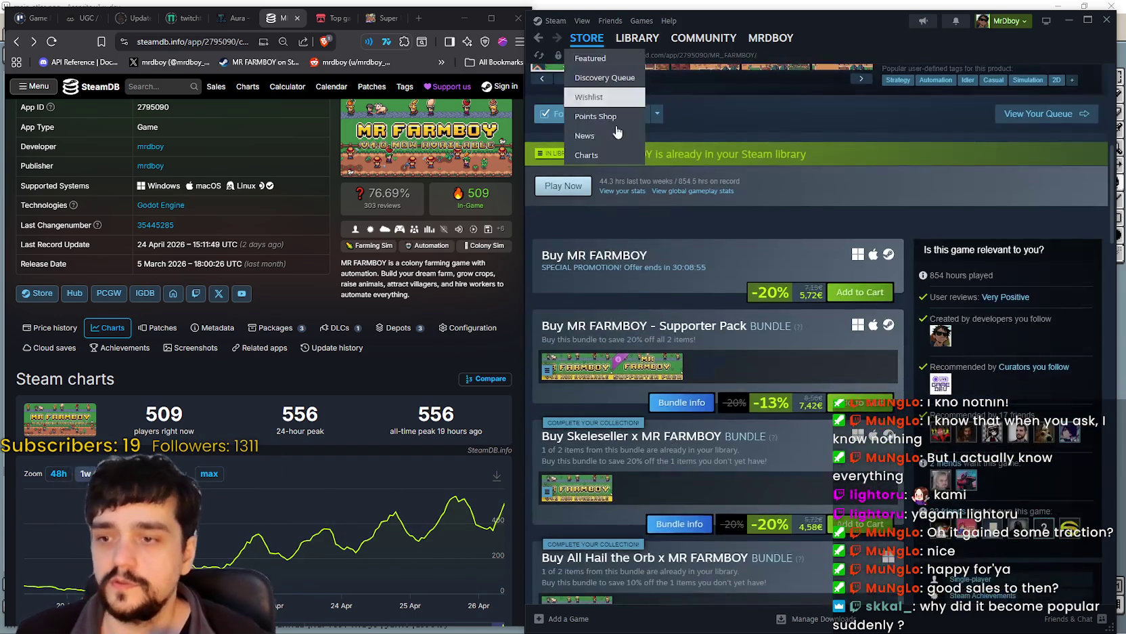
scroll(733, 352, "down", 5)
scroll(732, 352, "up", 4)
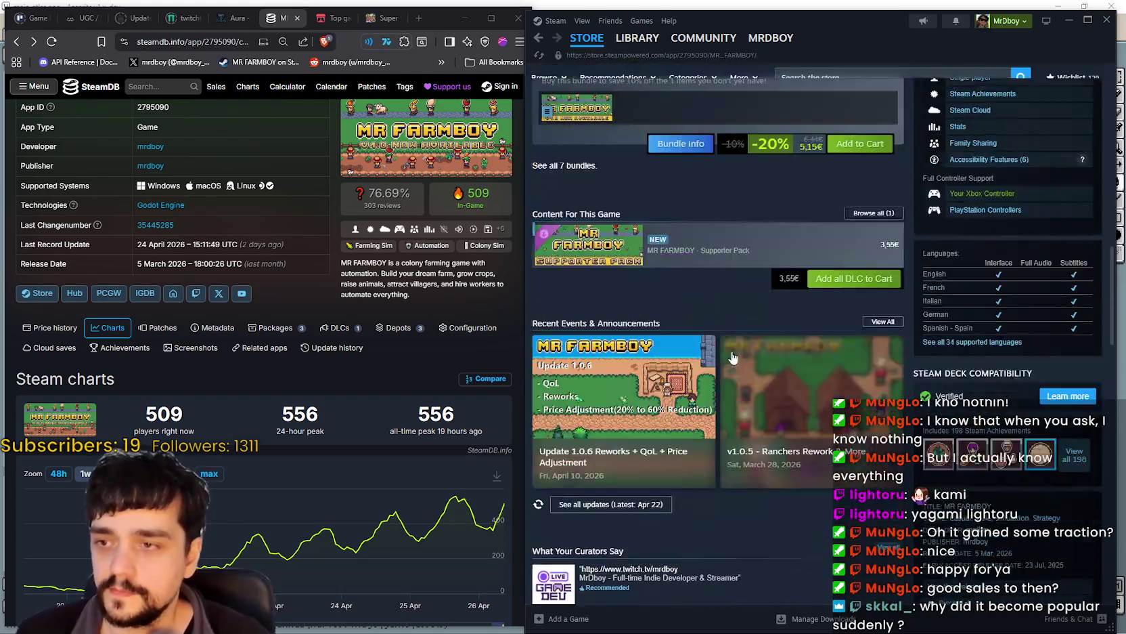
left_click(704, 407)
Review the Price Adjustment section, highlighting the automatic price adjustment sentence and currency table ($9.99, £6.75, 7,15€).
scroll(778, 361, "down", 5)
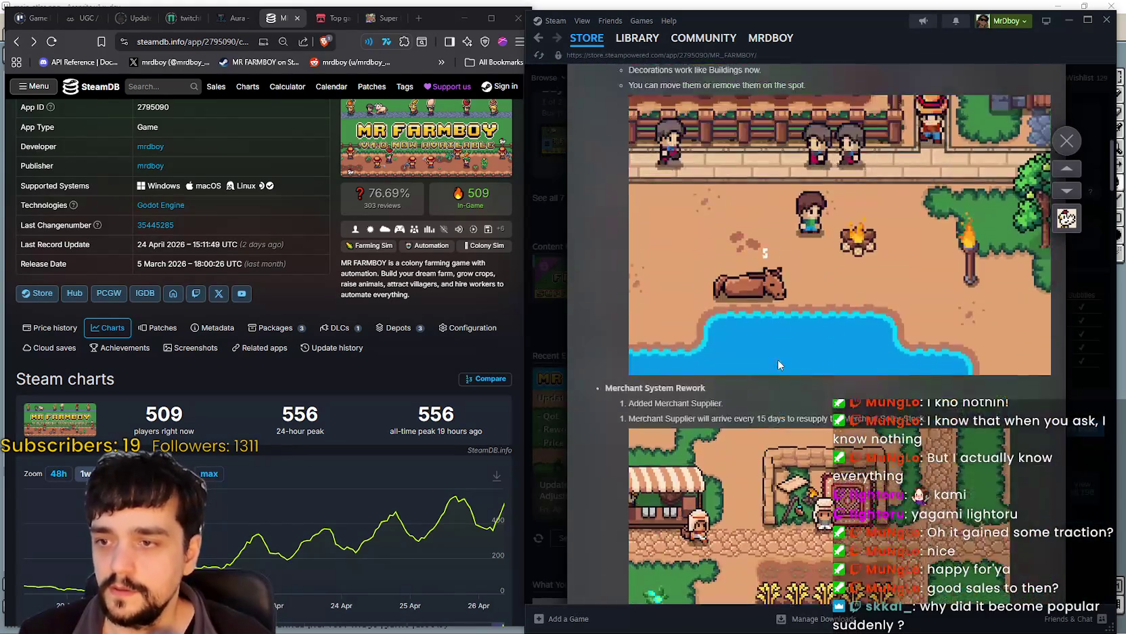
scroll(779, 358, "up", 8)
scroll(792, 406, "up", 2)
scroll(778, 406, "down", 8)
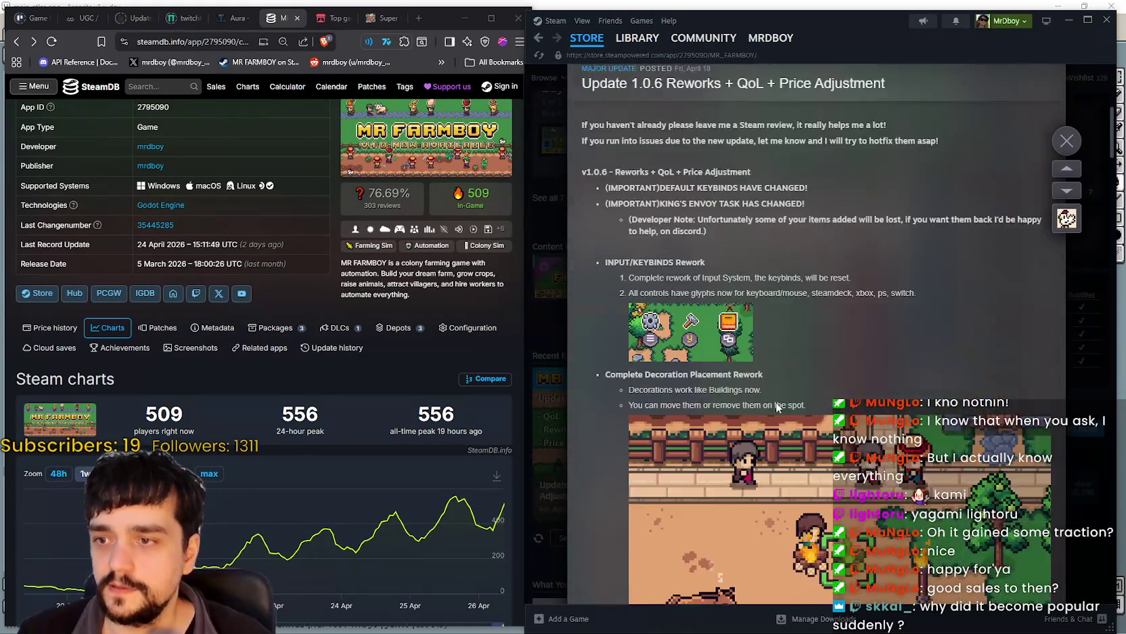
scroll(758, 374, "down", 15)
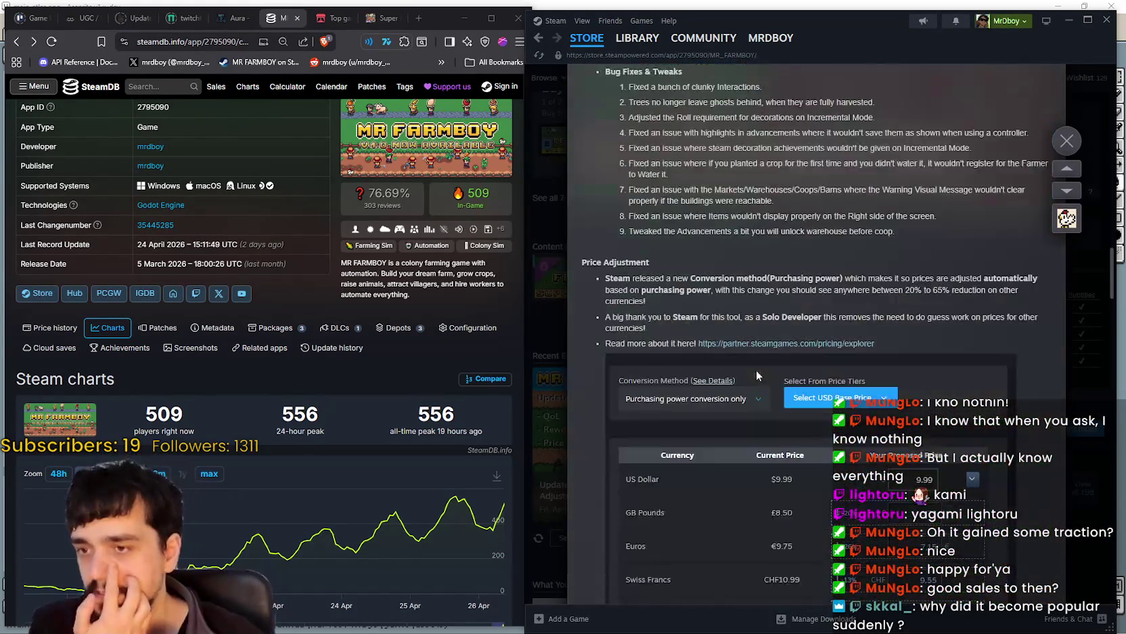
scroll(685, 212, "up", 2)
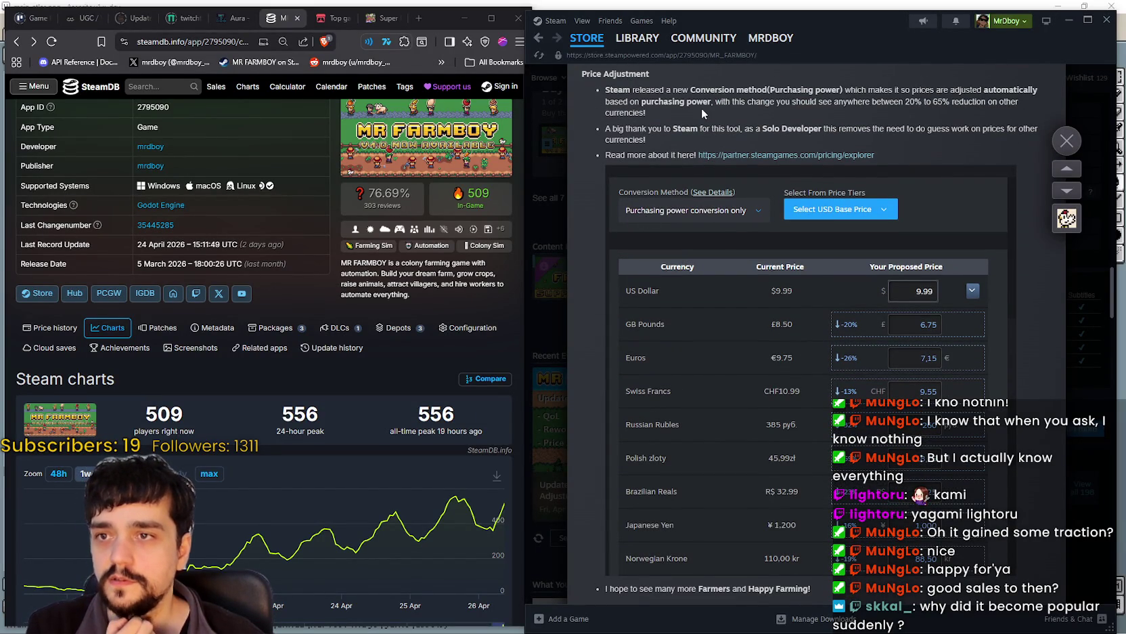
mouse_move(874, 89)
left_mouse_down()
mouse_move(1038, 90)
mouse_move(643, 102)
mouse_move(878, 114)
mouse_move(903, 102)
left_mouse_up()
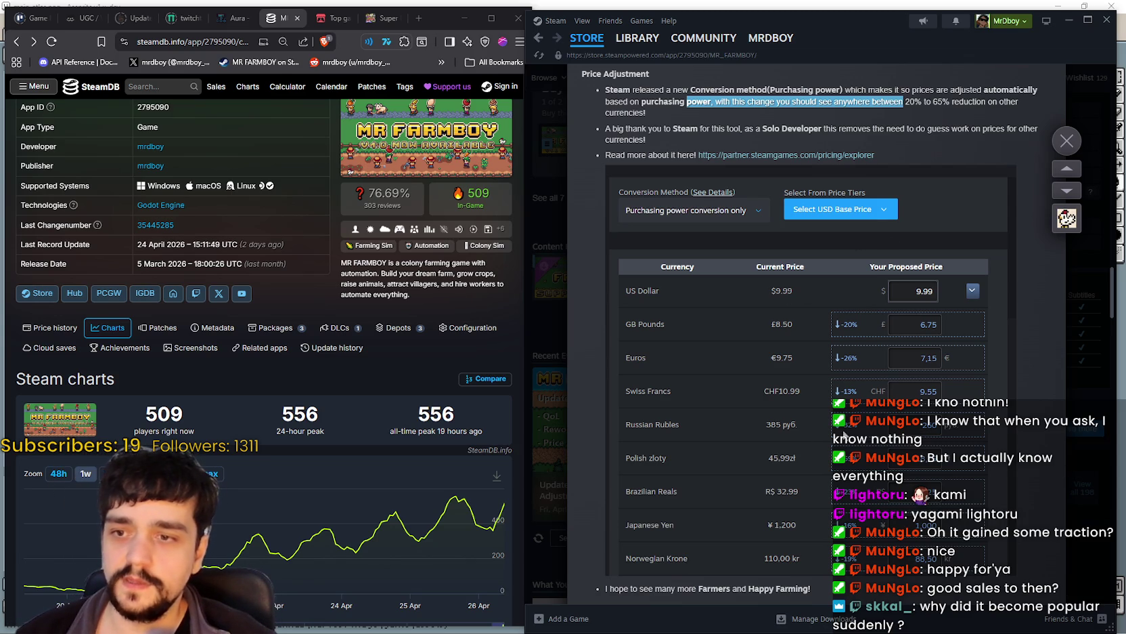
scroll(901, 443, "down", 1)
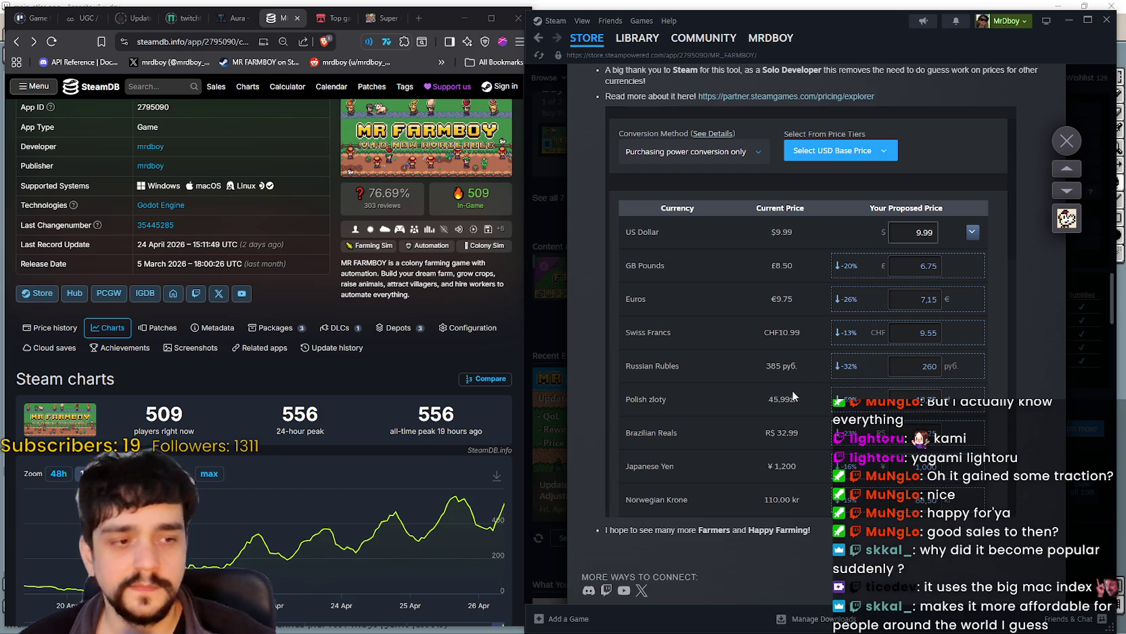
scroll(839, 409, "up", 3)
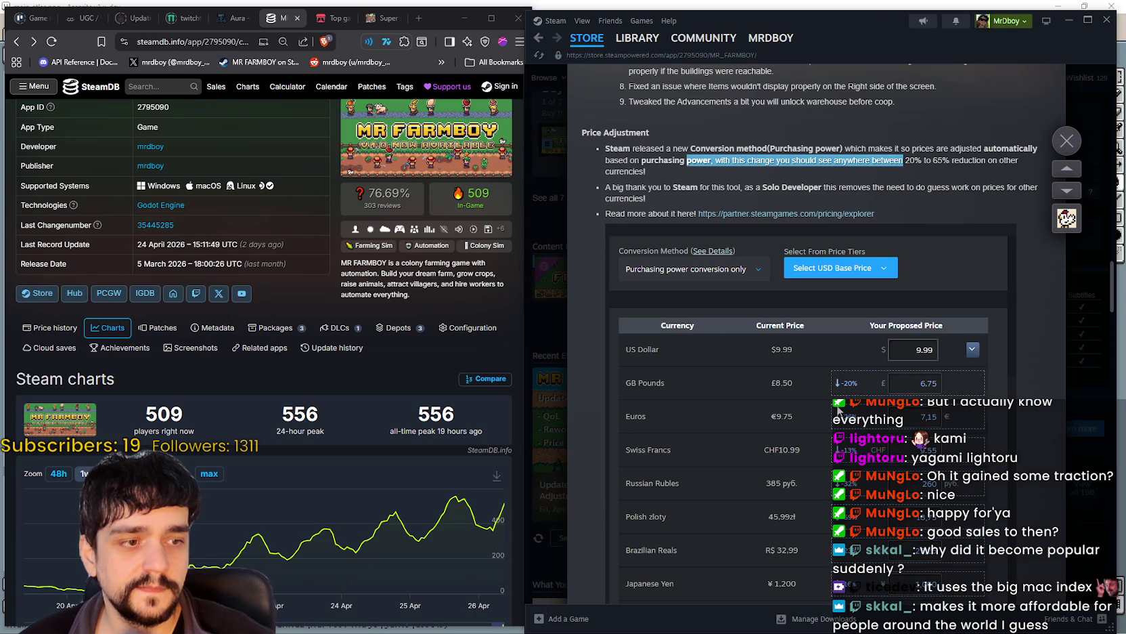
scroll(838, 410, "up", 3)
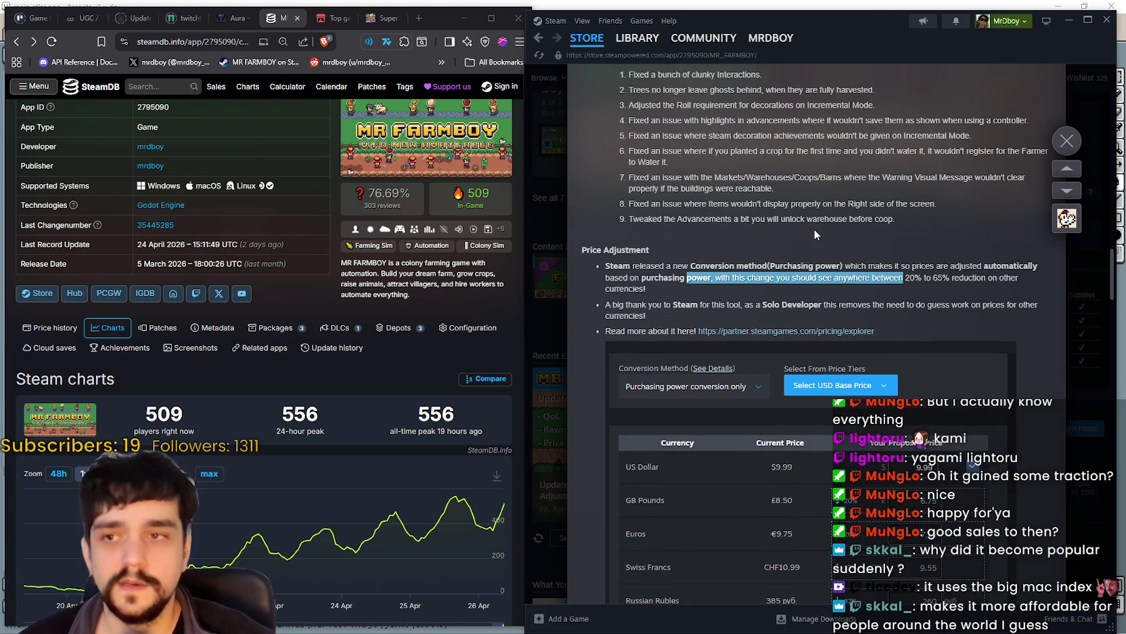
scroll(728, 343, "down", 3)
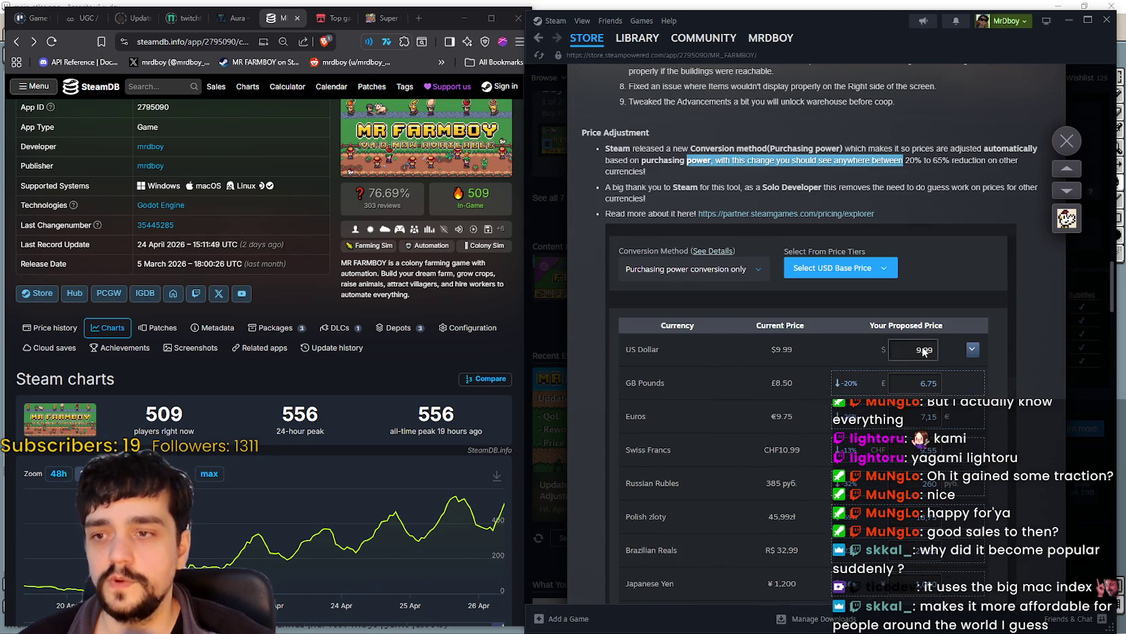